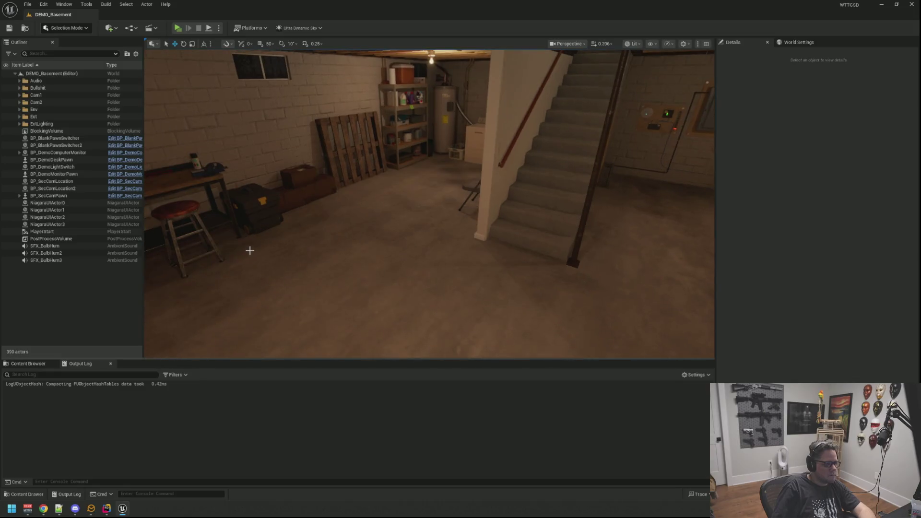
Play-test DEMO_Basement, turn on the light at the stair switch, then stop the session
key(alt+p)
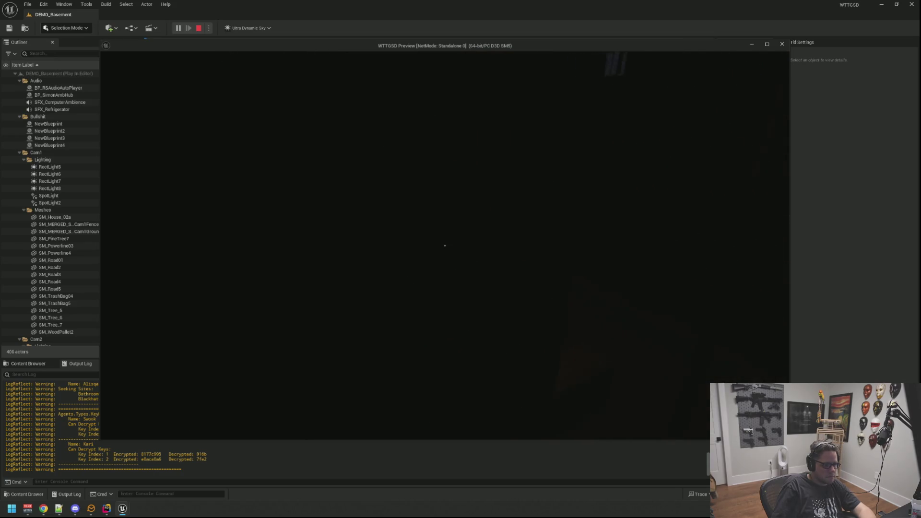
click(444, 246)
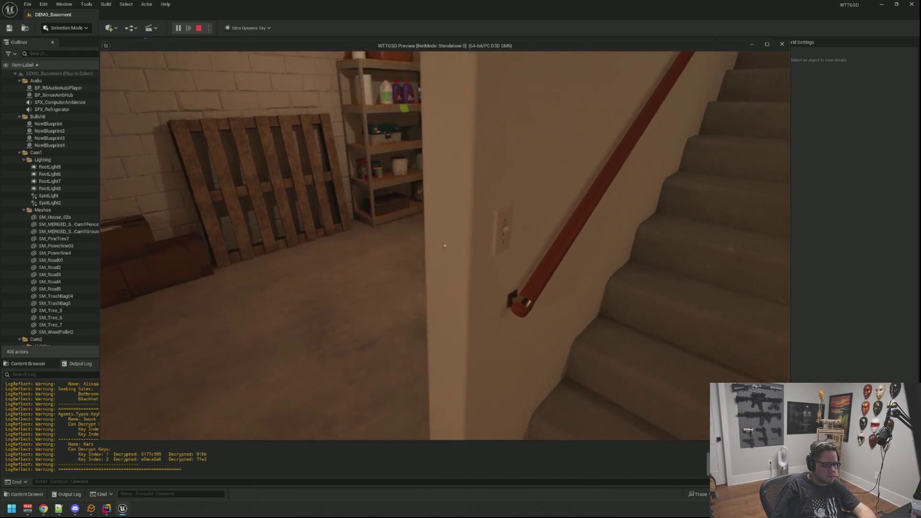
key(Escape)
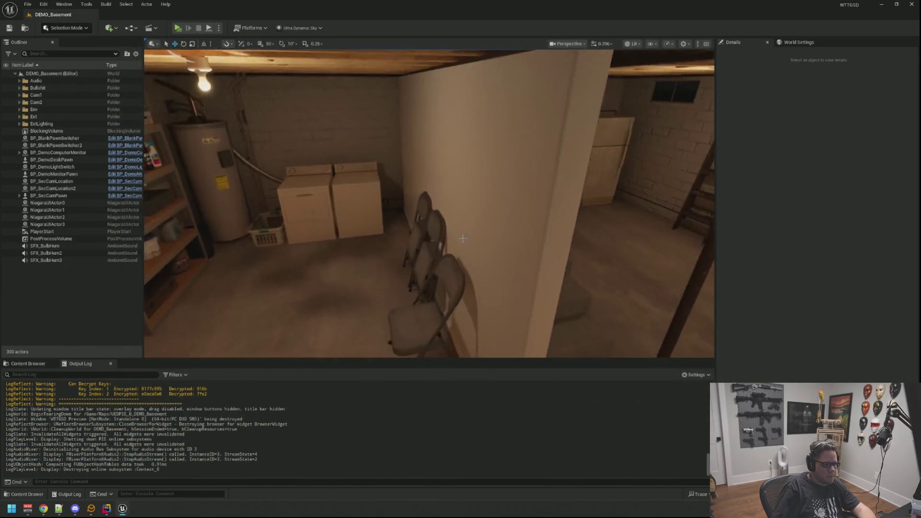
Select SM_Basement_StairWall and add a BLOCK entry to its actor Tags
click(488, 213)
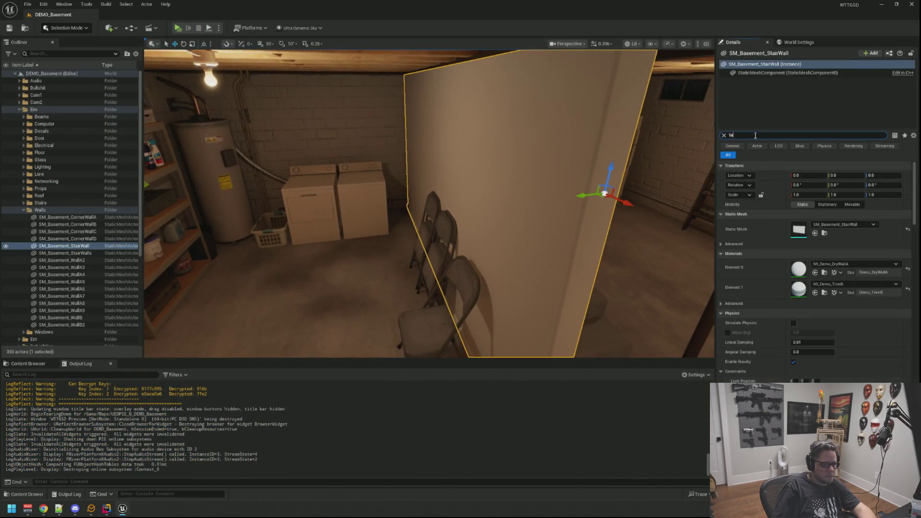
text(g)
click(839, 204)
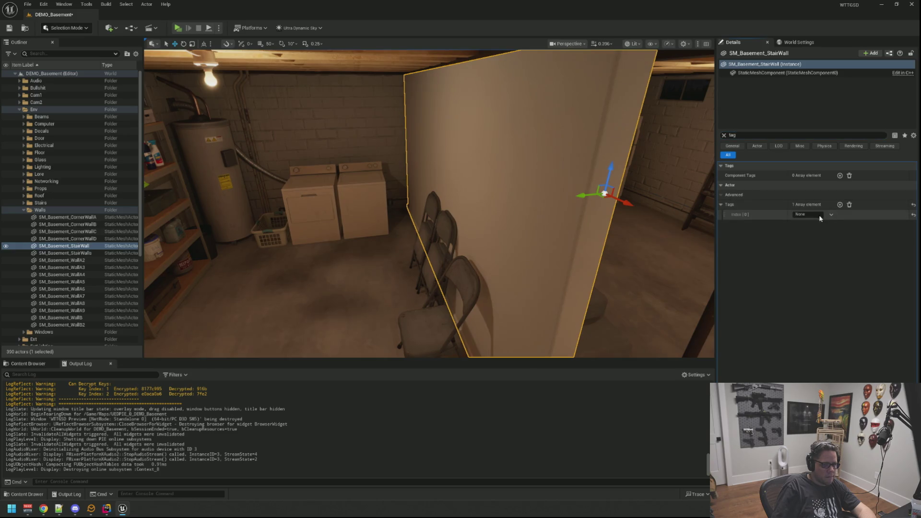
drag(527, 201, 574, 200)
text(BLOCK)
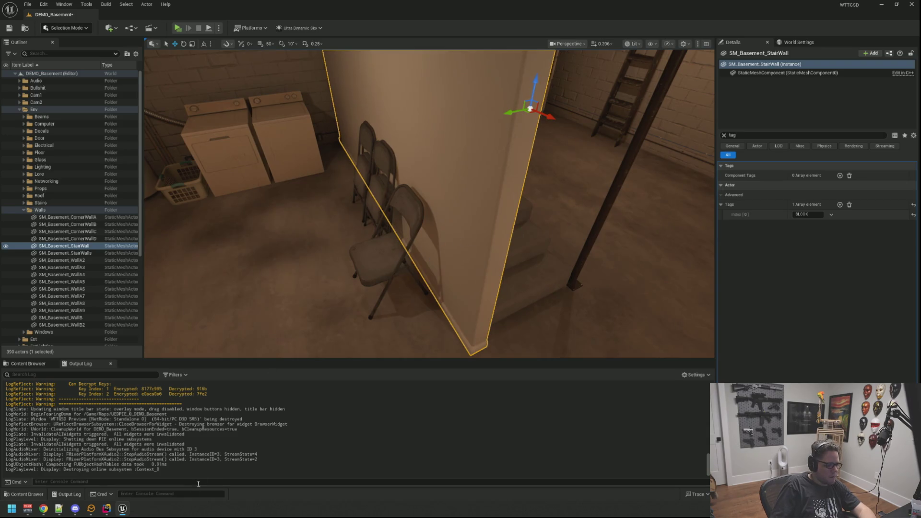
In Rider, search everywhere for InteractionCaster
click(107, 509)
key(shift)
key(shift)
text(interactioNCaste)
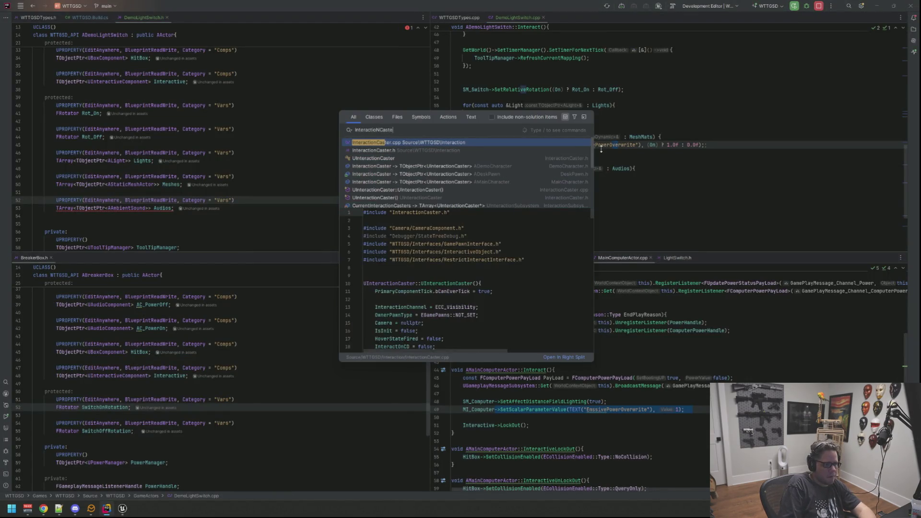
Open InteractionCaster.cpp and search it for 'Tag'
key(Return)
key(ctrl+f)
text(Tag)
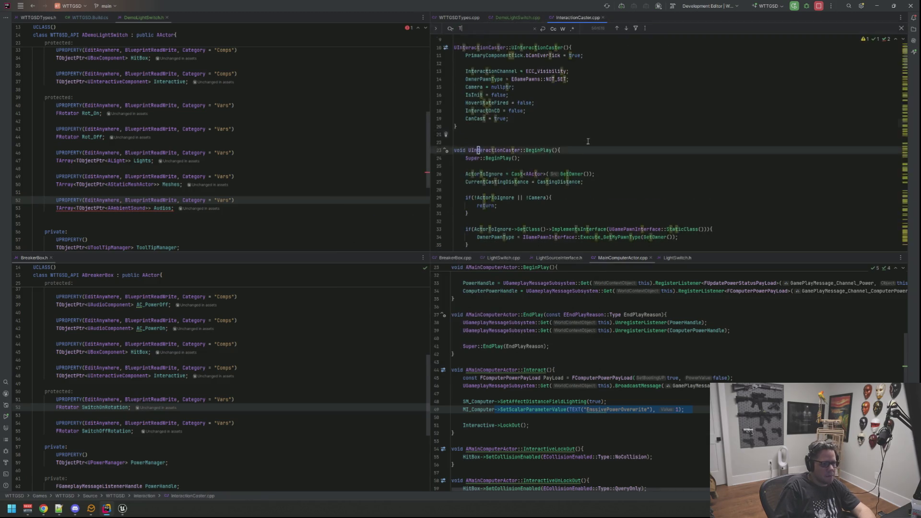
click(571, 137)
scroll(557, 134, up, 2)
Review the DoNotAddHitTag skip loop in RunRayCastMulti, then minimize Rider
mouse_move(559, 129)
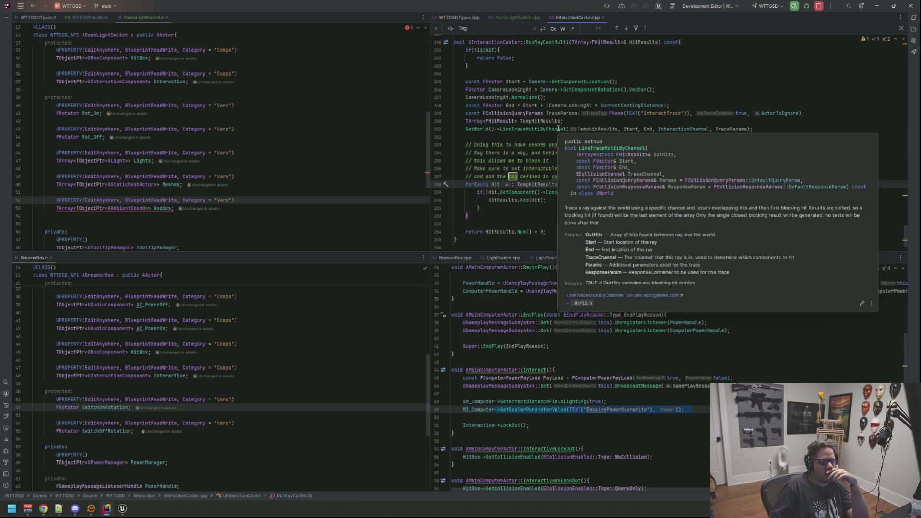
click(579, 206)
click(612, 192)
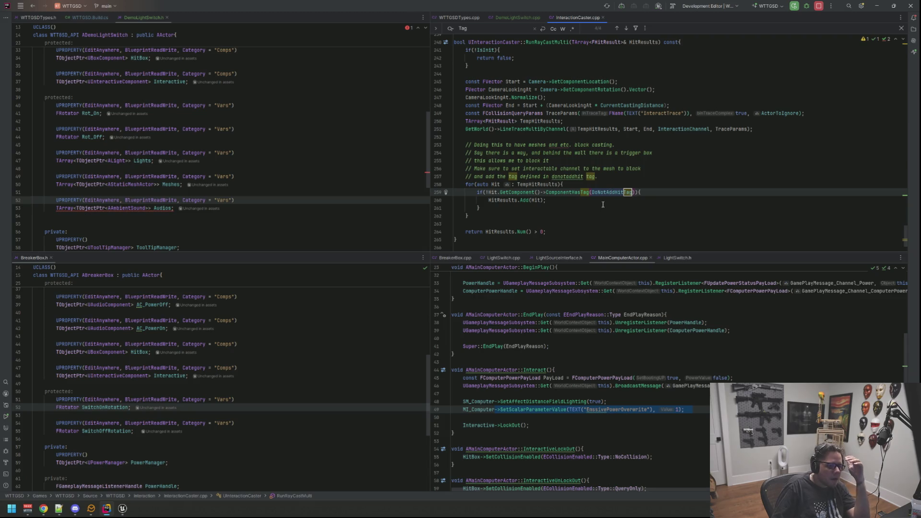
click(603, 205)
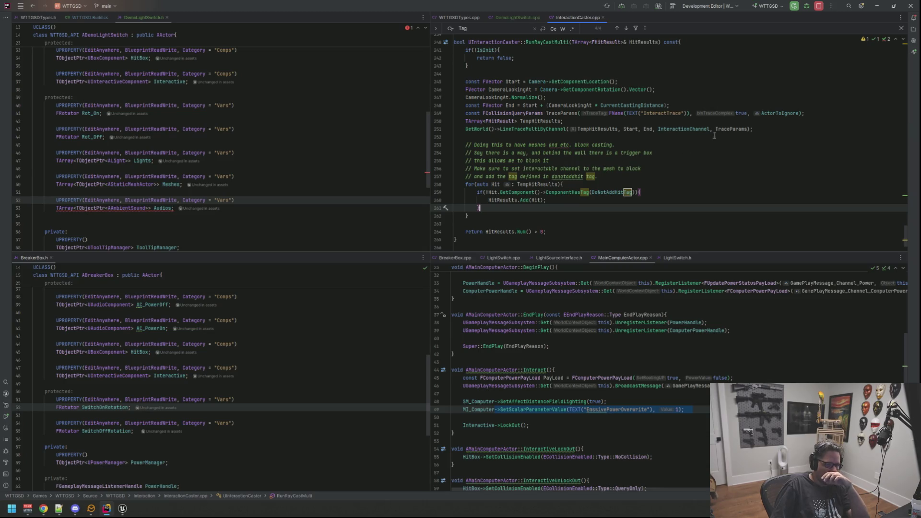
click(878, 8)
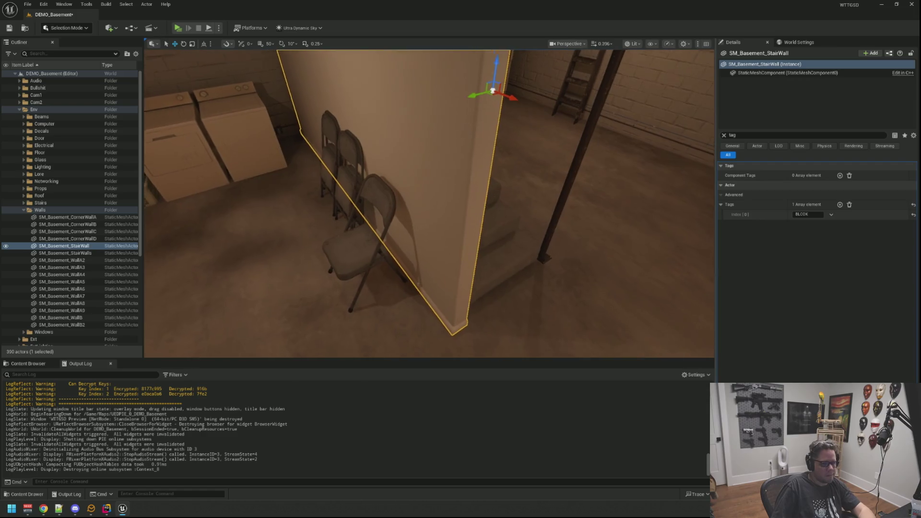
Clear the Details filter and switch the stair wall's Collision Presets from Default to Custom
click(724, 135)
scroll(790, 272, down, 10)
scroll(805, 273, down, 10)
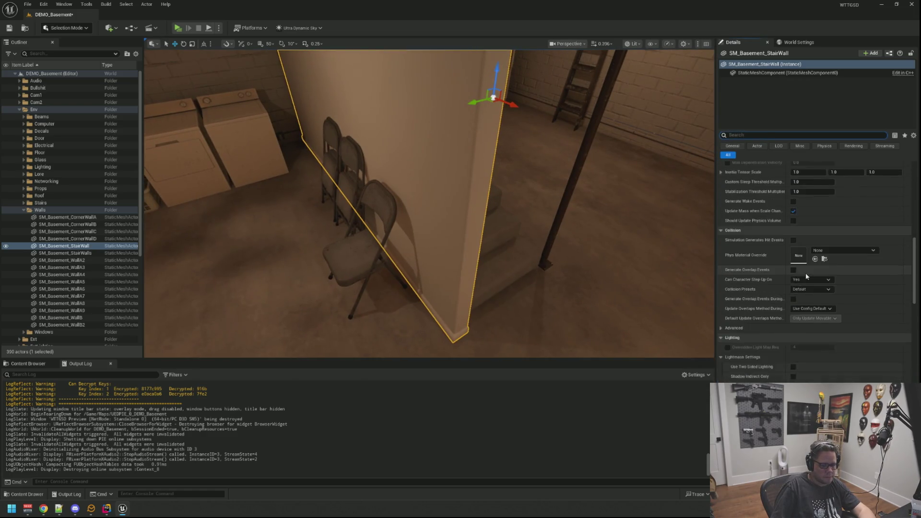
scroll(814, 279, up, 8)
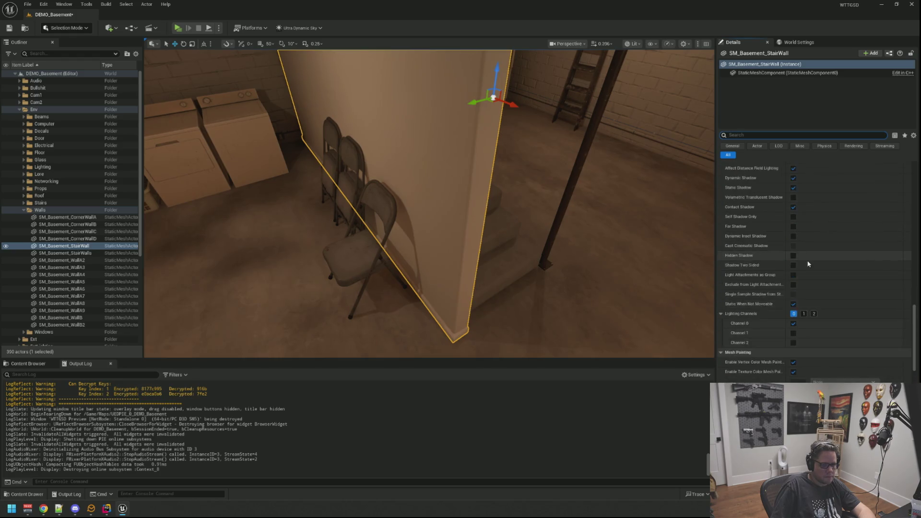
scroll(763, 253, up, 3)
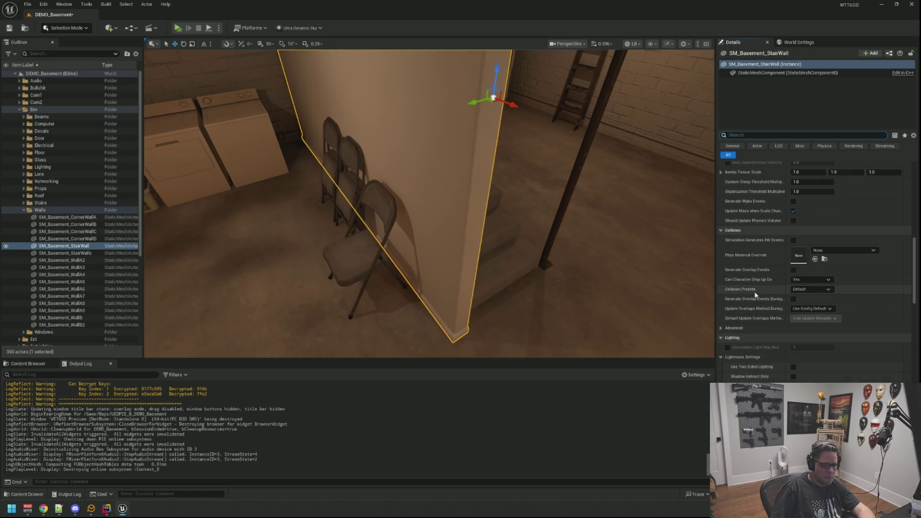
click(816, 290)
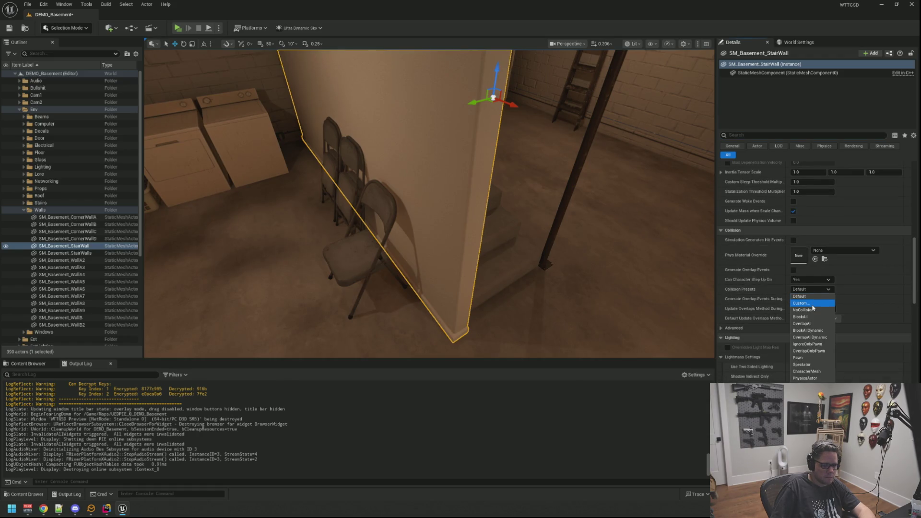
click(810, 305)
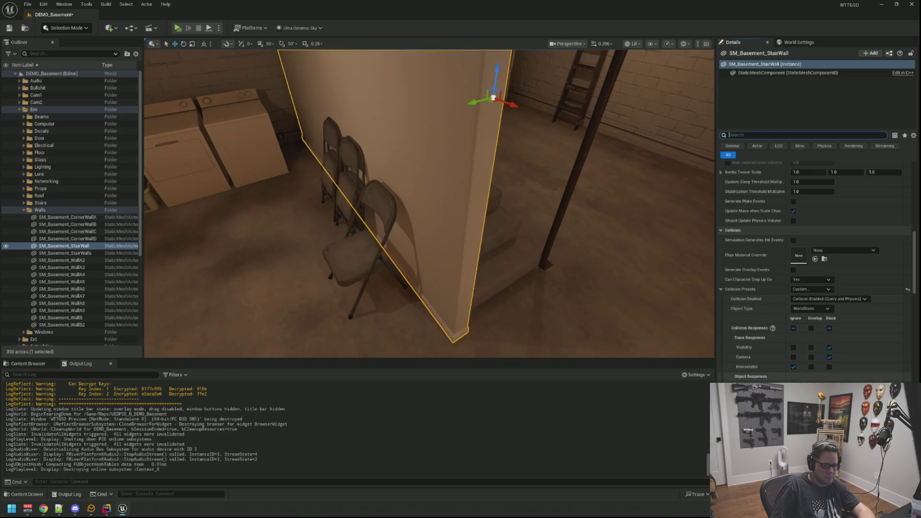
drag(608, 248, 604, 226)
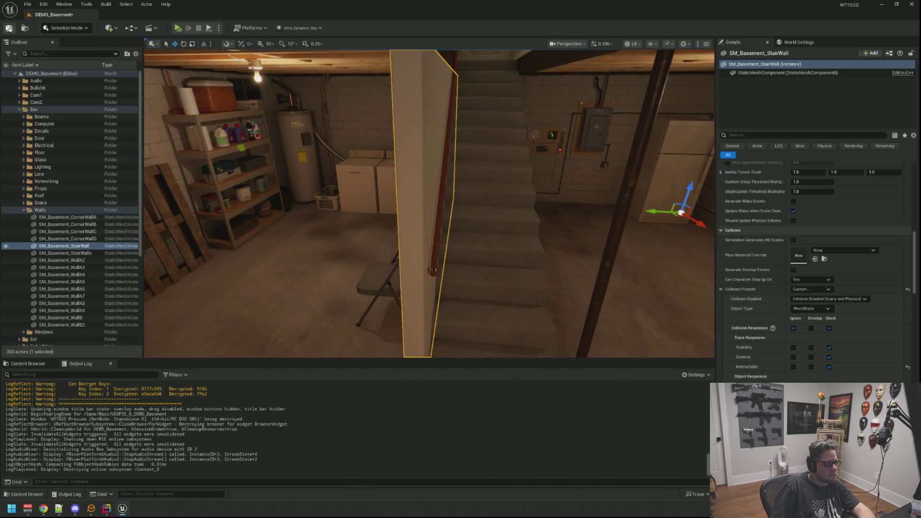
Save the basement level and open BP_DemoCharacter from the asset search
key(ctrl+s)
drag(537, 196, 538, 195)
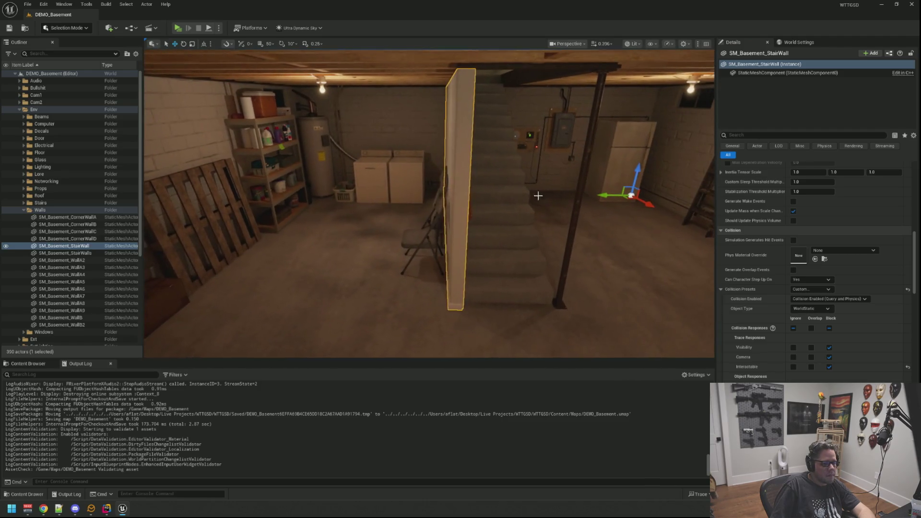
key(ctrl+p)
text(BP_)
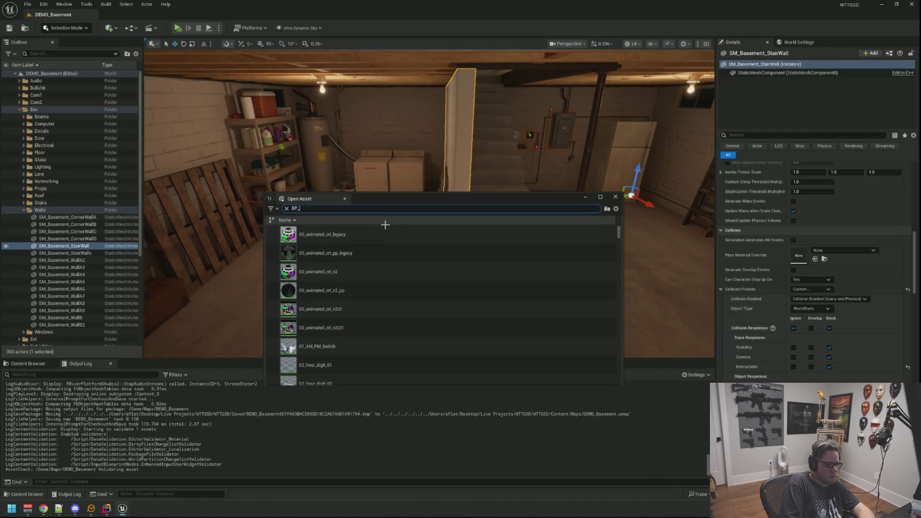
key(BackSpace)
key(BackSpace)
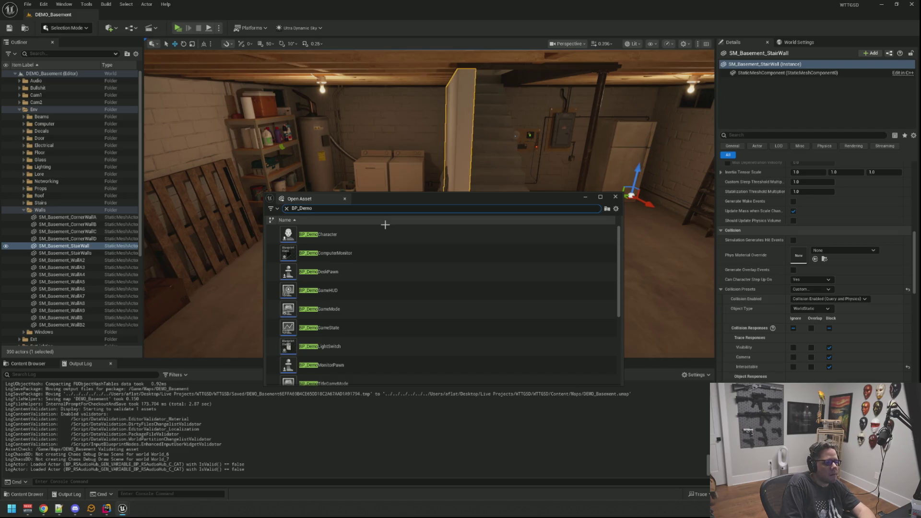
click(362, 229)
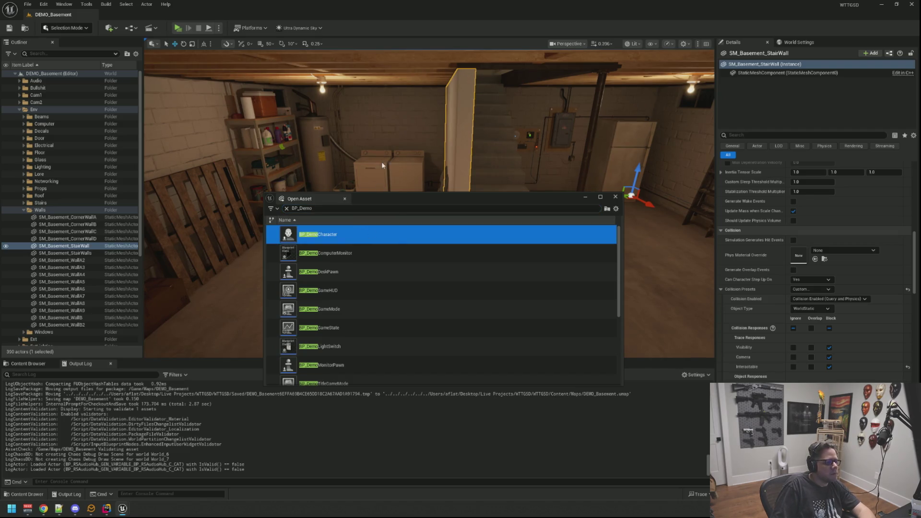
key(Return)
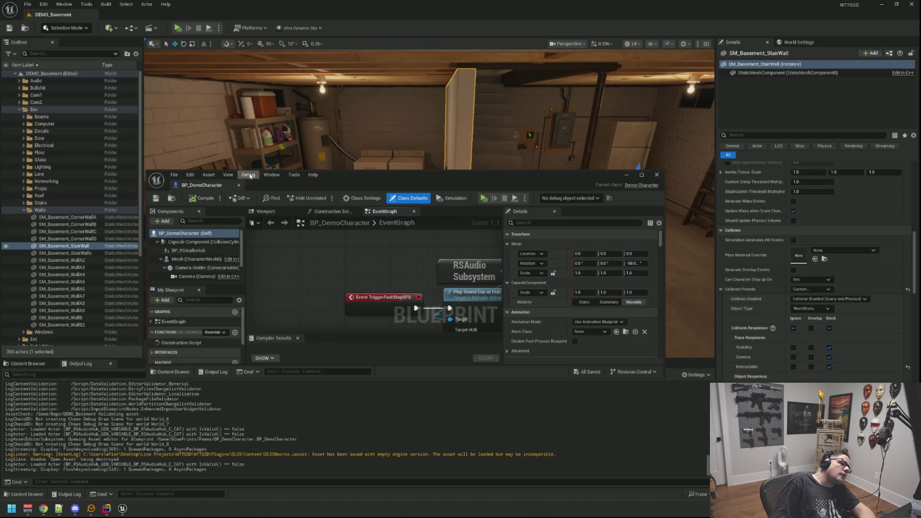
Check the Interaction Caster component's Do Not Add Hit Tag setting, then close the blueprint
drag(350, 186, 290, 52)
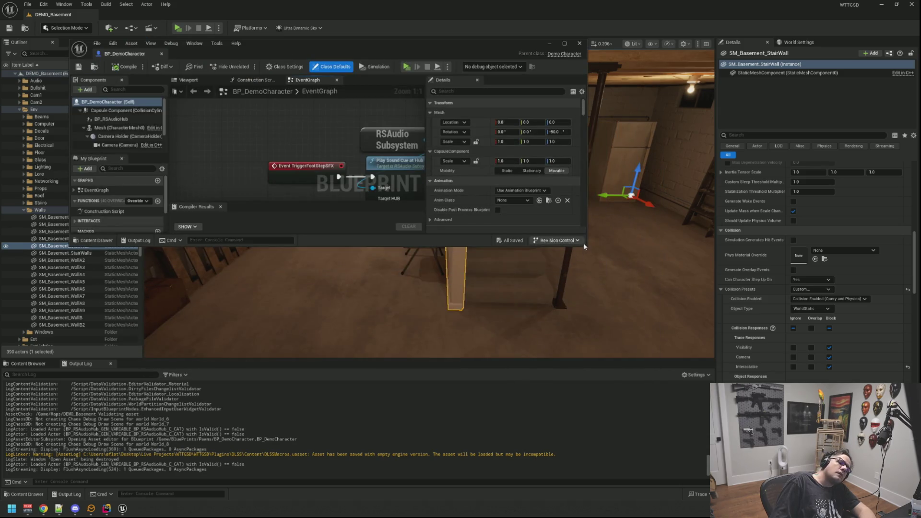
drag(583, 242, 696, 391)
click(114, 166)
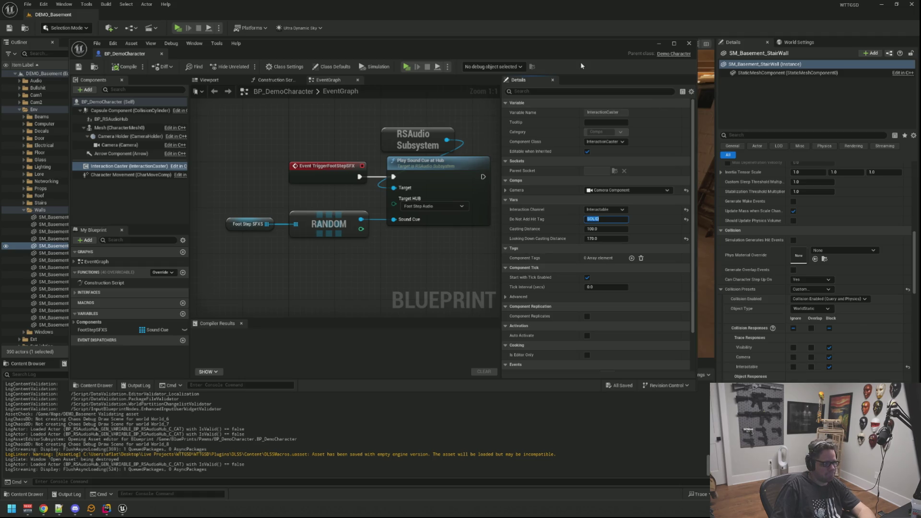
click(689, 44)
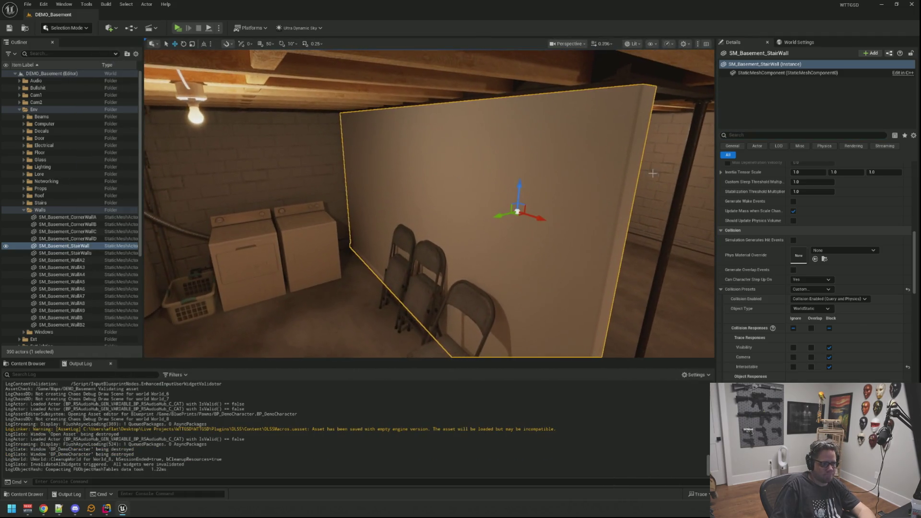
click(767, 132)
Recheck the stair wall's tag, save DEMO_Basement again, and start another play-test
text(tag)
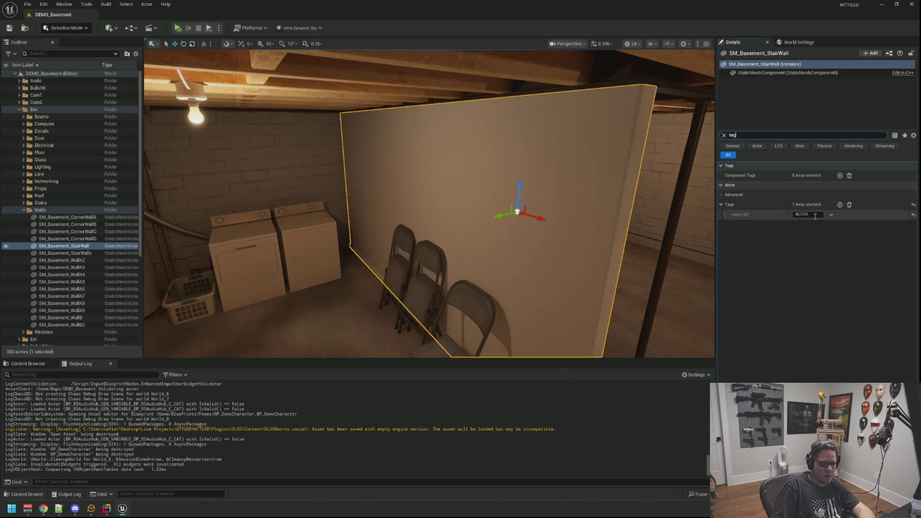
key(Escape)
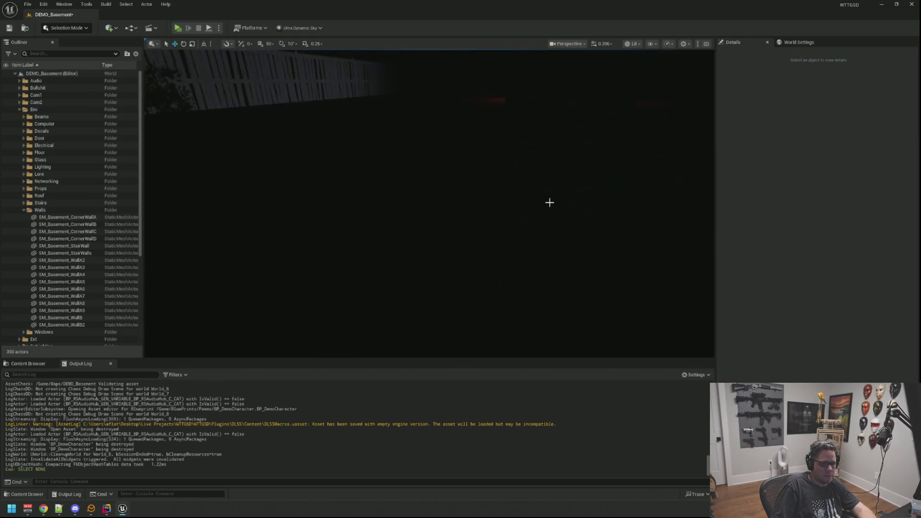
key(ctrl+s)
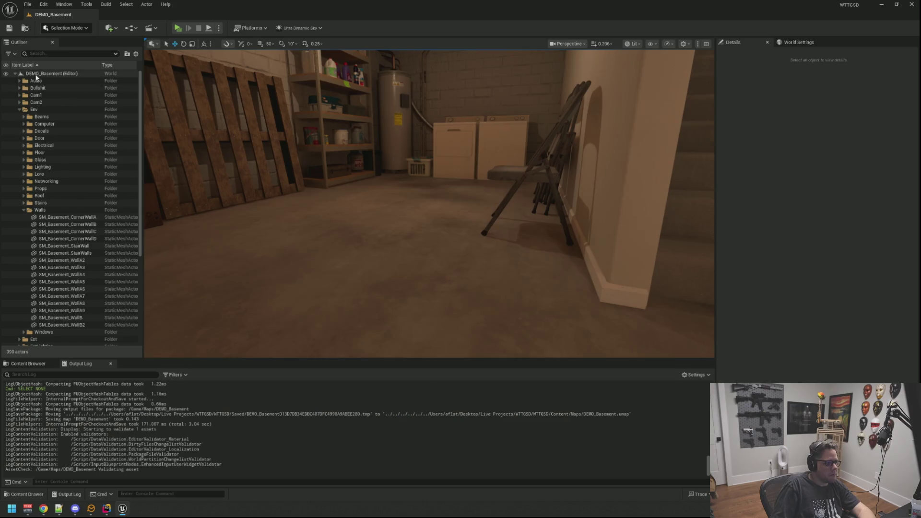
click(15, 74)
click(15, 74)
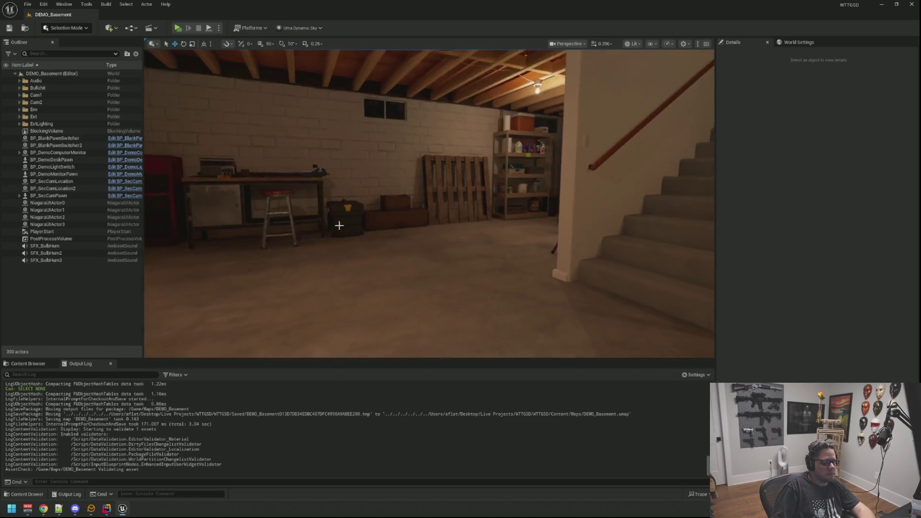
click(183, 30)
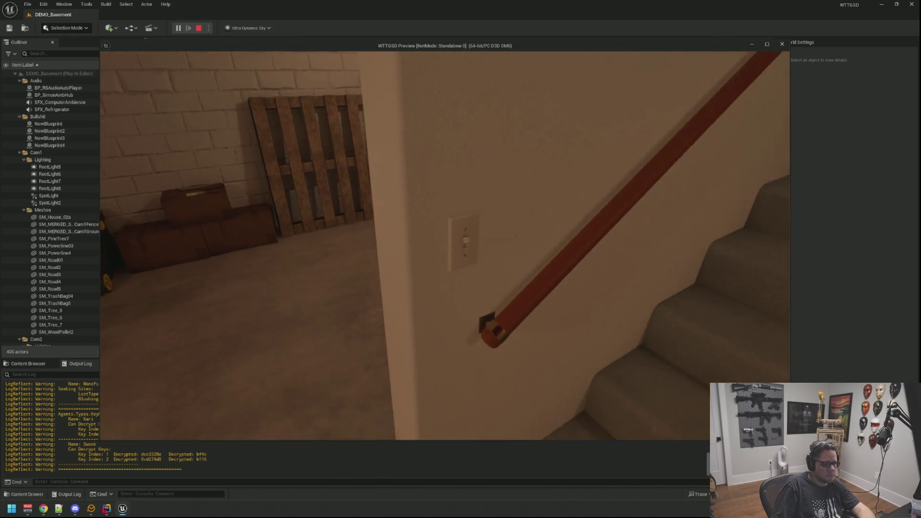
Flip the stair light switch about fourteen times, toggling the basement lights, then exit the play session
click(445, 246)
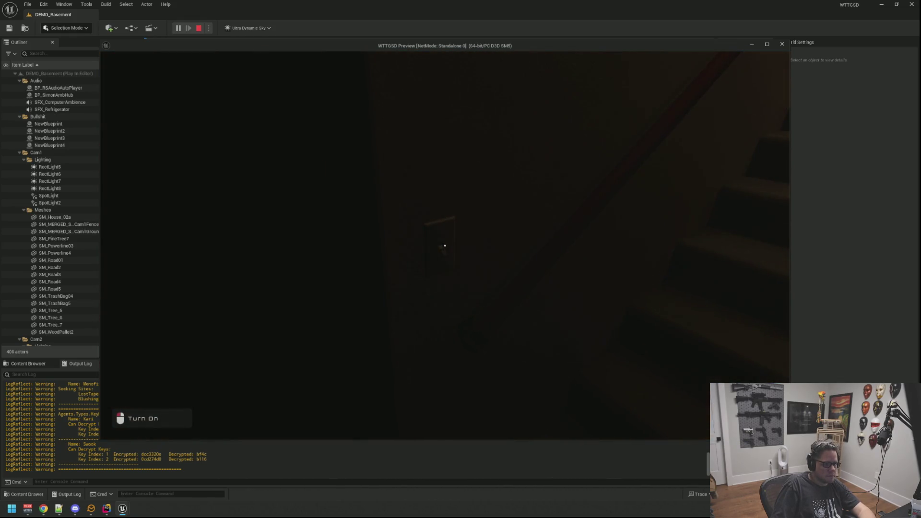
click(445, 246)
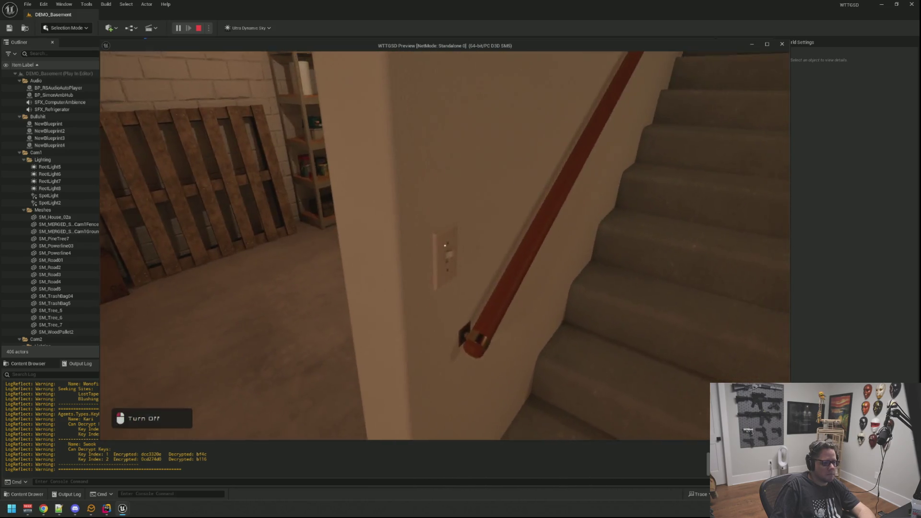
click(445, 246)
click(445, 246)
click(445, 246)
click(444, 246)
click(444, 245)
click(444, 245)
click(444, 246)
click(444, 245)
click(445, 246)
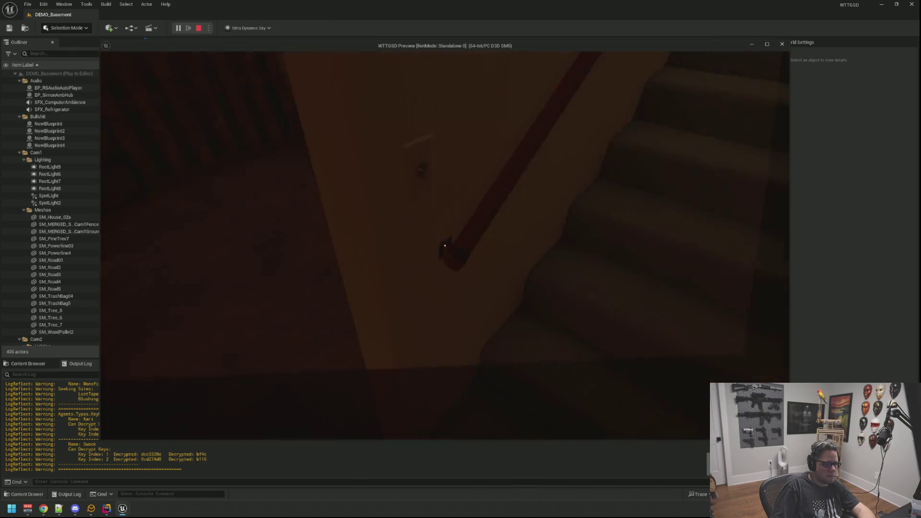
click(445, 246)
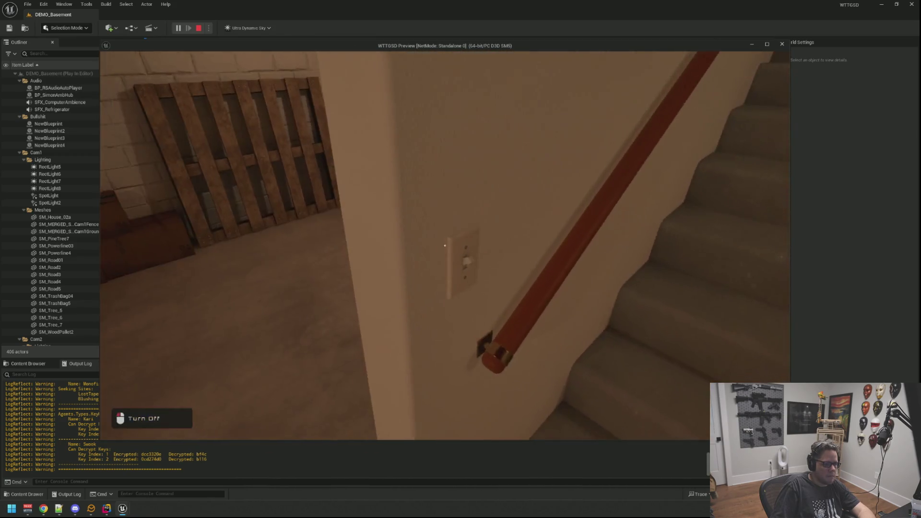
click(445, 246)
click(445, 246)
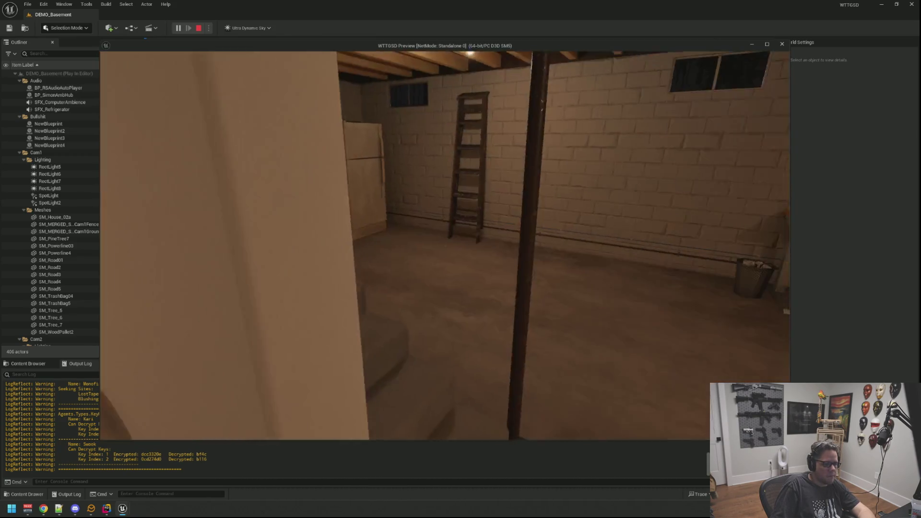
key(Escape)
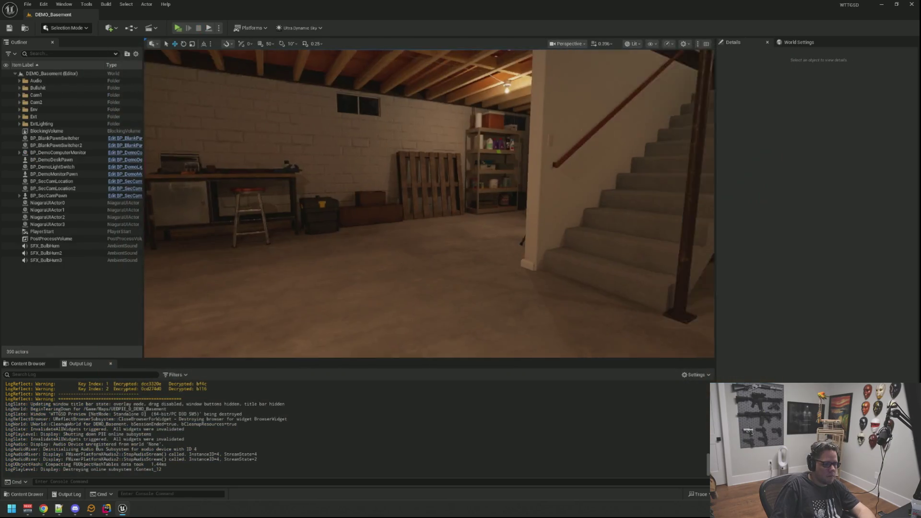
Browse the Content Browser to BluePrints > GameActors to reach BP_MR_LightSwitch_1X
mouse_move(469, 217)
mouse_down()
mouse_move(460, 225)
mouse_move(474, 230)
mouse_move(483, 250)
mouse_move(469, 216)
mouse_move(457, 218)
mouse_move(458, 192)
mouse_move(456, 204)
mouse_move(293, 271)
mouse_up()
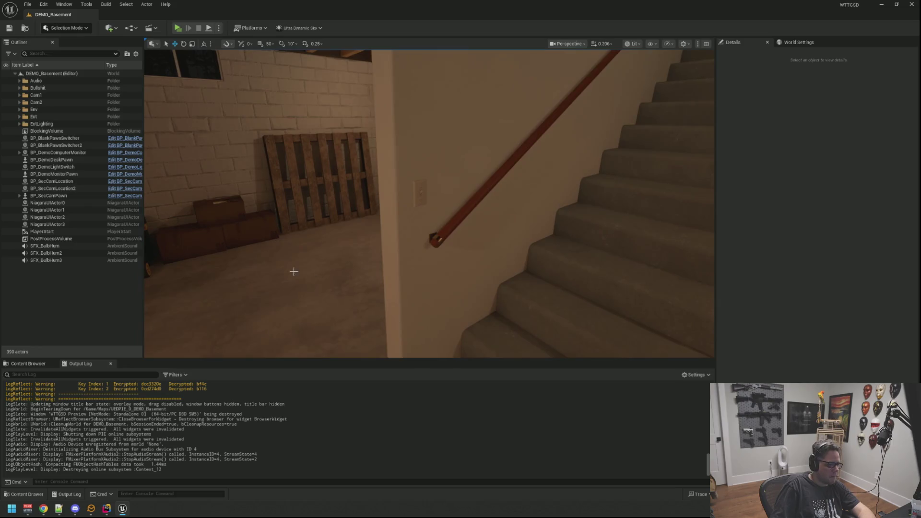
click(30, 365)
mouse_move(430, 204)
mouse_down()
mouse_move(422, 206)
mouse_move(437, 204)
mouse_up()
click(331, 254)
key(Escape)
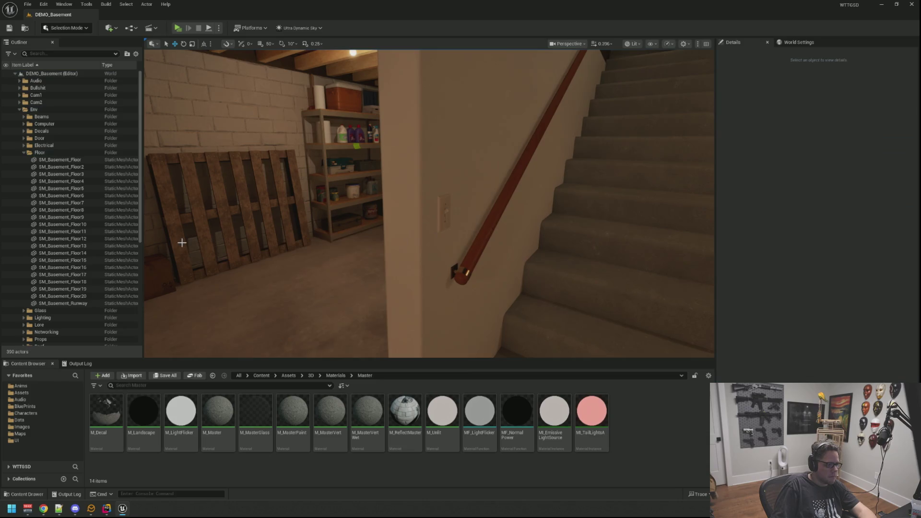
click(19, 110)
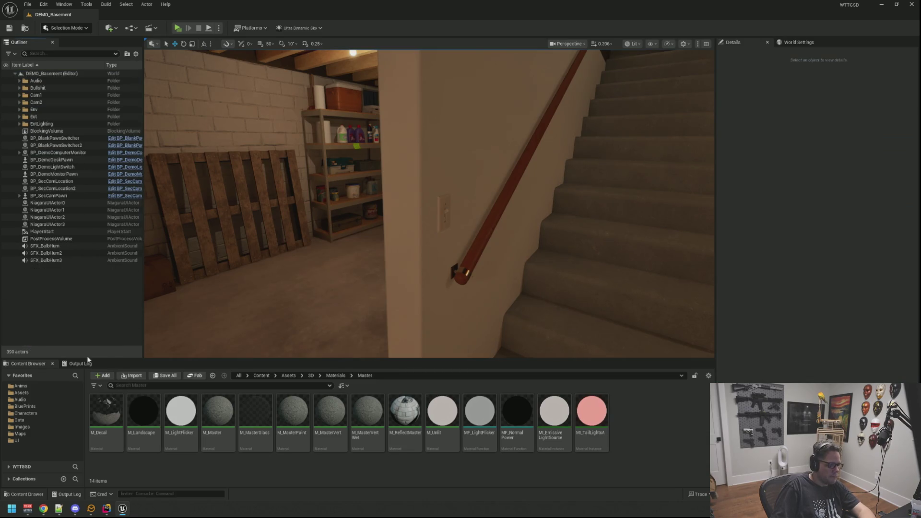
click(25, 406)
click(196, 422)
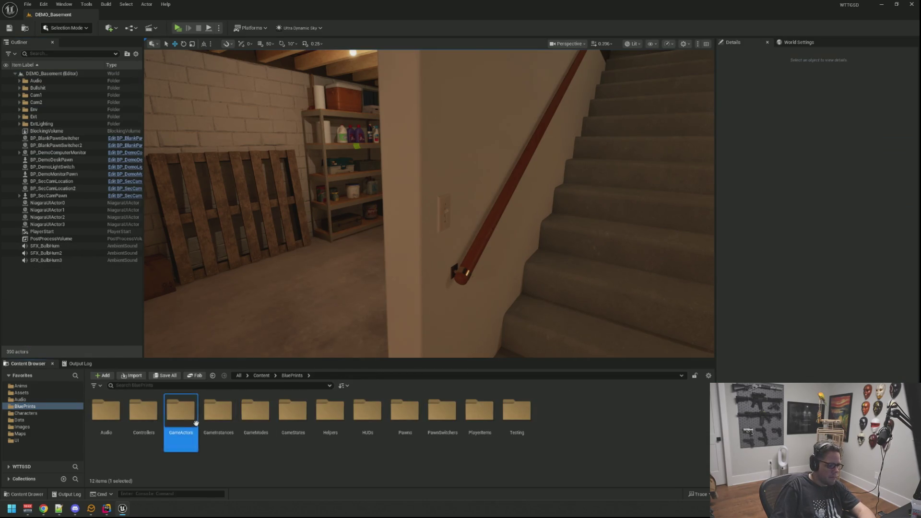
double_click(196, 422)
scroll(539, 452, down, 2)
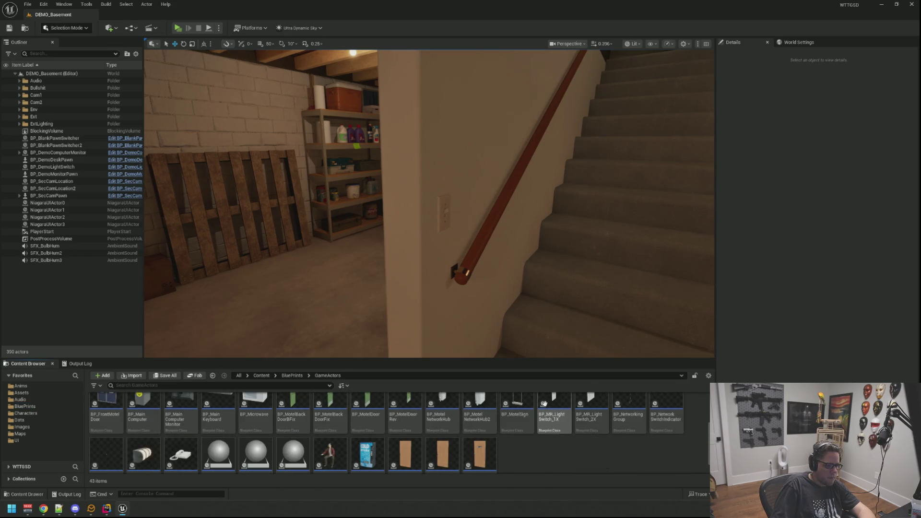
scroll(336, 191, down, 3)
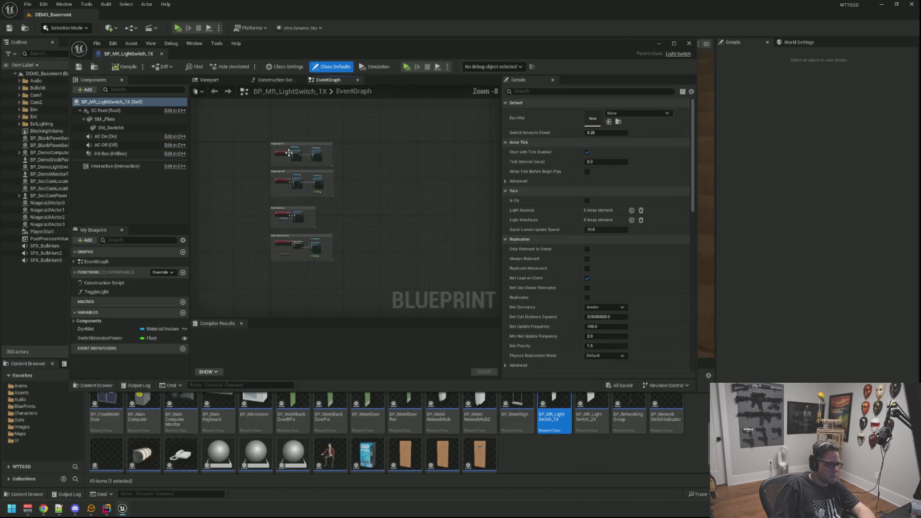
Scroll through the light switch's EventGraph logic
scroll(335, 192, up, 3)
scroll(367, 179, down, 2)
scroll(367, 179, up, 3)
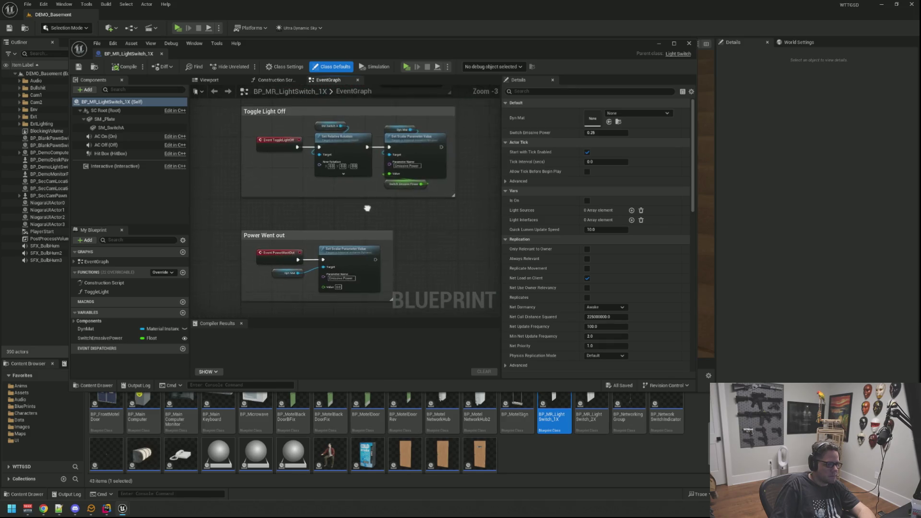
scroll(357, 260, down, 4)
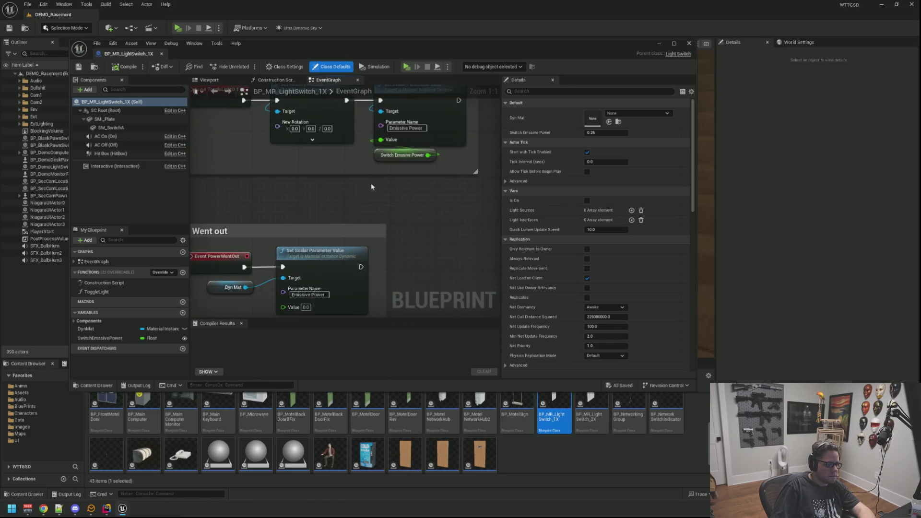
scroll(346, 158, down, 2)
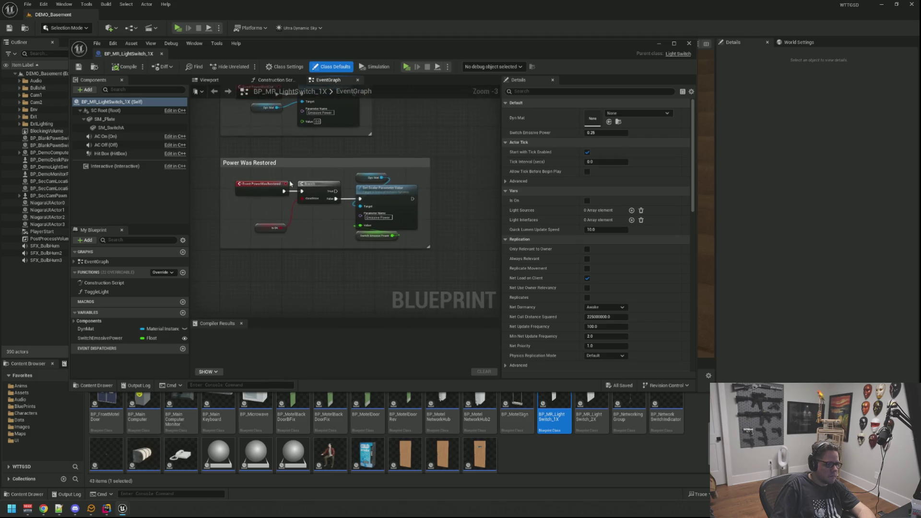
Check the AC On component's Sound in the Viewport preview, then close the blueprint
click(209, 80)
mouse_move(341, 198)
mouse_down()
mouse_move(322, 211)
mouse_move(312, 204)
mouse_up()
scroll(313, 204, up, 4)
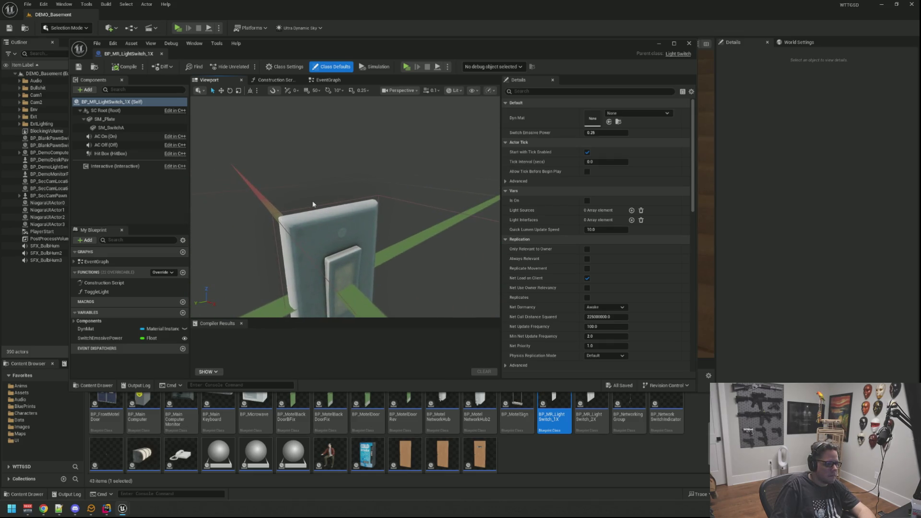
click(122, 138)
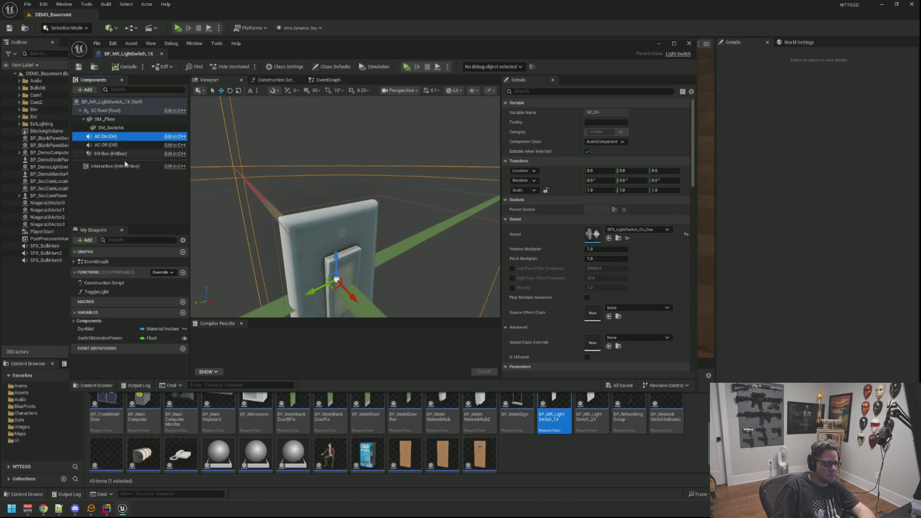
click(161, 187)
scroll(345, 207, down, 5)
drag(345, 206, 307, 203)
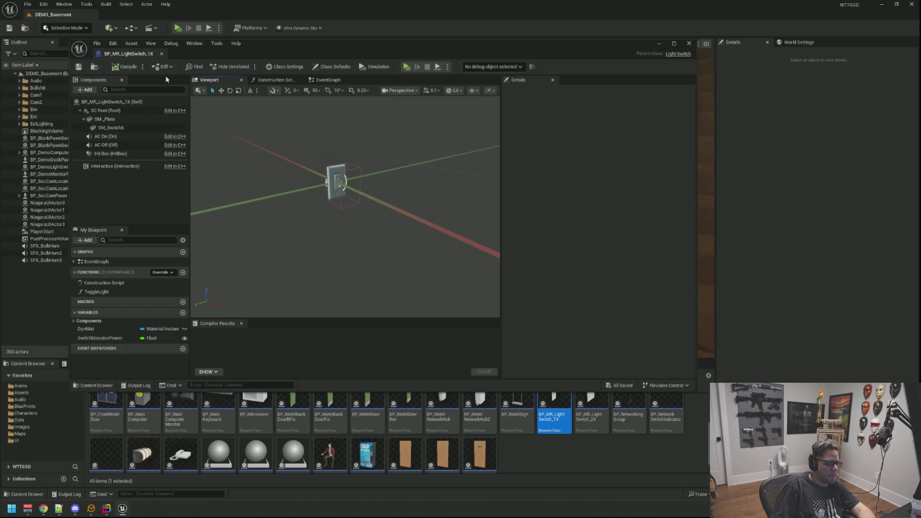
drag(429, 204, 359, 203)
In Rider, close the BreakerBox.cpp and BreakerBox.h split panes
click(106, 508)
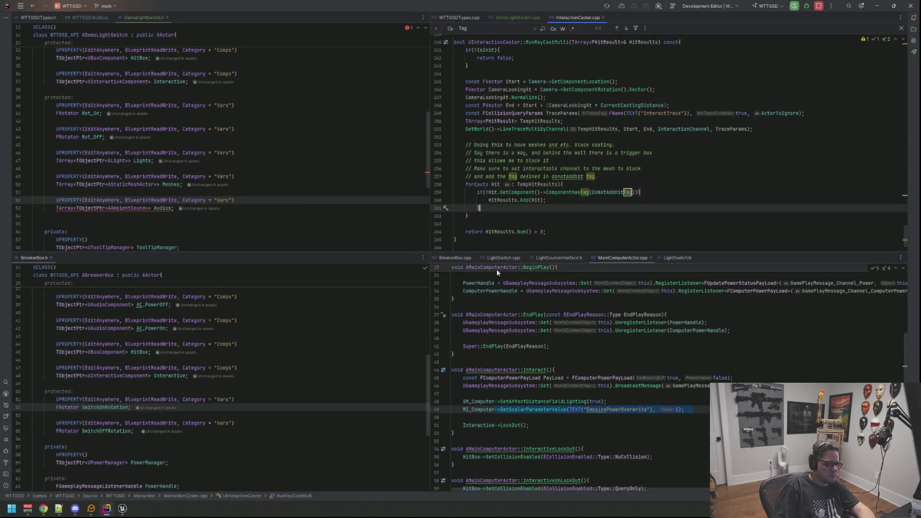
click(632, 322)
key(Up)
key(Up)
key(Up)
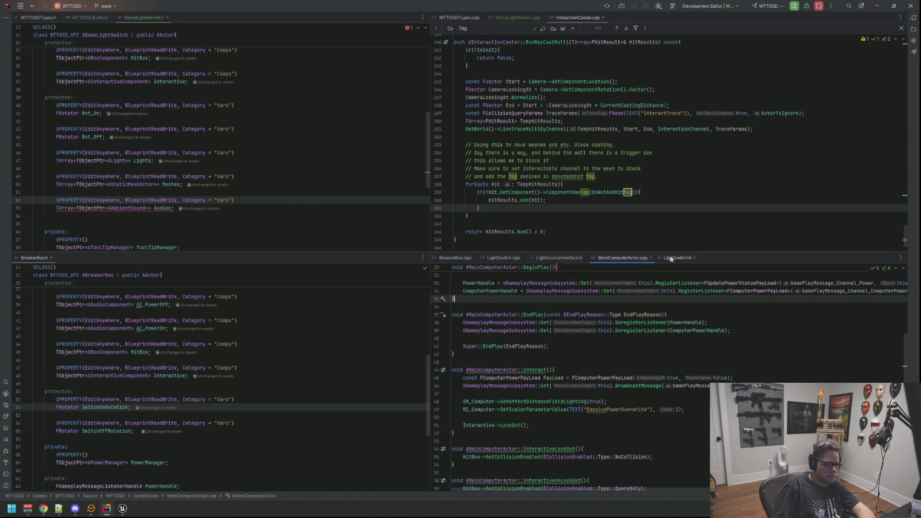
click(668, 259)
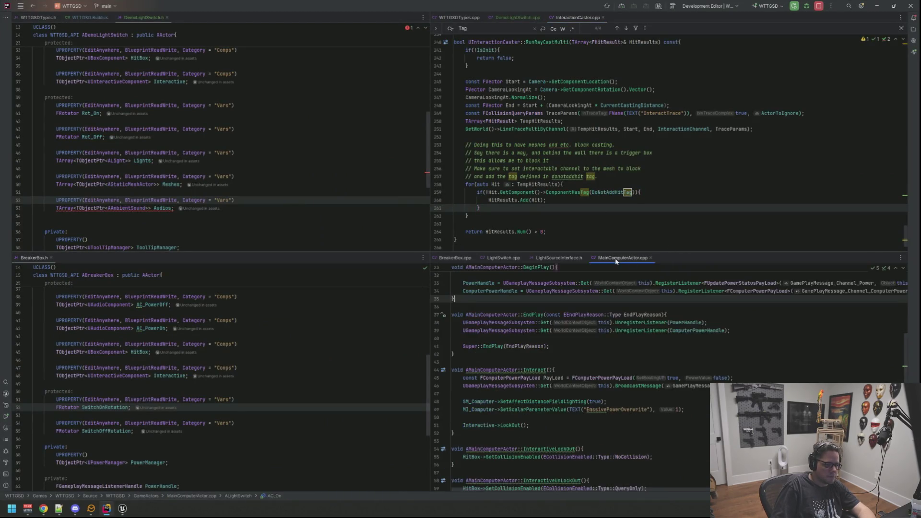
middle_click(450, 258)
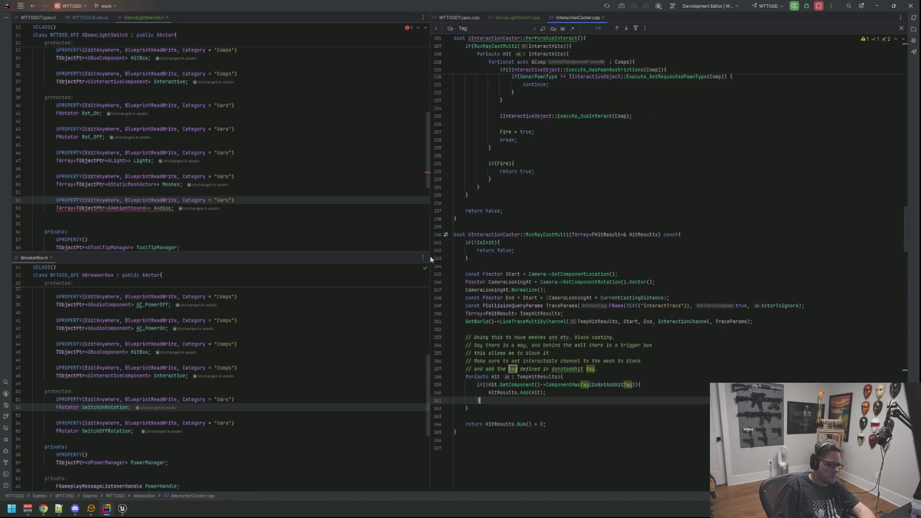
middle_click(39, 258)
click(573, 259)
scroll(556, 261, up, 15)
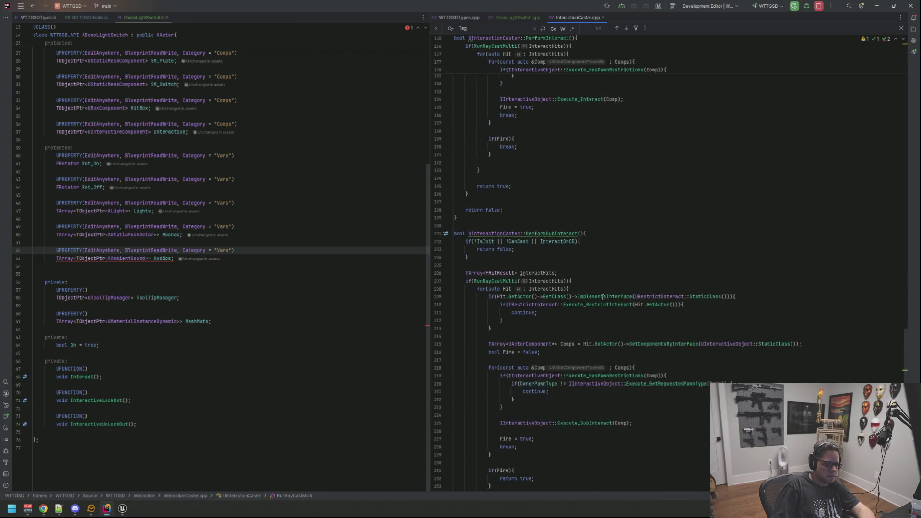
scroll(576, 254, up, 2)
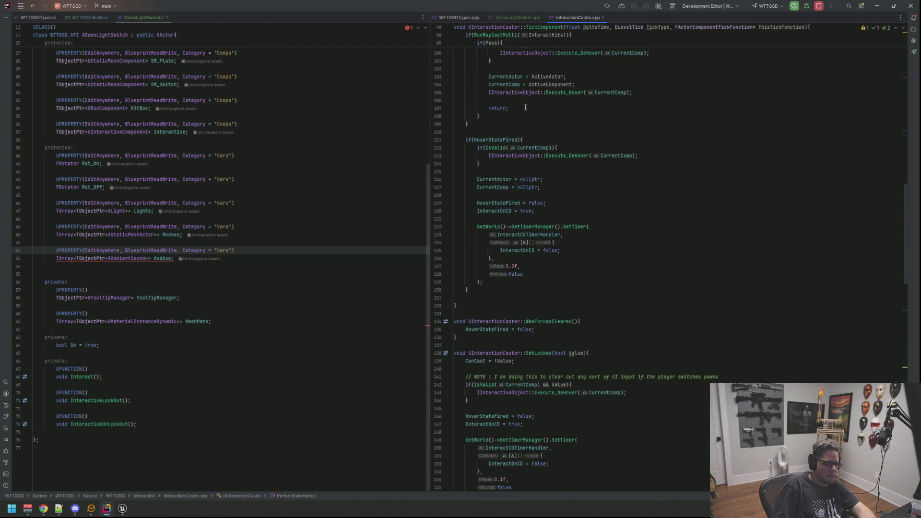
In DemoLightSwitch.h, remove the blank line after HitBox and open space after SM_Switch
click(235, 248)
scroll(269, 207, up, 5)
scroll(269, 206, down, 2)
click(304, 207)
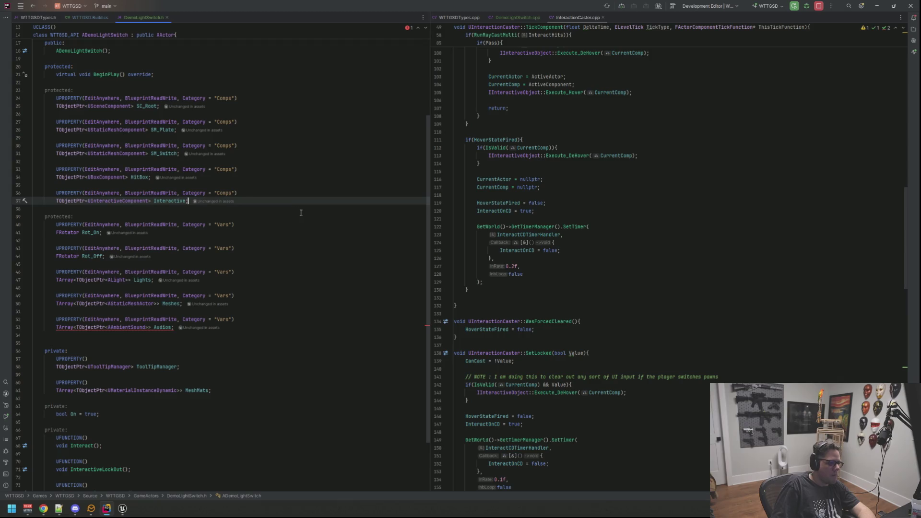
click(316, 185)
key(Return)
key(Return)
key(Up)
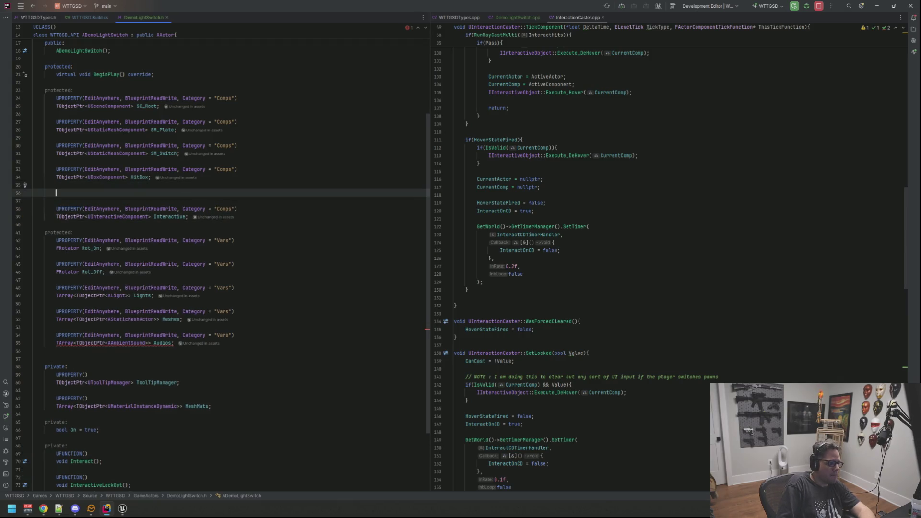
key(BackSpace)
key(BackSpace)
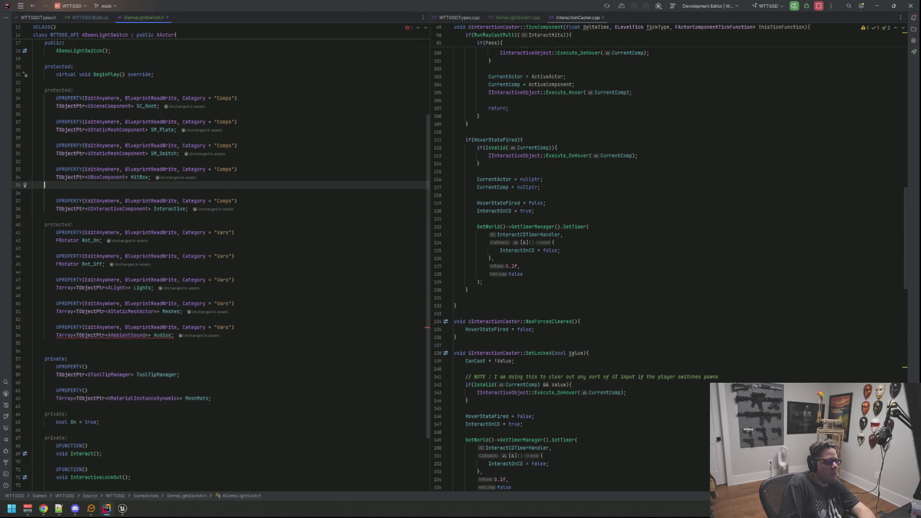
key(BackSpace)
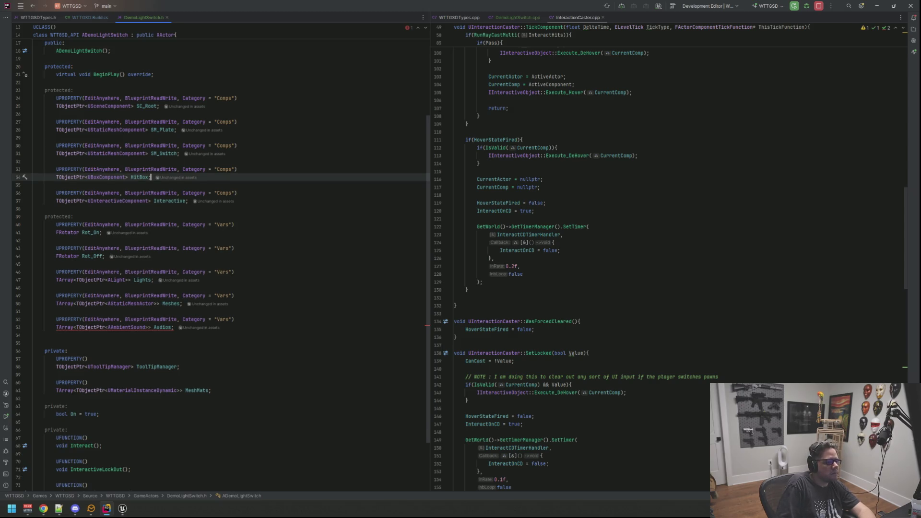
key(Up)
key(Up)
key(Return)
key(Return)
key(Up)
Declare an EditAnywhere, BlueprintReadWrite "Comps" TObjectPtr<UAudioComponent> AC_On
text(UP)
key(Down)
key(Return)
text(EditAnywhere, Blueprion)
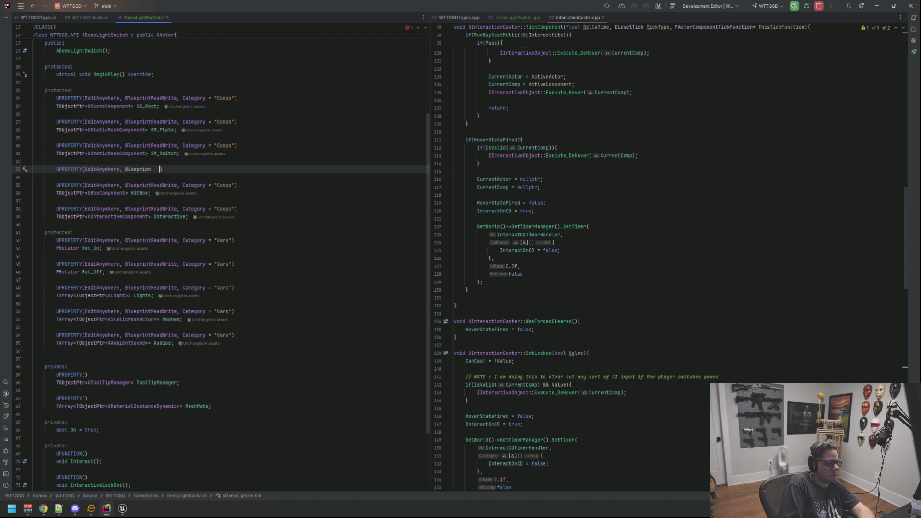
text(lueprintReadWrite, Category =)
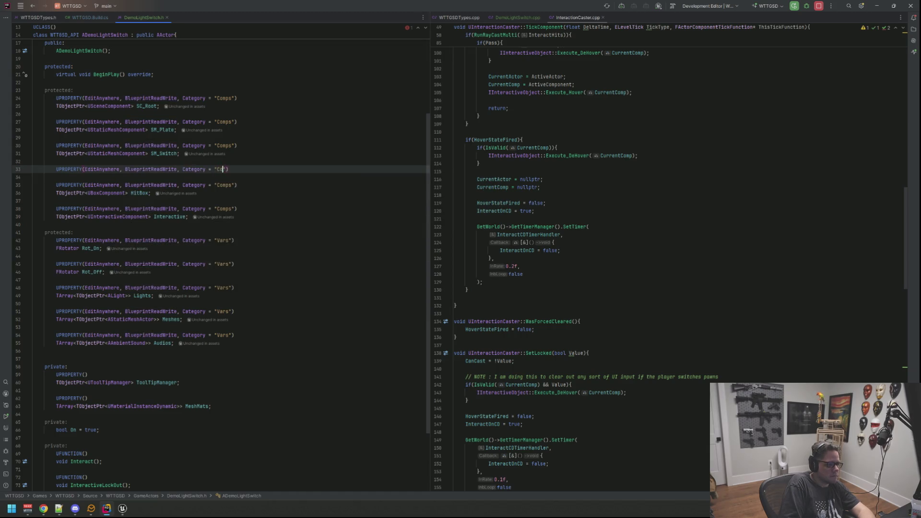
key(End)
key(Return)
text(TObje)
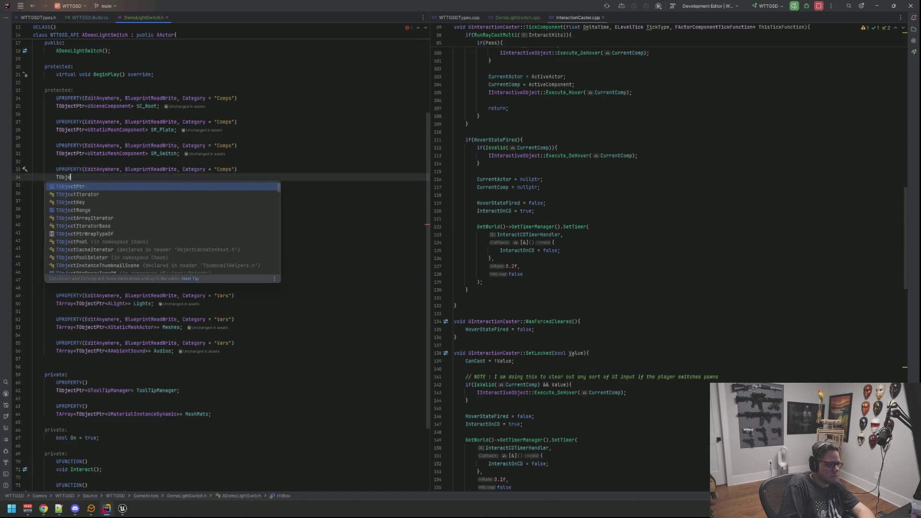
text(ctPtr<UAudioCo)
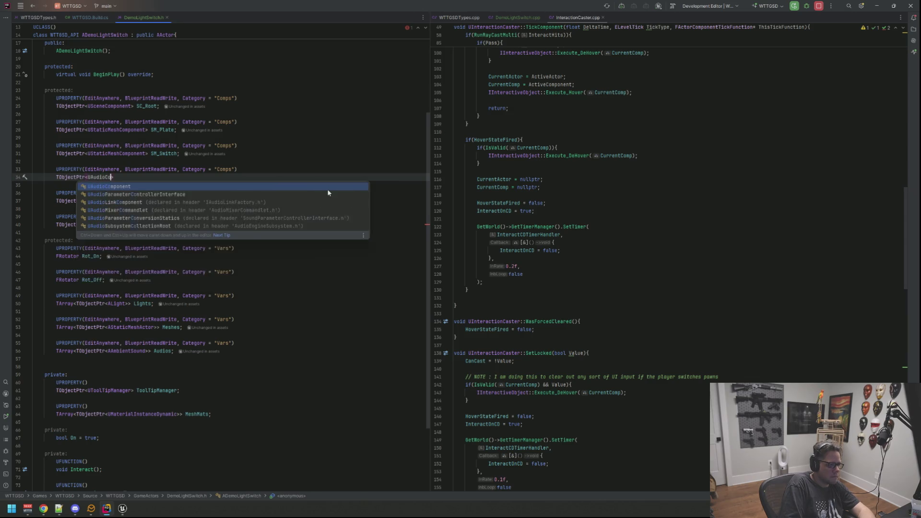
key(Return)
text(AC)
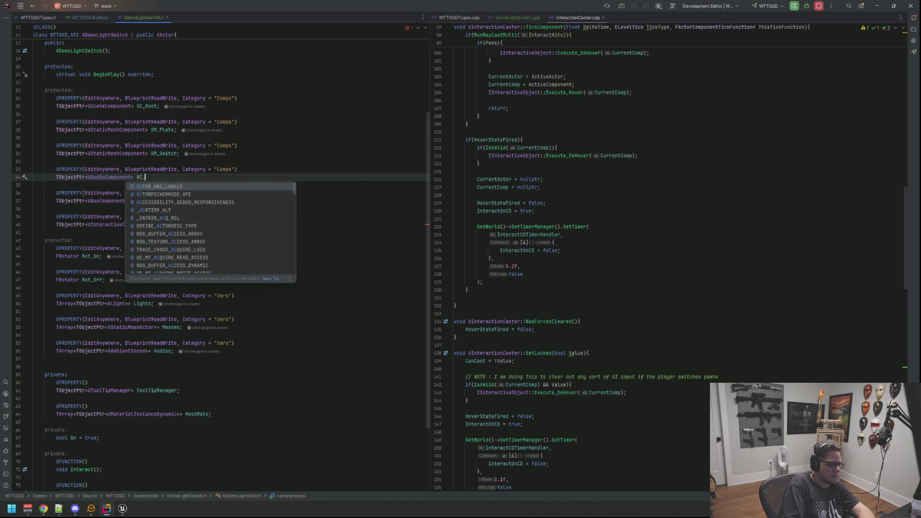
text(_On;)
key(Return)
key(Return)
Add a matching "Comps" UPROPERTY declaring TObjectPtr<UAudioComponent> AC_Off
text(UPROPERTY)
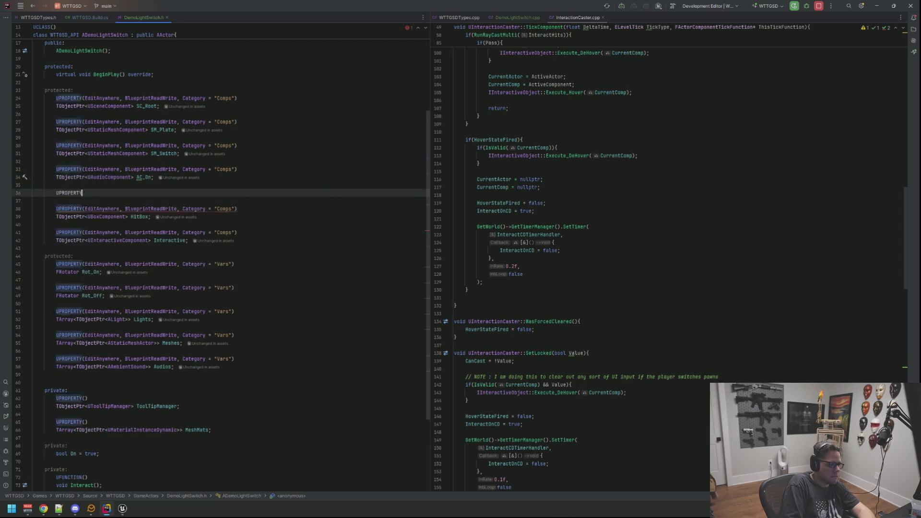
text((EditAnywhere, BlueprintReadWrite, Cat)
key(Return)
key(End)
key(Return)
text(TObjectPtr<UAudio)
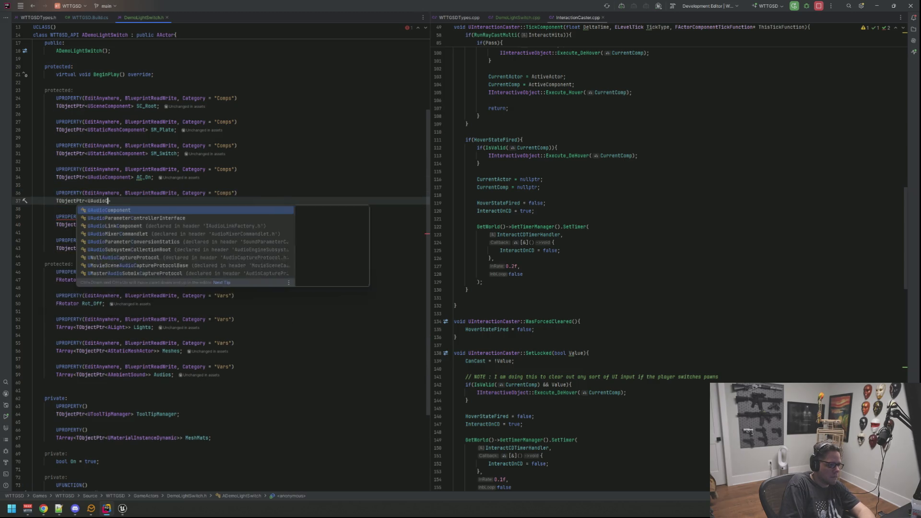
key(Return)
key(End)
text(AC_Off;)
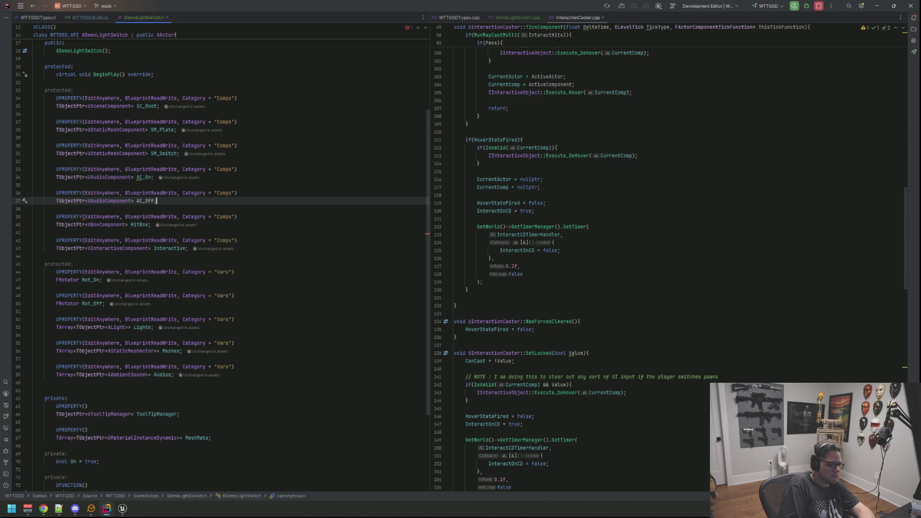
click(45, 208)
key(Up)
key(Up)
key(Up)
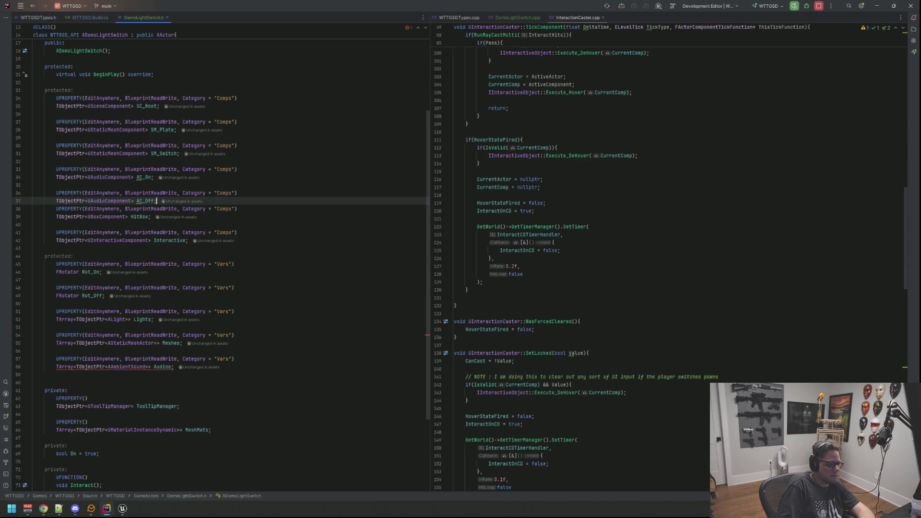
scroll(318, 206, up, 5)
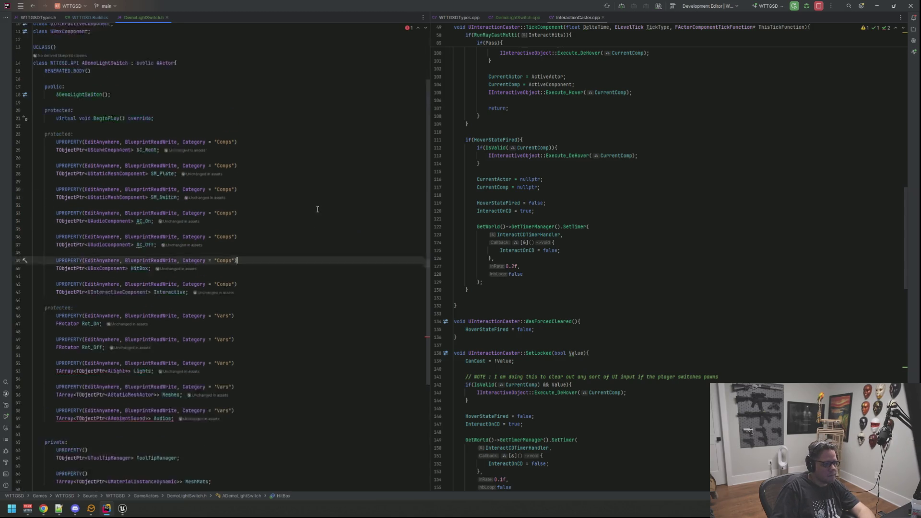
Close the InteractionCaster source file and return to DemoLightSwitch.cpp
click(620, 226)
scroll(649, 226, up, 4)
scroll(649, 226, up, 15)
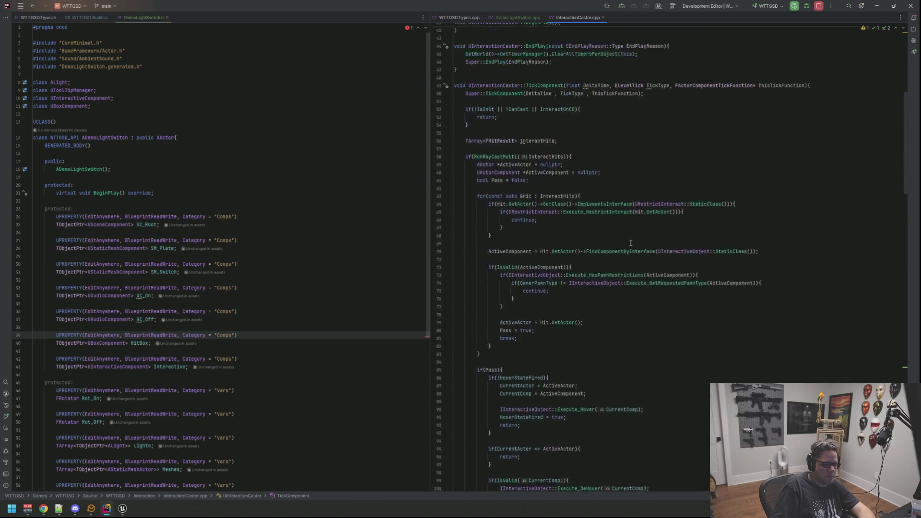
click(588, 217)
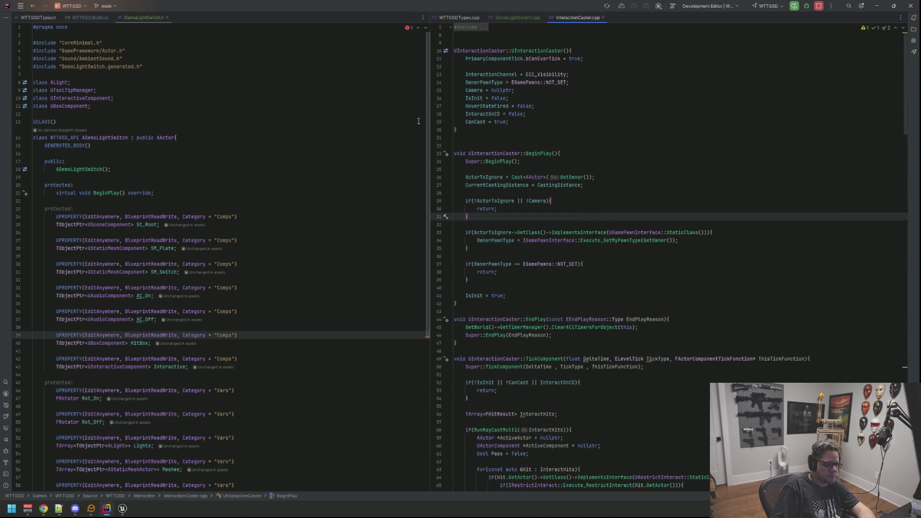
click(601, 177)
key(Up)
key(Up)
key(Up)
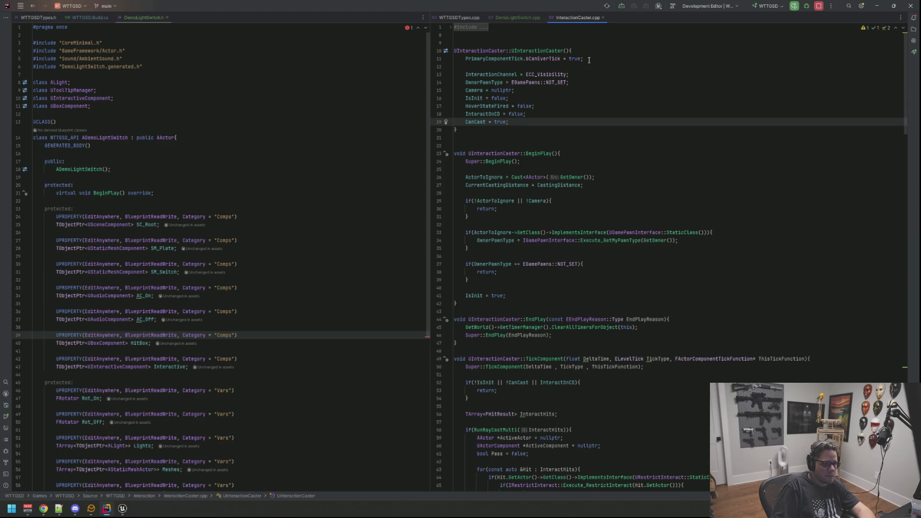
key(ctrl+F4)
scroll(632, 199, up, 10)
Below SM_Switch in the constructor, create AC_On with CreateDefaultSubobject<UAudioComponent>(TEXT(...))
click(616, 211)
key(Up)
key(Up)
key(Up)
click(705, 146)
key(Return)
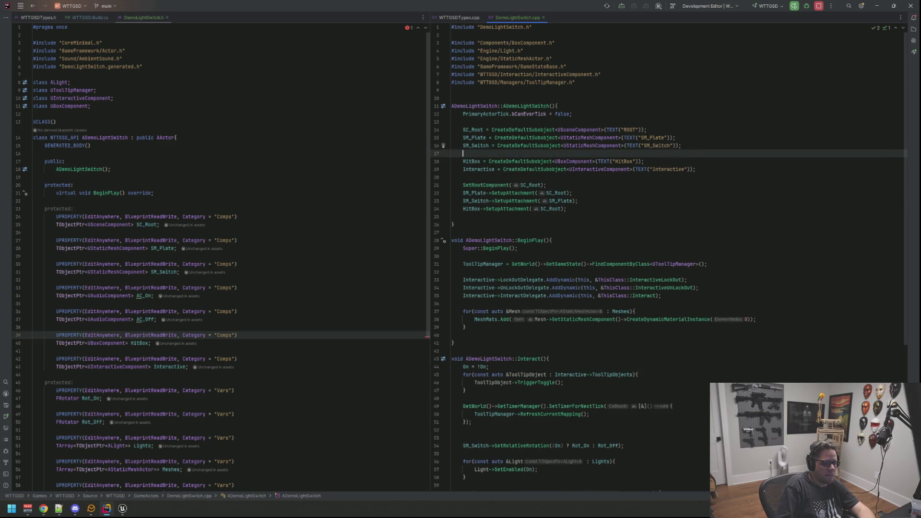
text(AC_on)
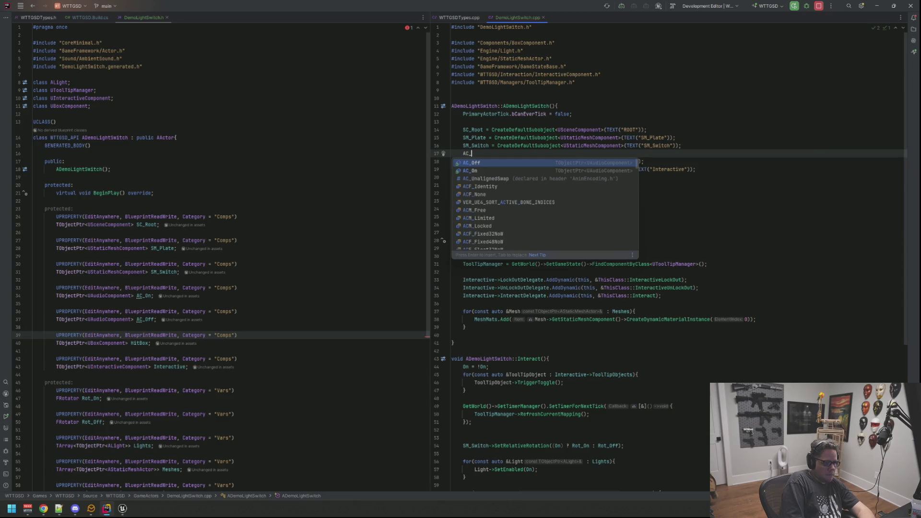
key(Return)
text(= CreateDefaultSubobject<UAudioComp>()
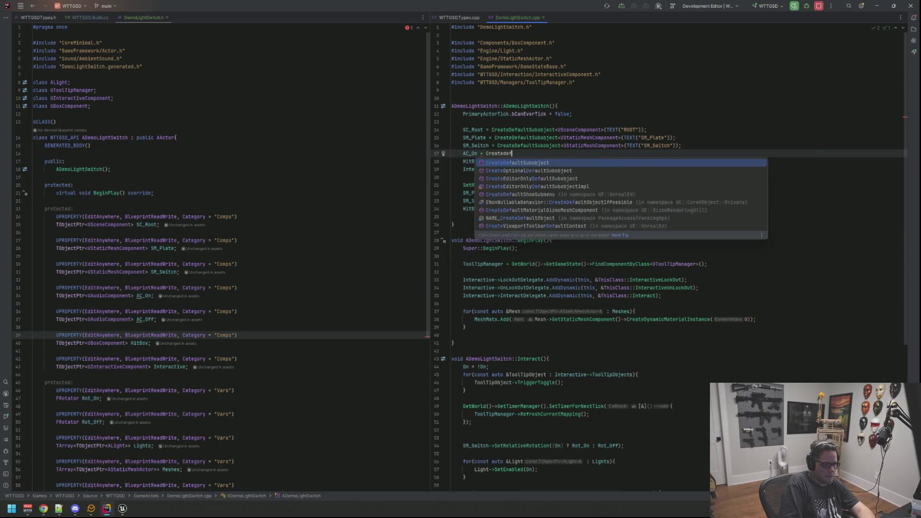
key(Return)
text(UAudioComp>()
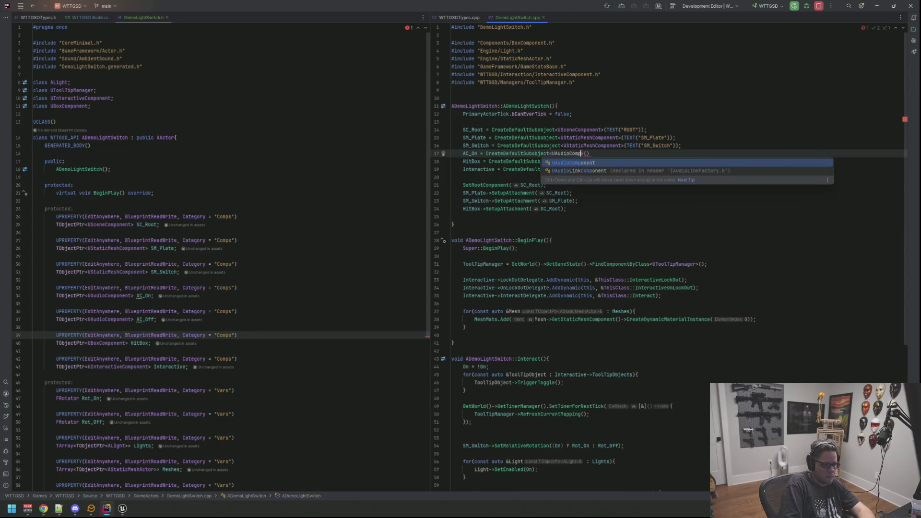
key(Return)
text(TEXT)
key(Return)
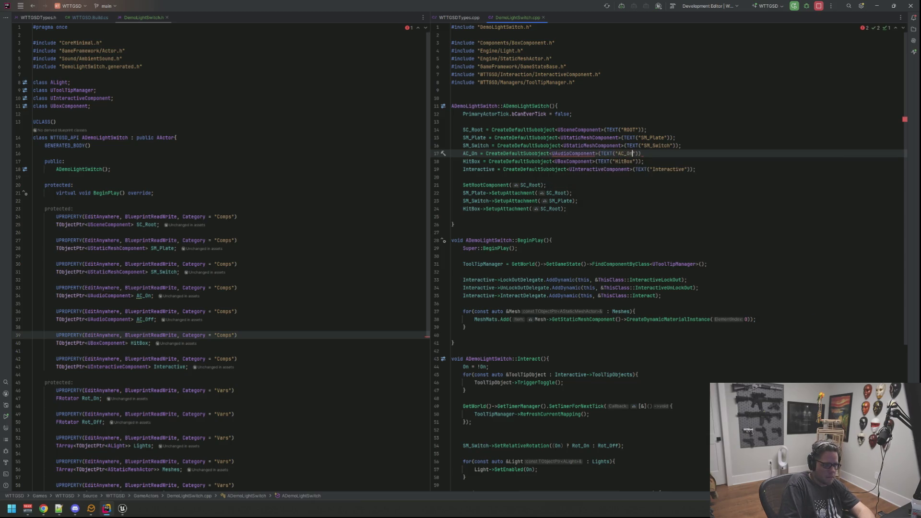
key(Return)
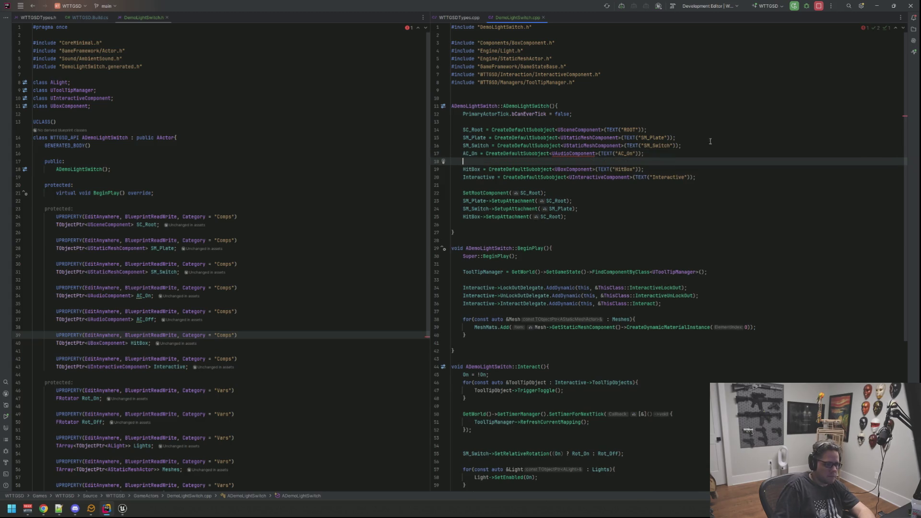
Add the AudioComponent header include and create AC_Off as a UAudioComponent subobject
click(572, 154)
key(alt+Return)
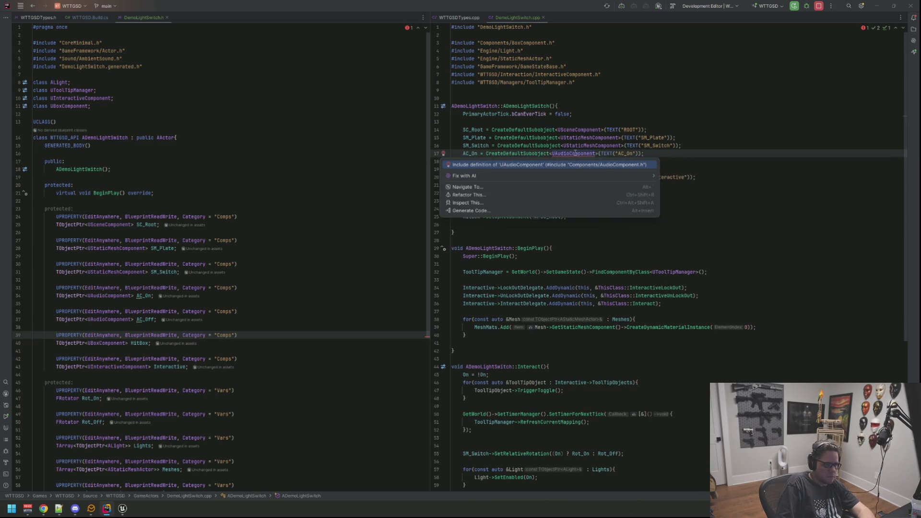
key(Return)
key(End)
key(Return)
text(AC_Off = C)
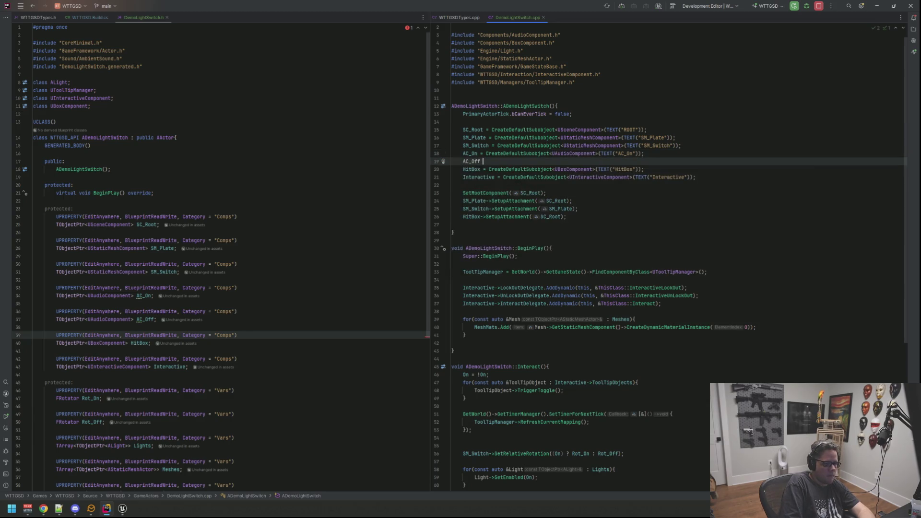
key(Return)
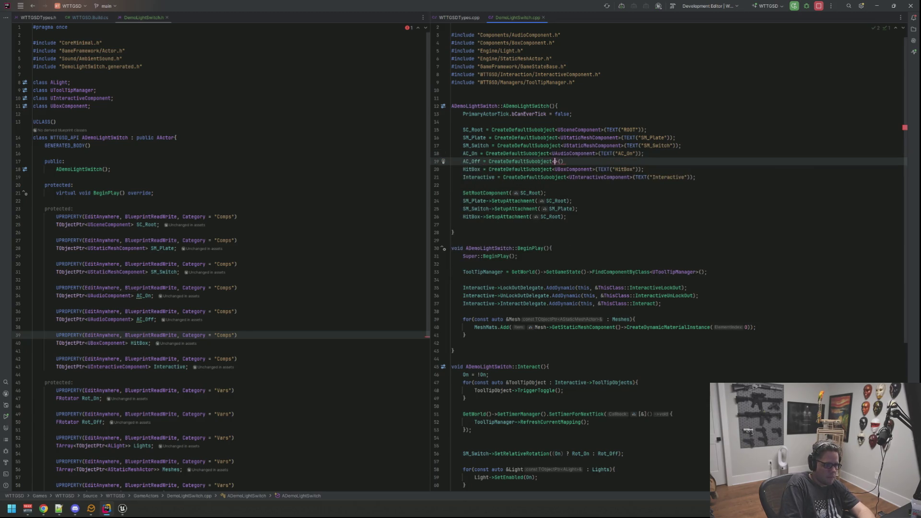
text(UAudioCo)
key(Return)
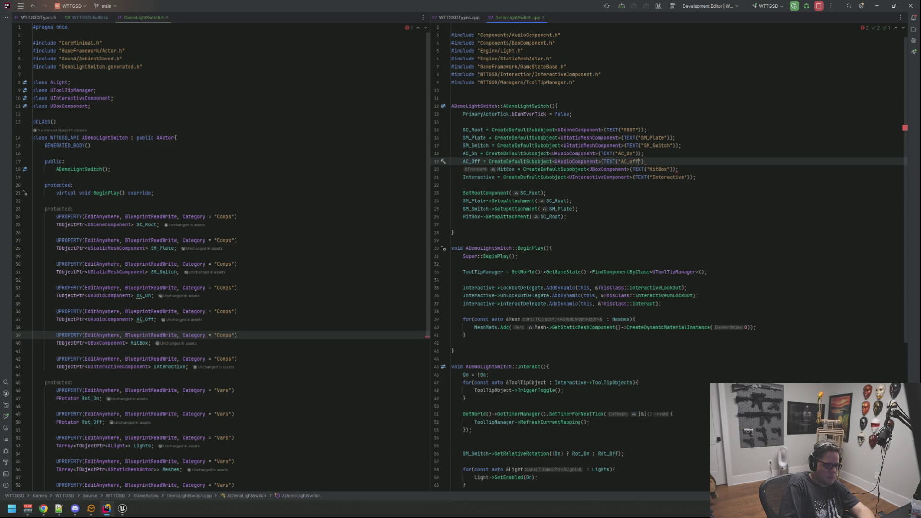
text(ff"));)
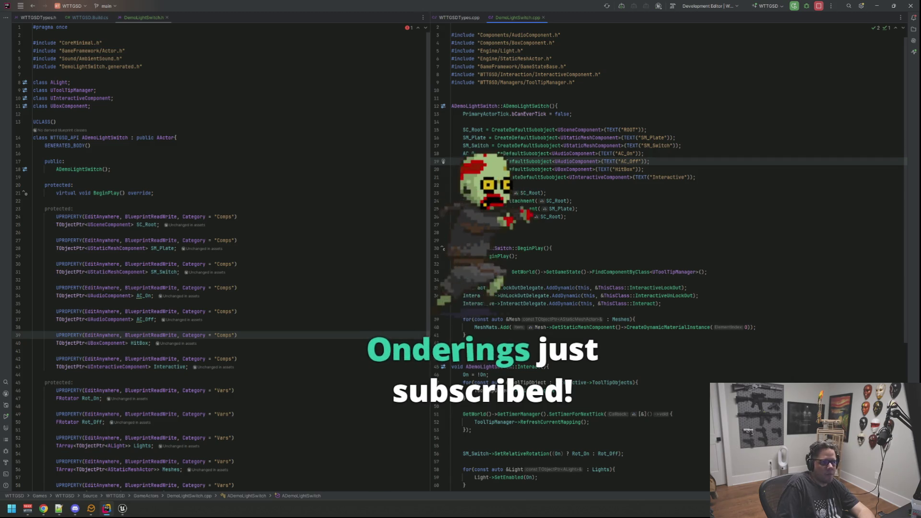
Add a blank line after the Audios loop in the Interact function
click(452, 437)
scroll(669, 259, down, 8)
click(476, 377)
click(465, 385)
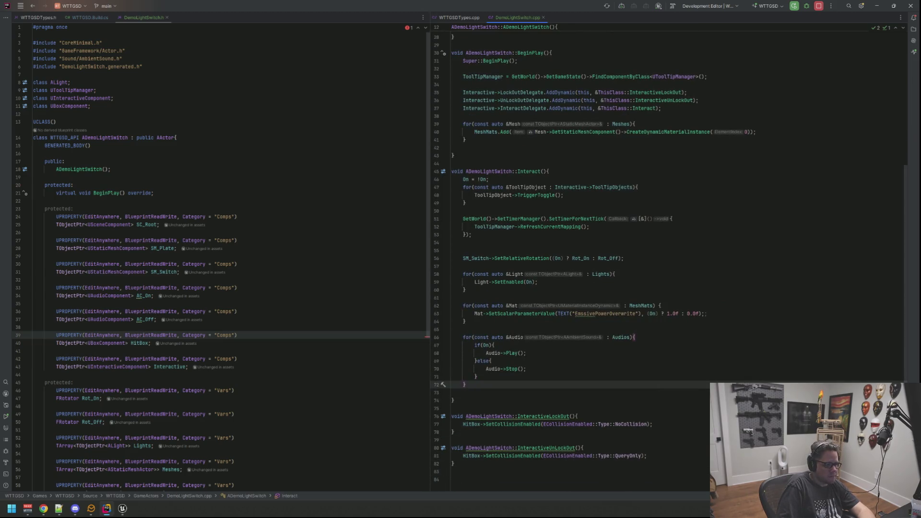
key(Return)
key(Return)
key(Up)
scroll(613, 215, up, 9)
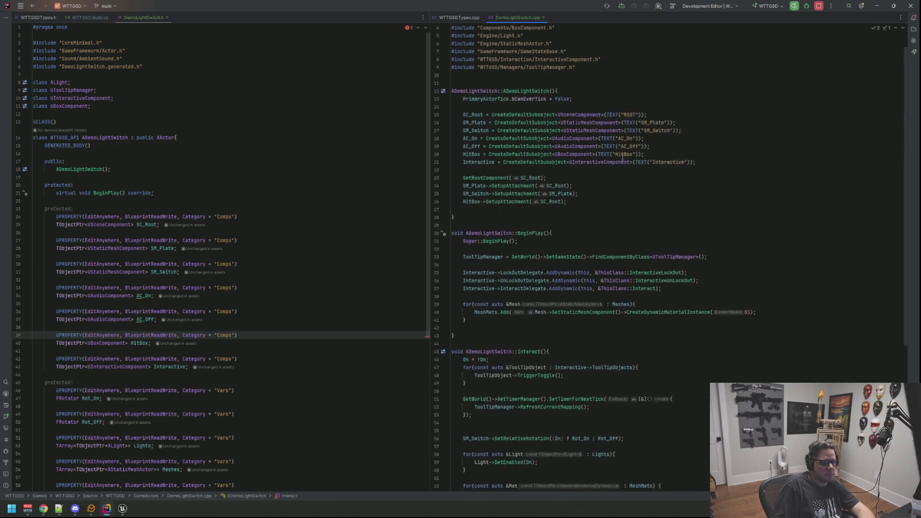
Above the HitBox attachment, add AC_On->SetupAttachment(SC_Root)
click(614, 216)
click(614, 221)
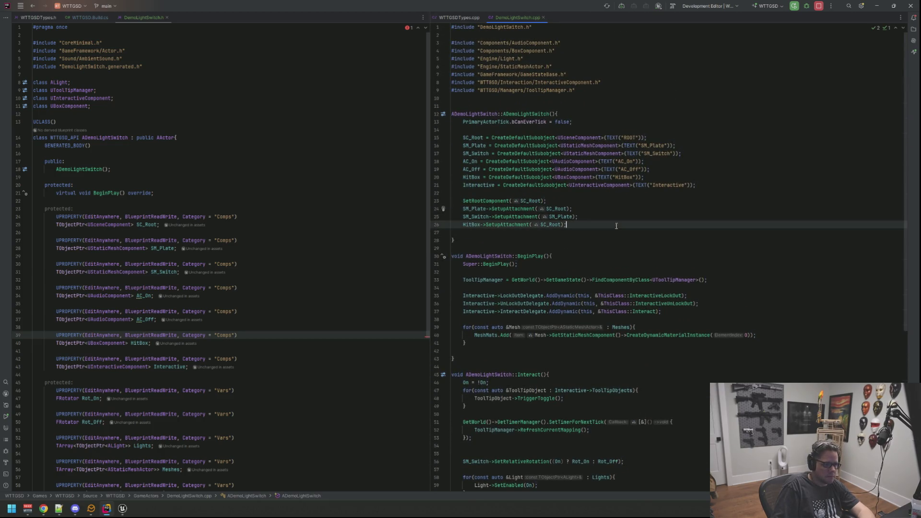
key(ctrl+alt+Return)
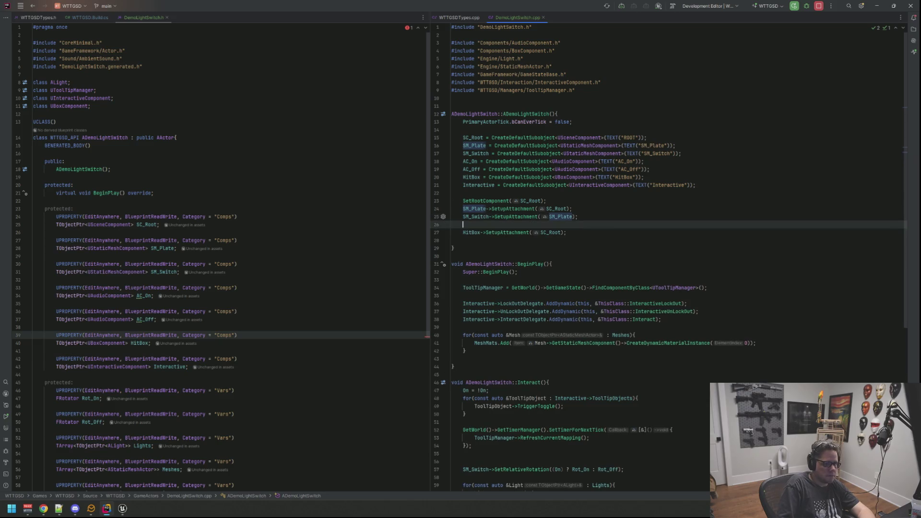
text(AC_)
key(BackSpace)
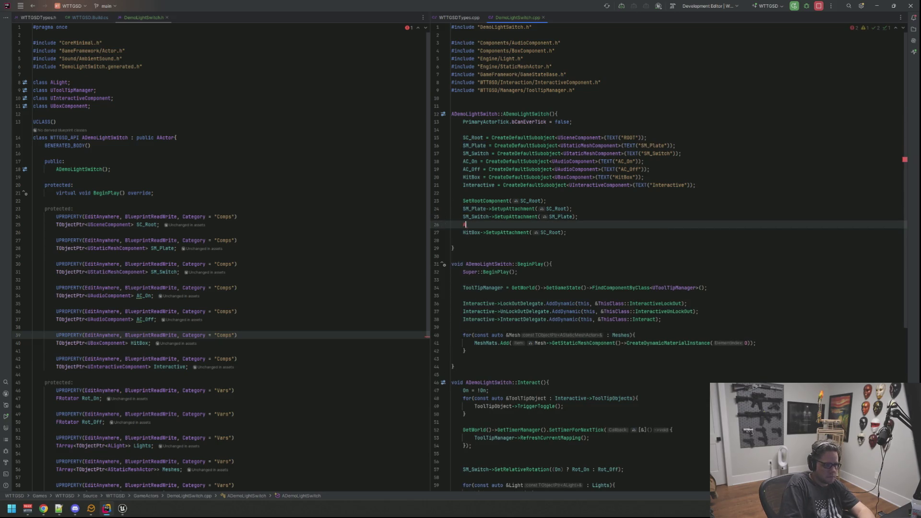
text(C_On->Set)
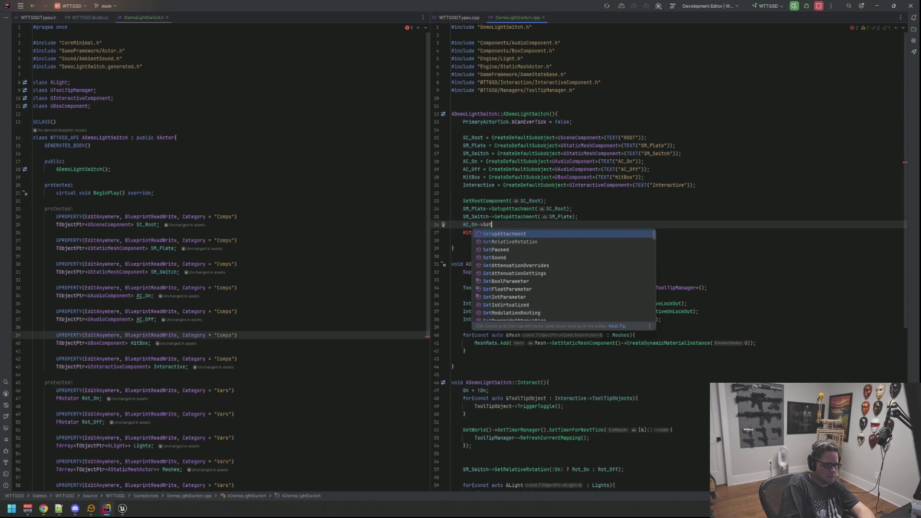
key(Return)
text(AC_)
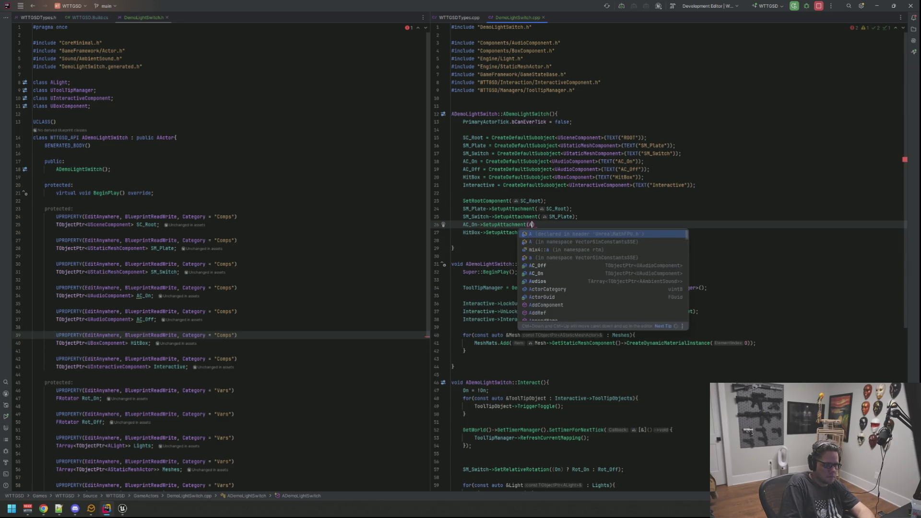
key(Down)
key(Return)
key(BackSpace)
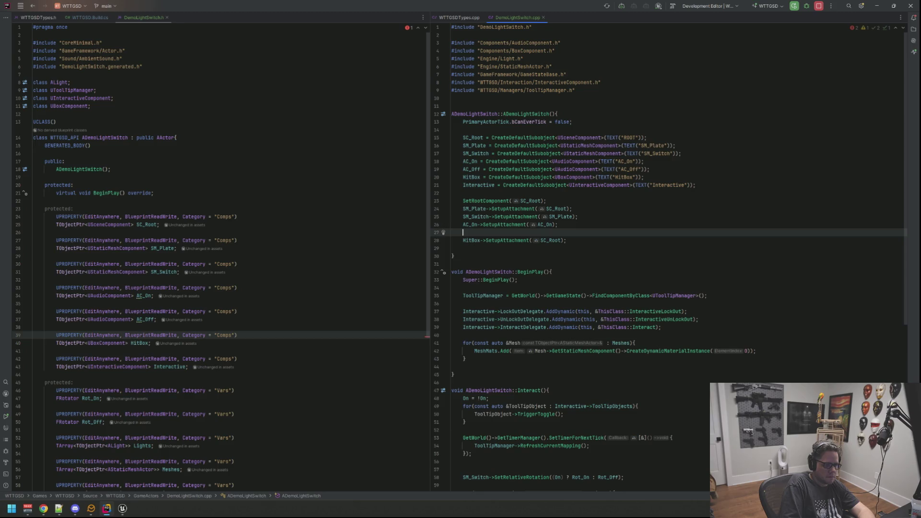
text(SC_R)
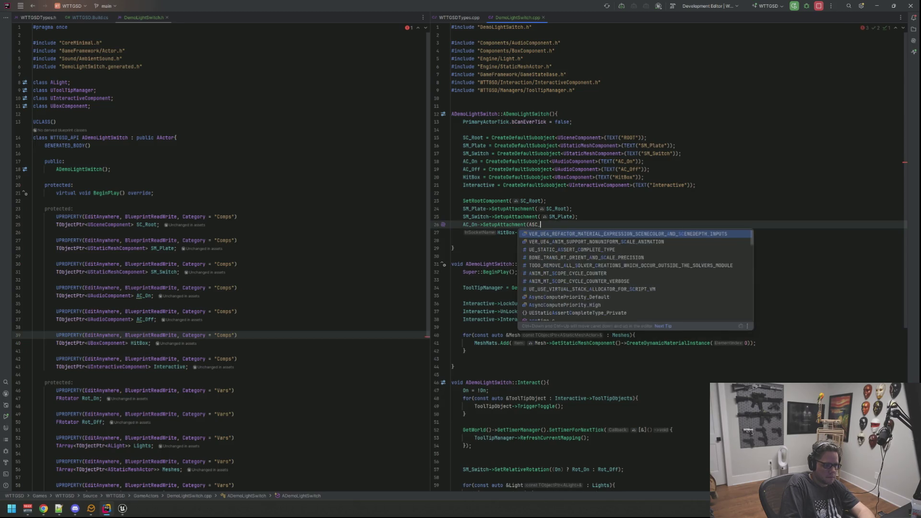
key(Return)
key(Return)
Add AC_Off->SetupAttachment(SC_Root) and delete the stray blank line in the constructor
text(AC_Off)
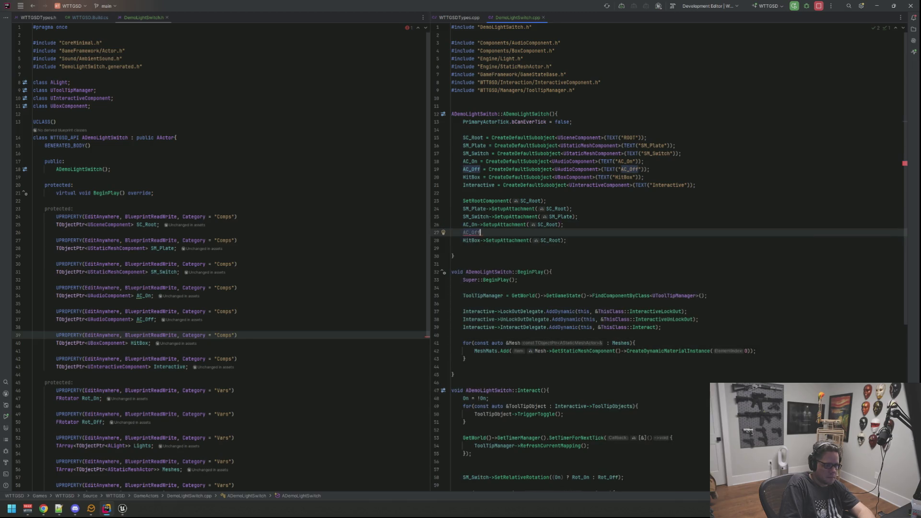
text(->Setup)
key(Return)
text(SC_Roo)
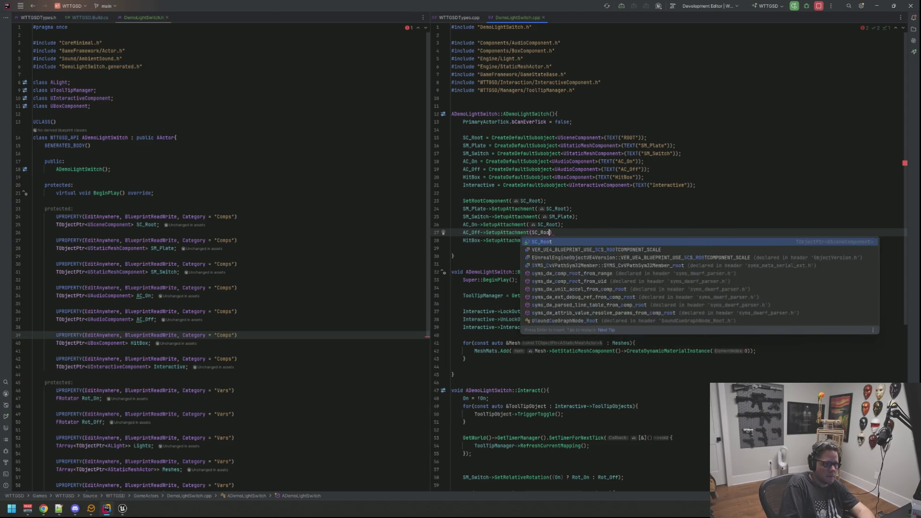
key(Return)
click(463, 248)
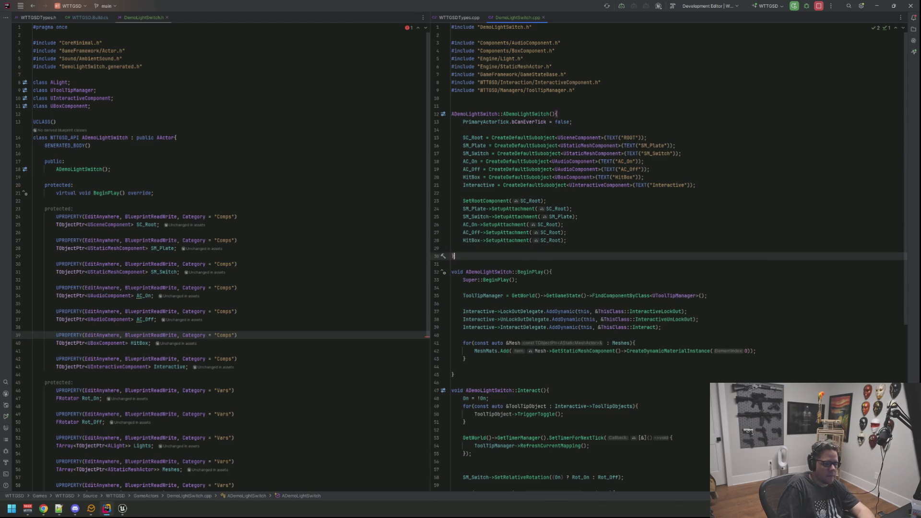
key(BackSpace)
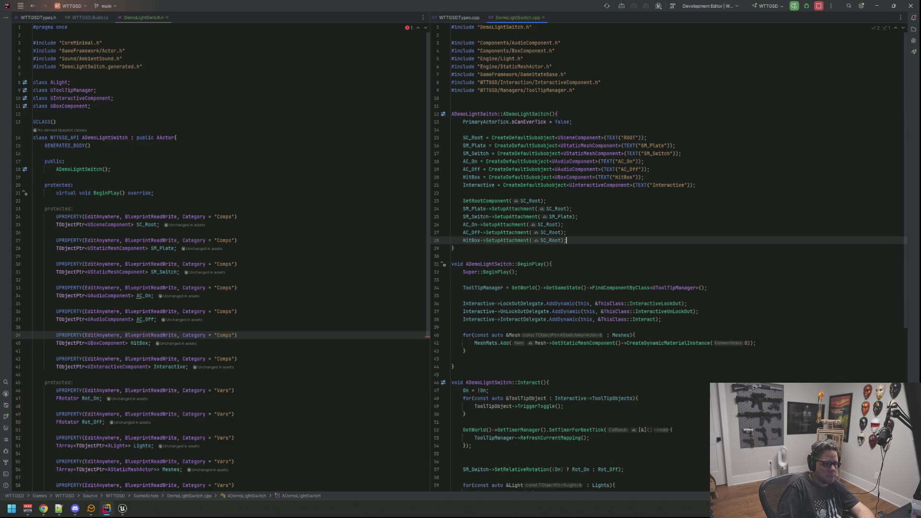
key(Down)
key(Down)
key(Down)
key(Down)
key(Down)
key(Down)
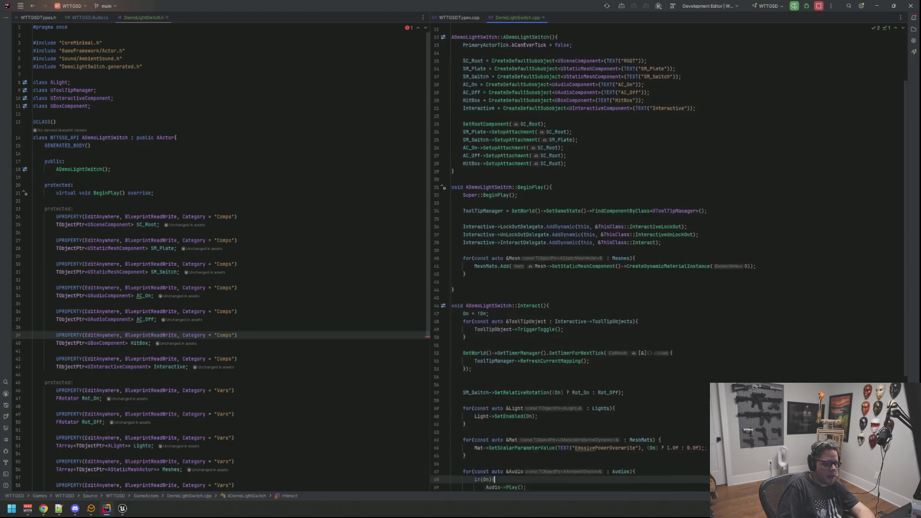
text(}else{)
After the audio loop in Interact, add if(On){AC_On->Play();} else{AC_Off->Play();}
click(491, 361)
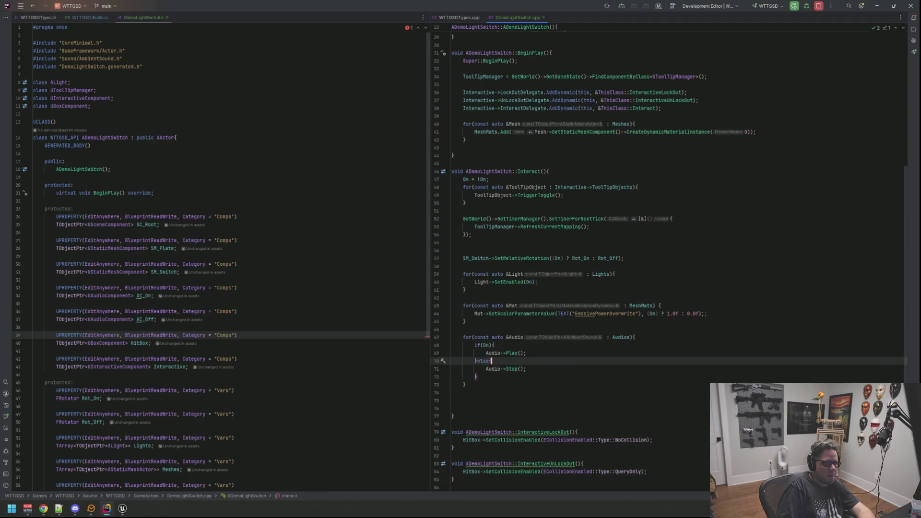
key(Down)
key(Down)
key(Down)
key(Return)
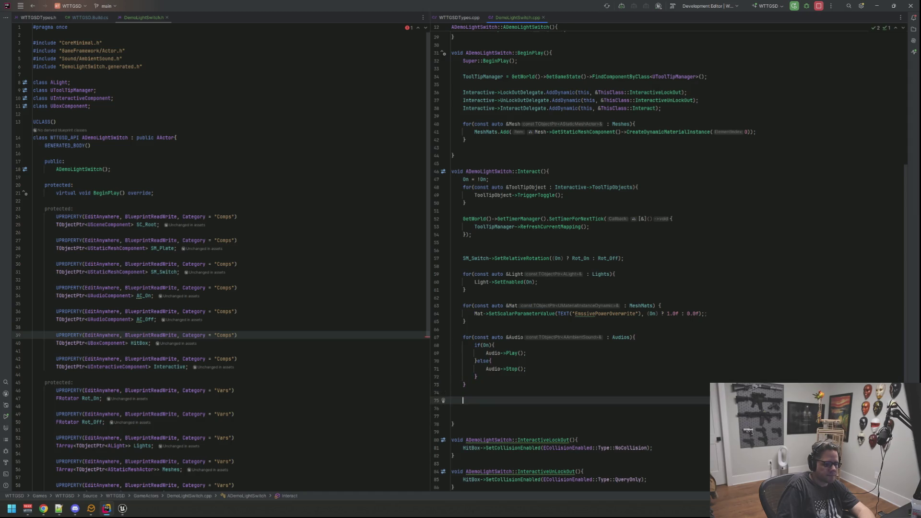
text(if()
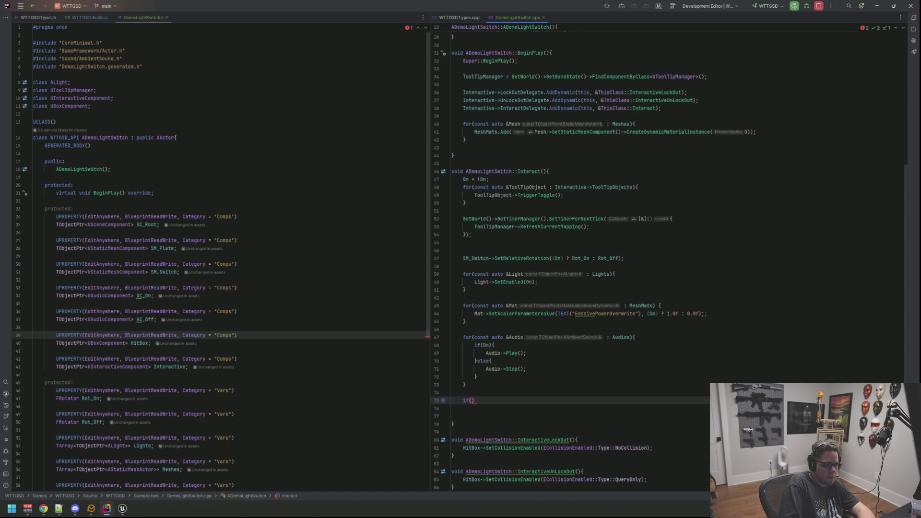
text(if()
text(if(On) {)
key(Return)
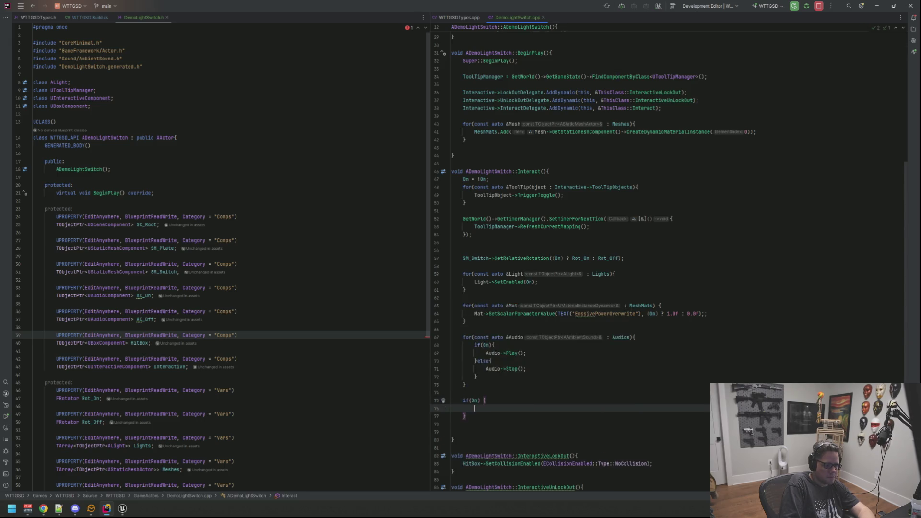
text(AC_On)
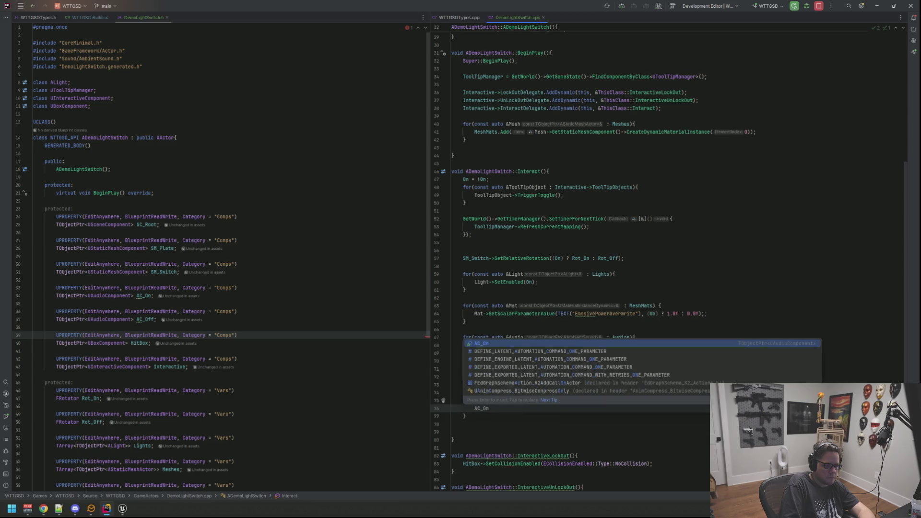
text(->Play();)
key(BackSpace)
click(466, 417)
text(else{)
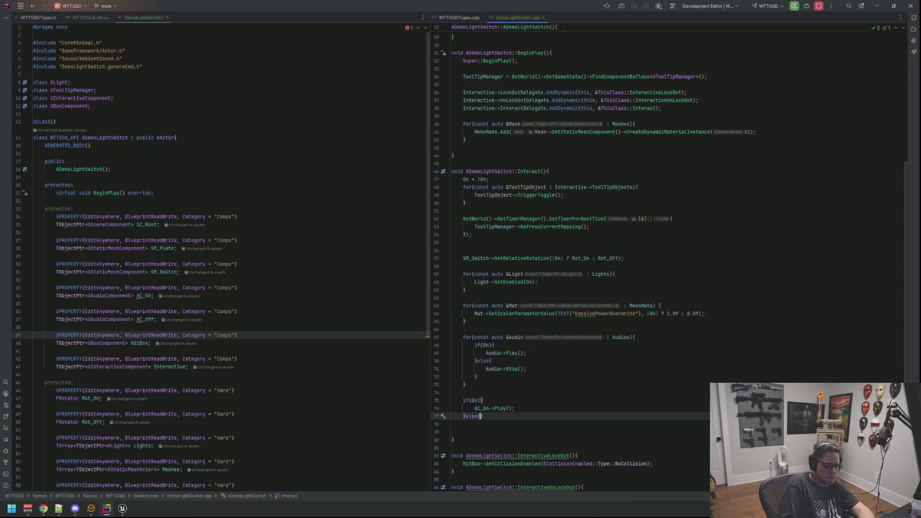
key(Return)
text(ACC)
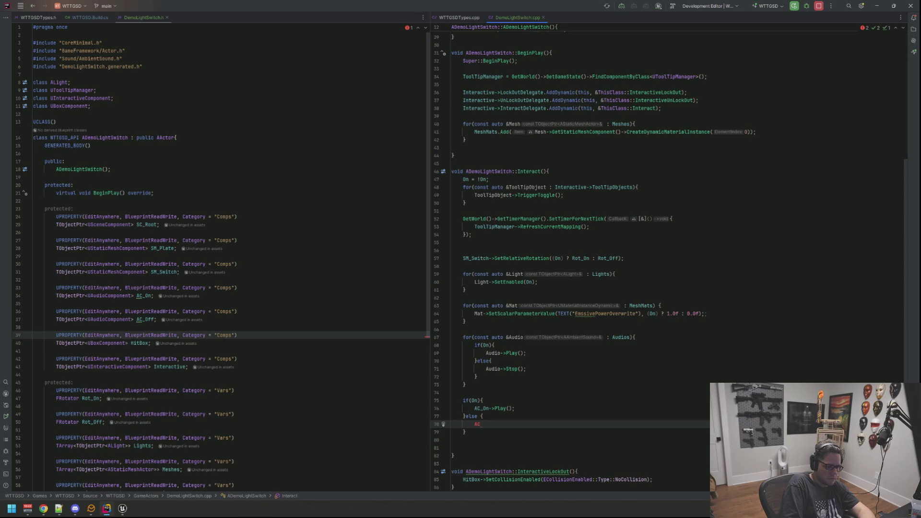
text(_Off->Pl)
key(Return)
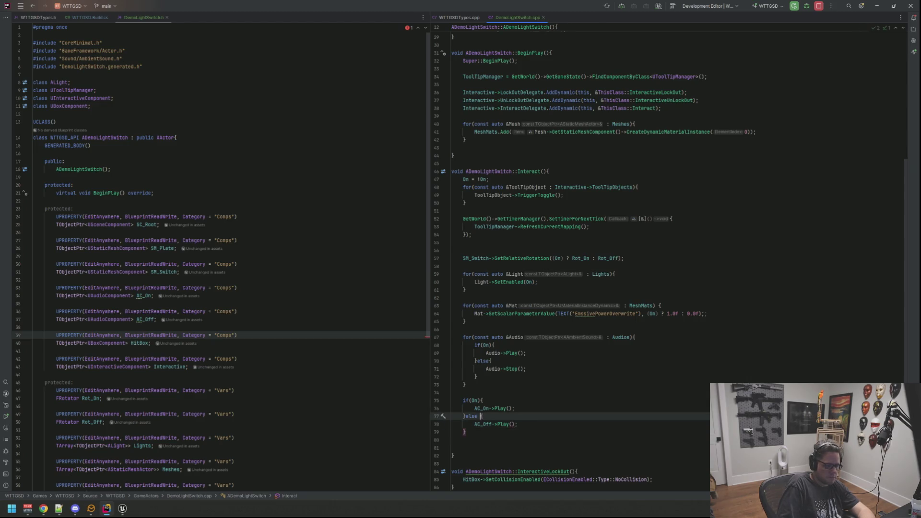
Tidy Interact's blank lines: drop extras, add one after the On toggle
key(Down)
key(Down)
key(Down)
key(shift+Up)
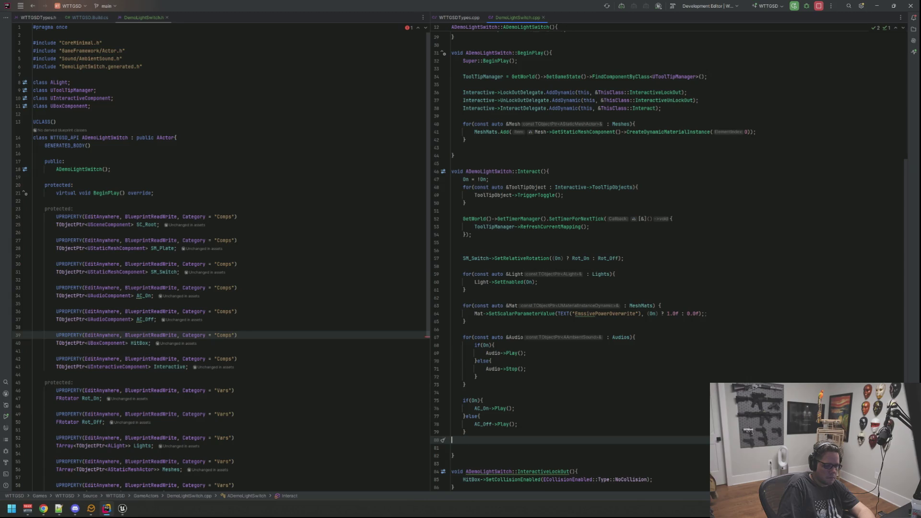
key(Delete)
key(Delete)
click(464, 416)
key(Up)
key(Up)
key(Up)
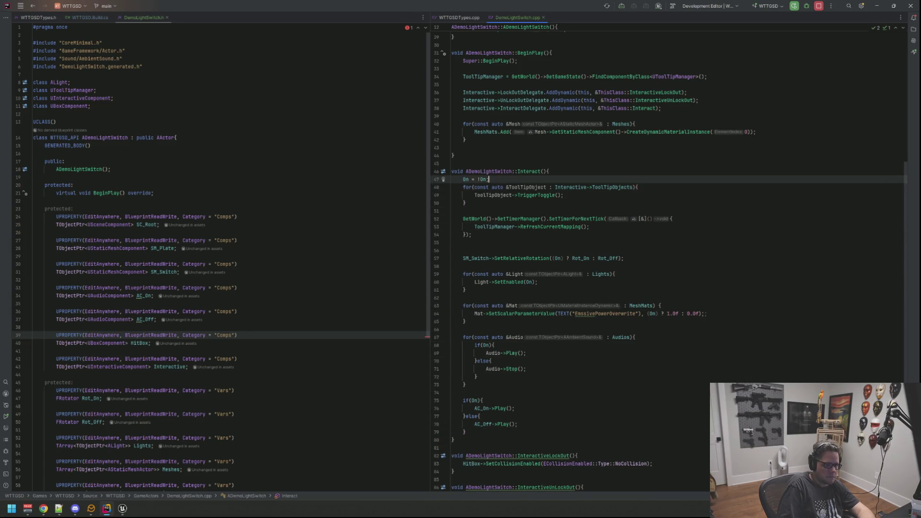
key(Return)
key(Down)
key(Down)
key(Down)
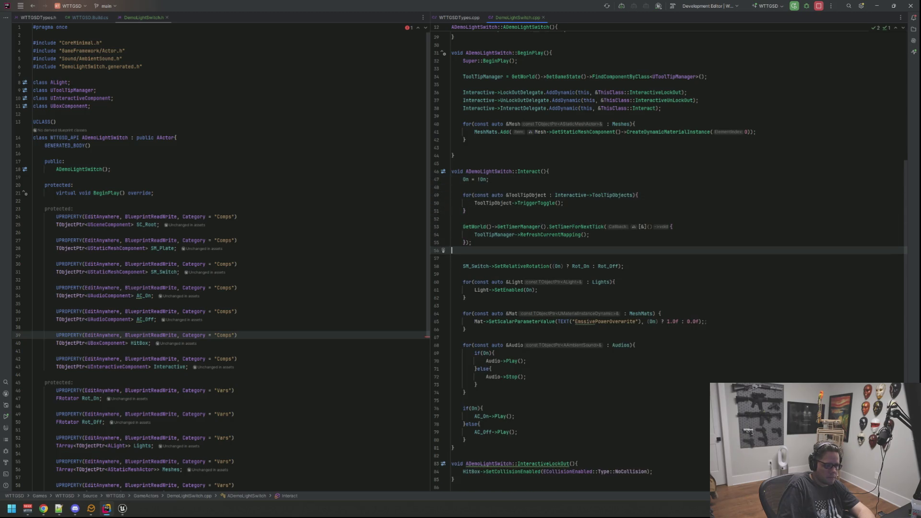
key(Delete)
key(Down)
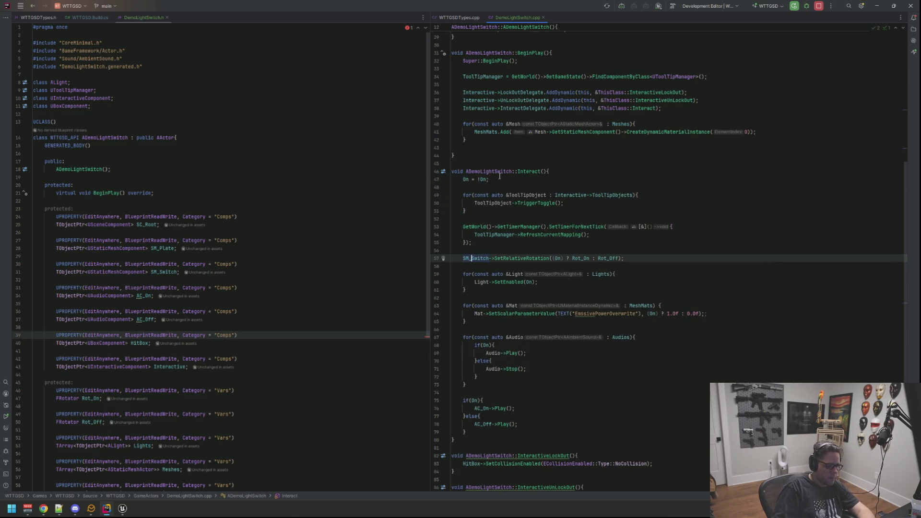
click(335, 216)
click(132, 514)
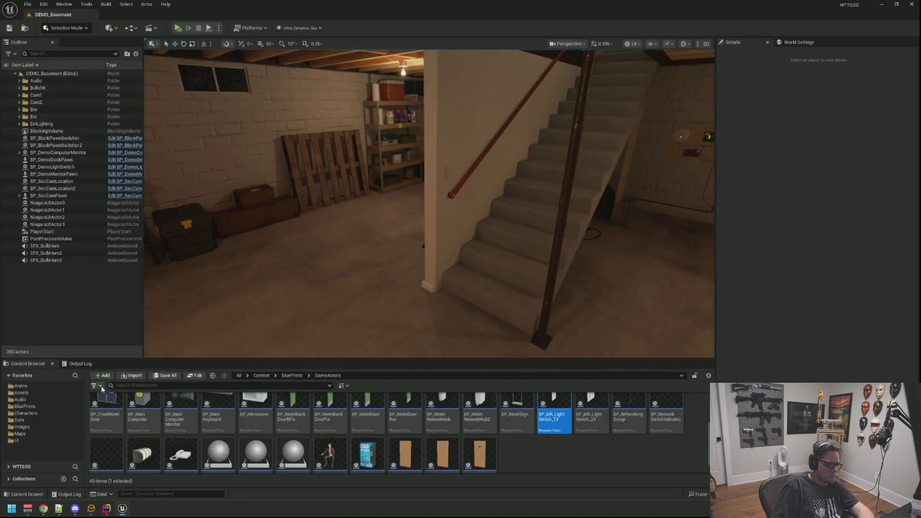
From the Output Log, run a Live Coding compile with Ctrl+Alt+F11 and close its window
click(88, 366)
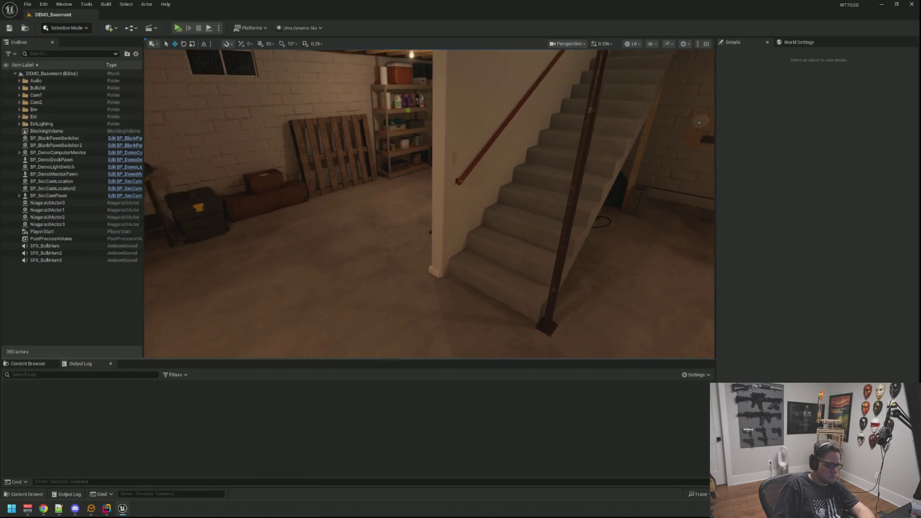
key(ctrl+alt+F11)
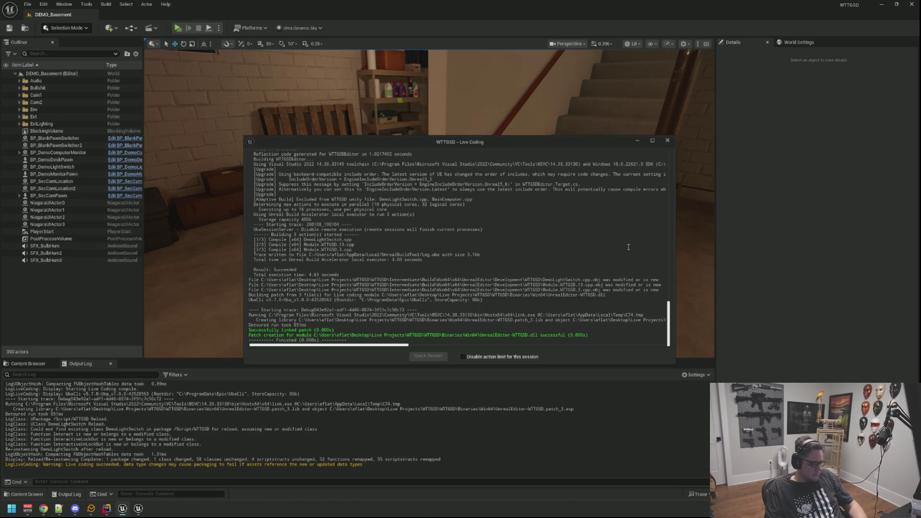
click(667, 140)
scroll(515, 162, up, 5)
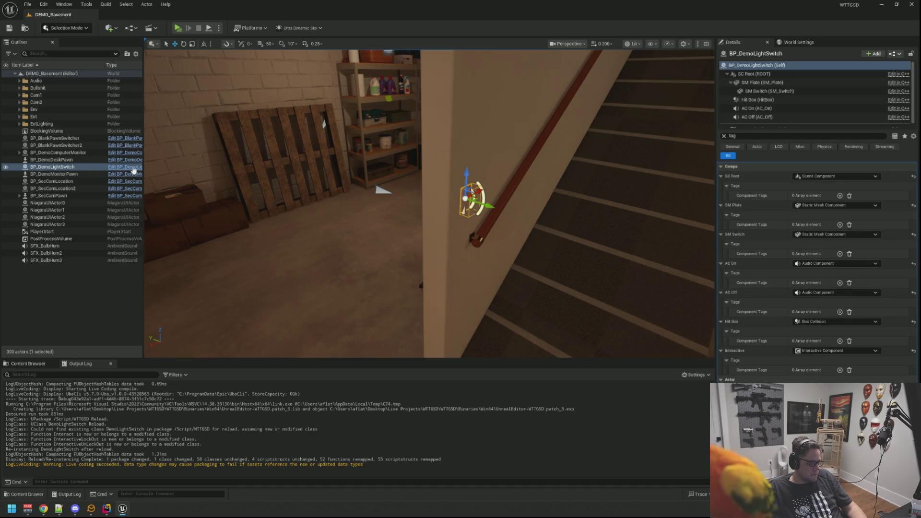
key(ctrl+e)
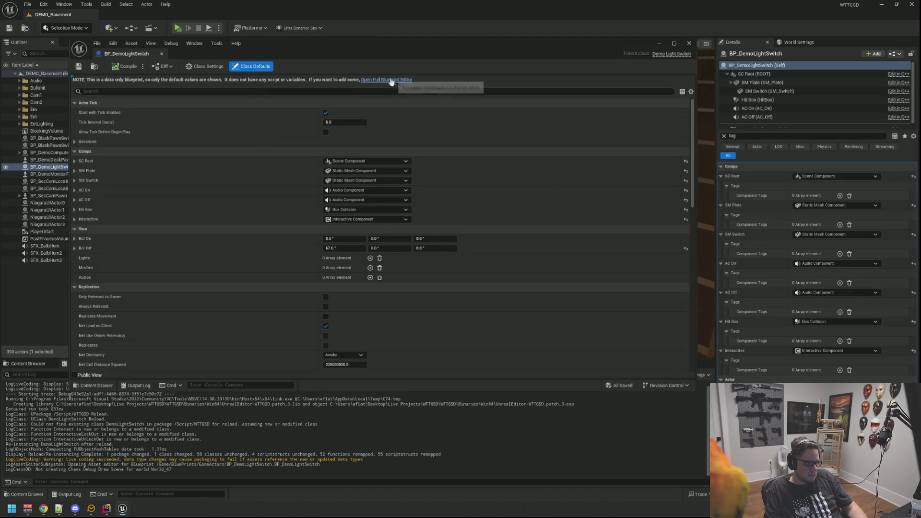
In the full BP_DemoLightSwitch editor's viewport, nudge AC_On slightly along Y toward the switch
click(392, 80)
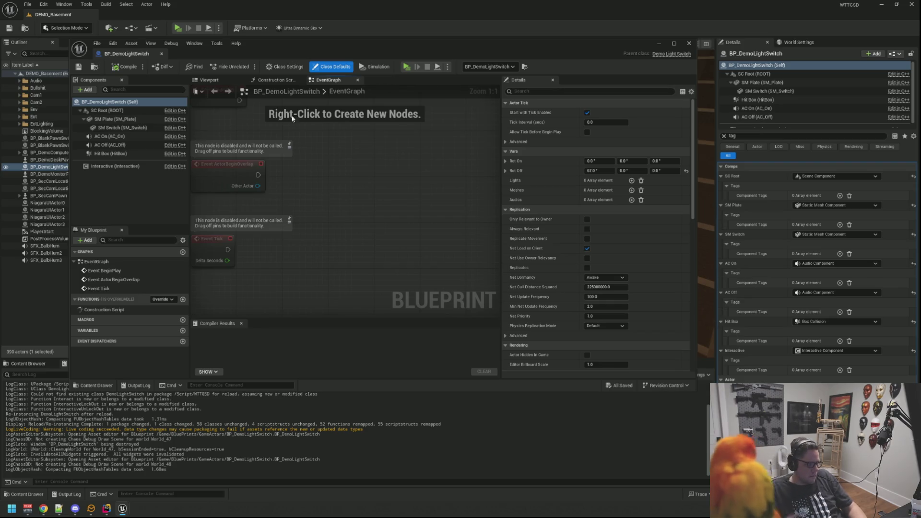
click(226, 80)
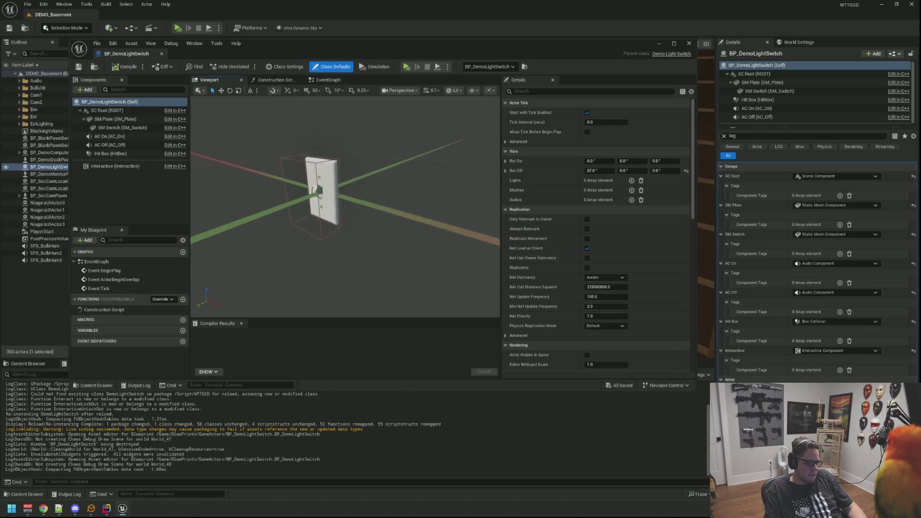
click(109, 136)
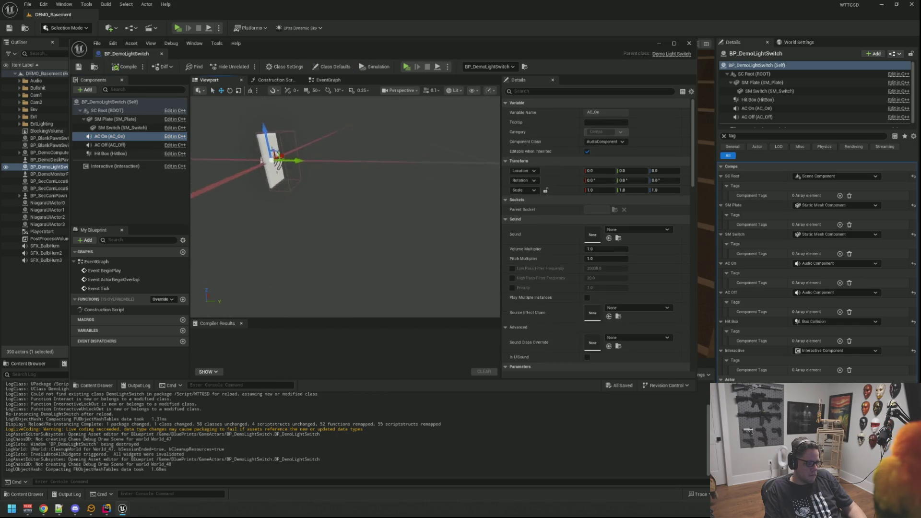
drag(309, 184, 334, 191)
click(113, 144)
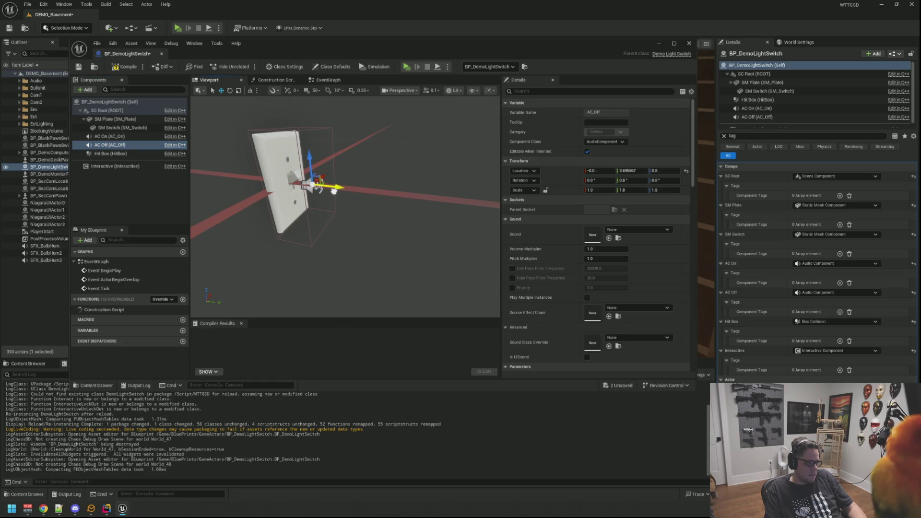
Set AC_On's Sound to SFX_LightSwitch_On_Cue
click(152, 137)
click(618, 230)
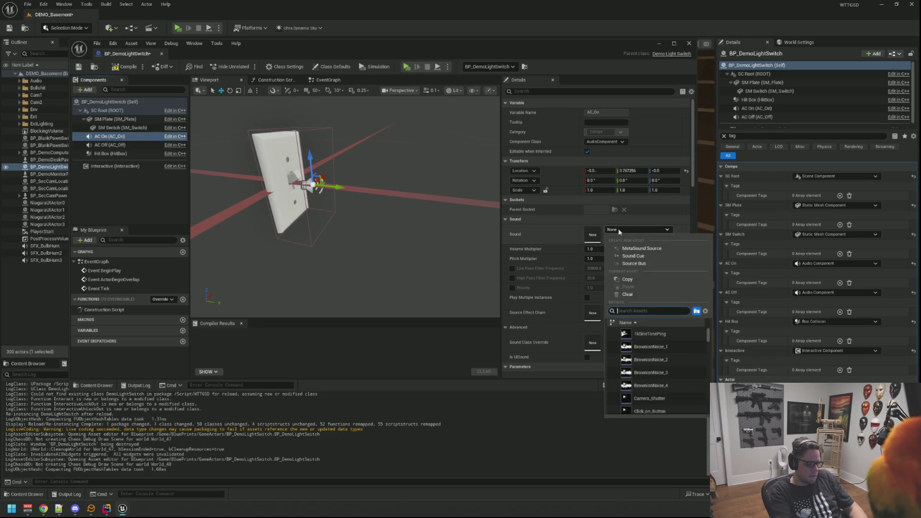
text(LightS)
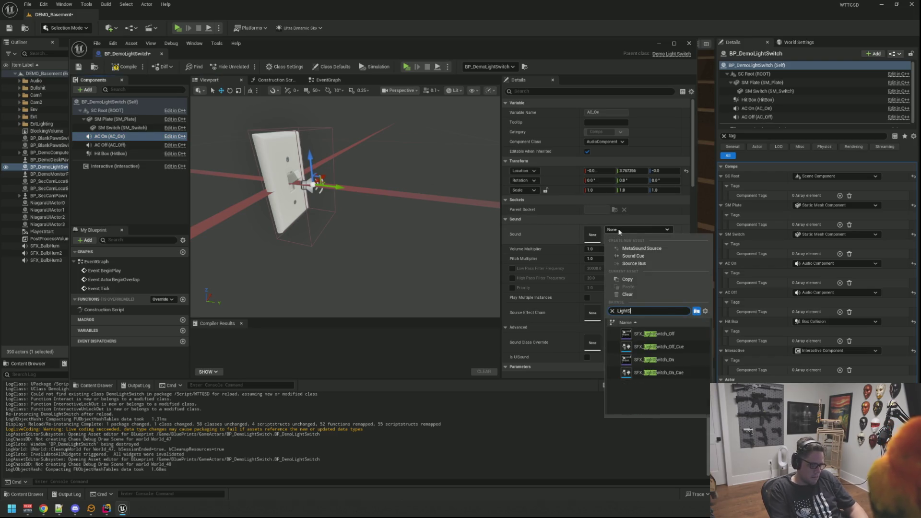
click(678, 374)
key(f)
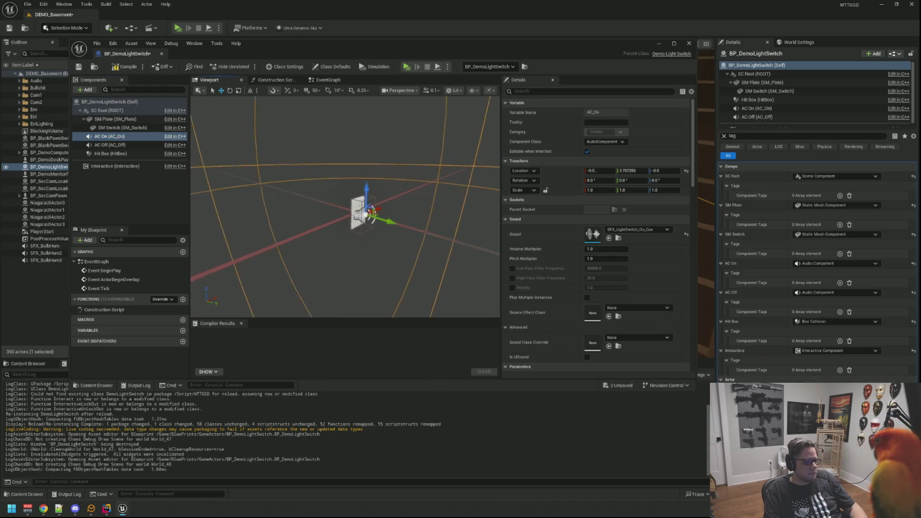
drag(399, 208, 381, 205)
Set AC_Off's Sound to SFX_LightSwitch_Off_Cue, then compile and save everything
click(109, 145)
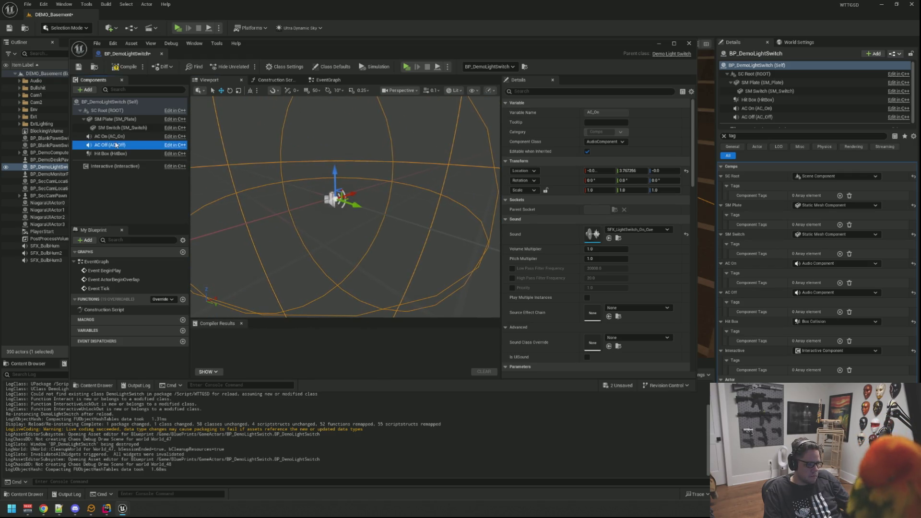
click(626, 230)
text(swi)
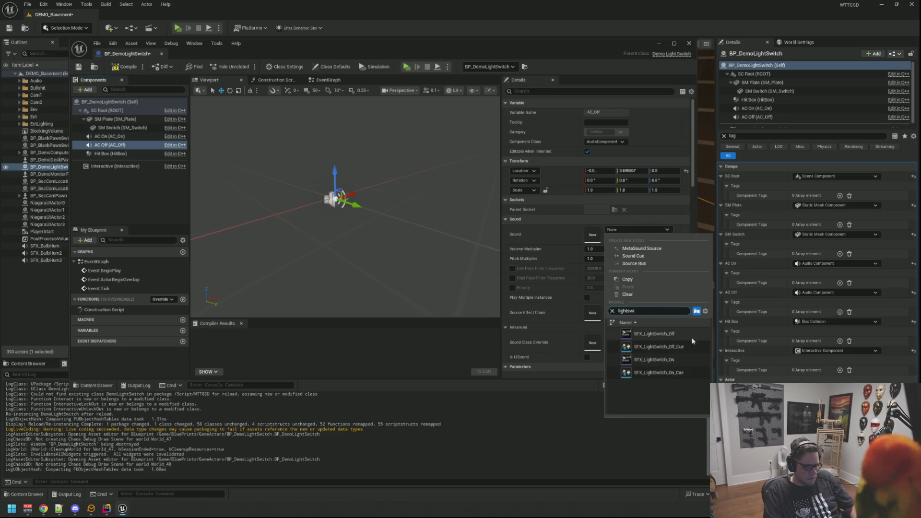
click(691, 345)
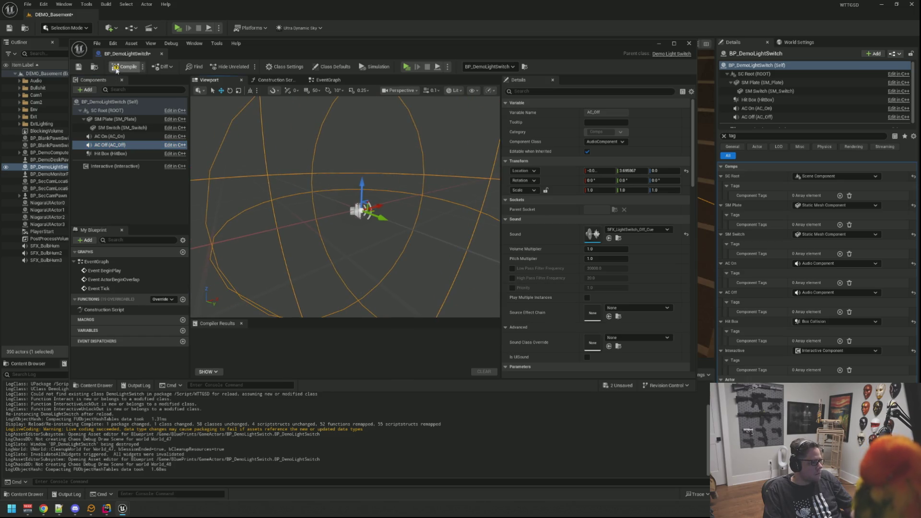
click(79, 67)
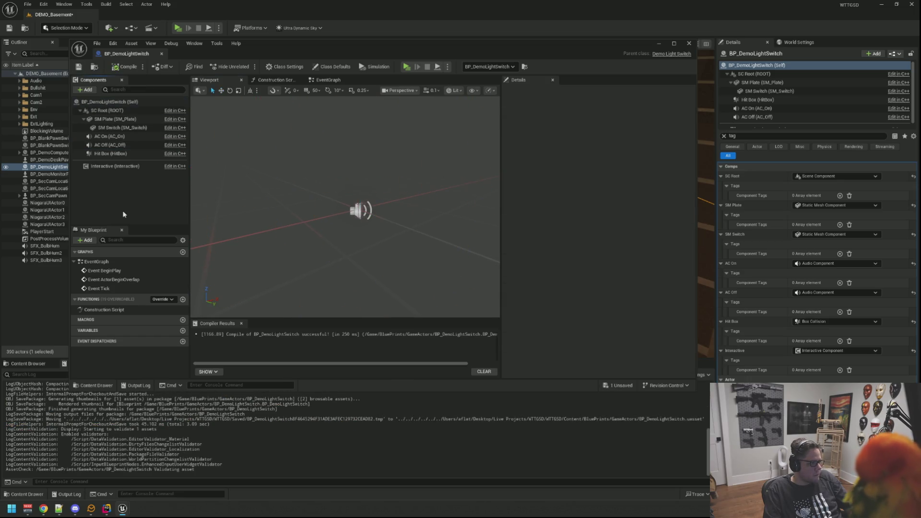
key(ctrl+shift+s)
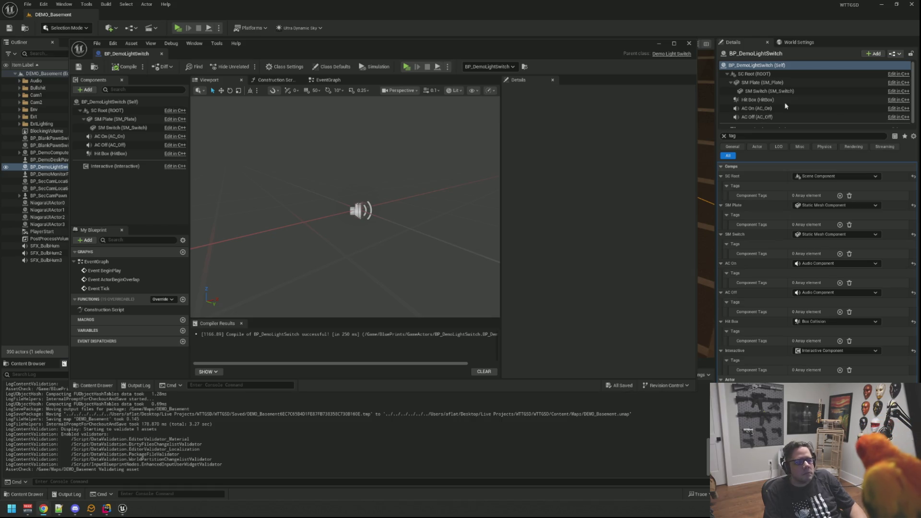
Play-test the basement, toggling the stair light switch five times with E, then stop
click(406, 67)
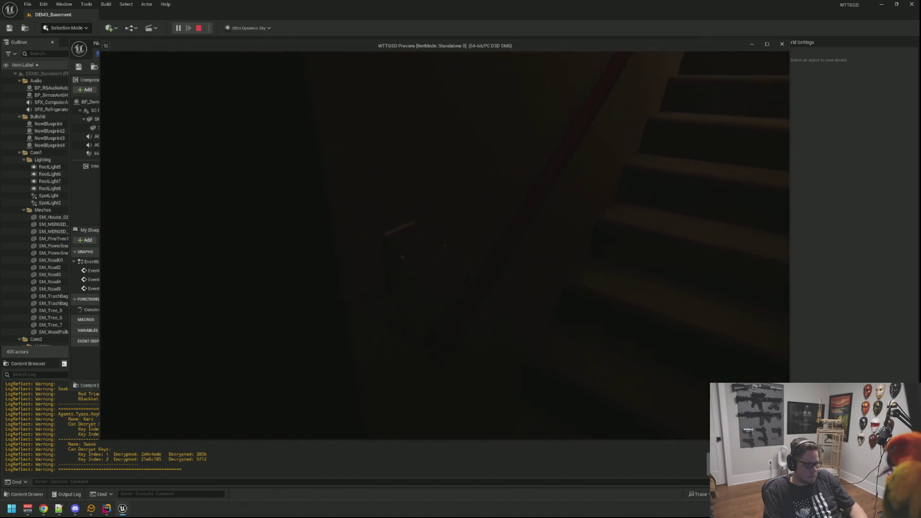
key(e)
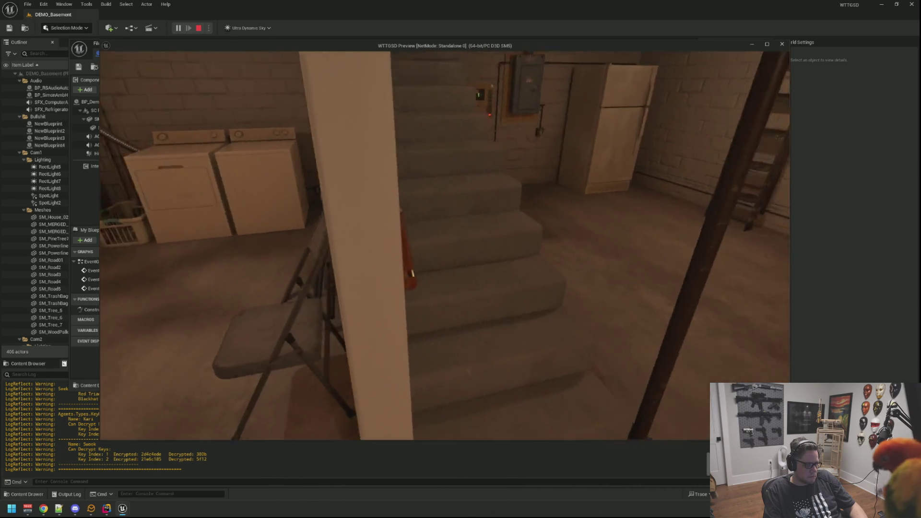
key(e)
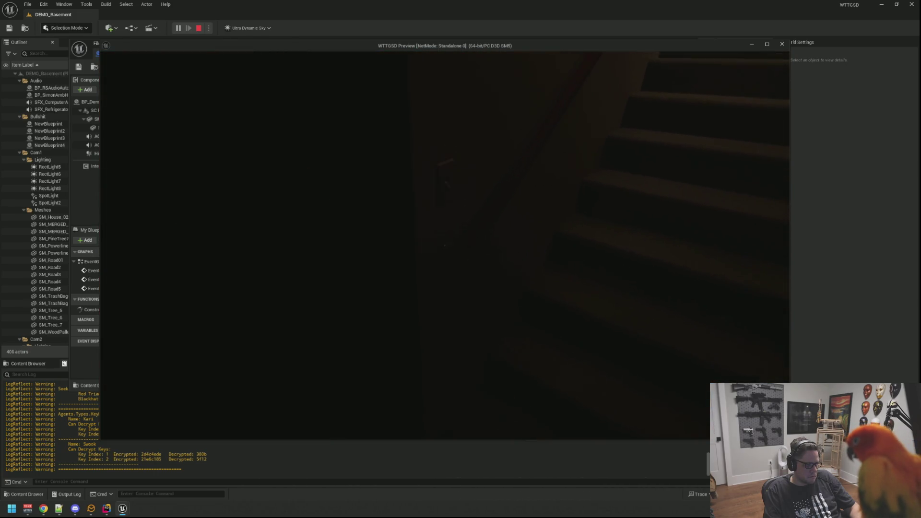
key(e)
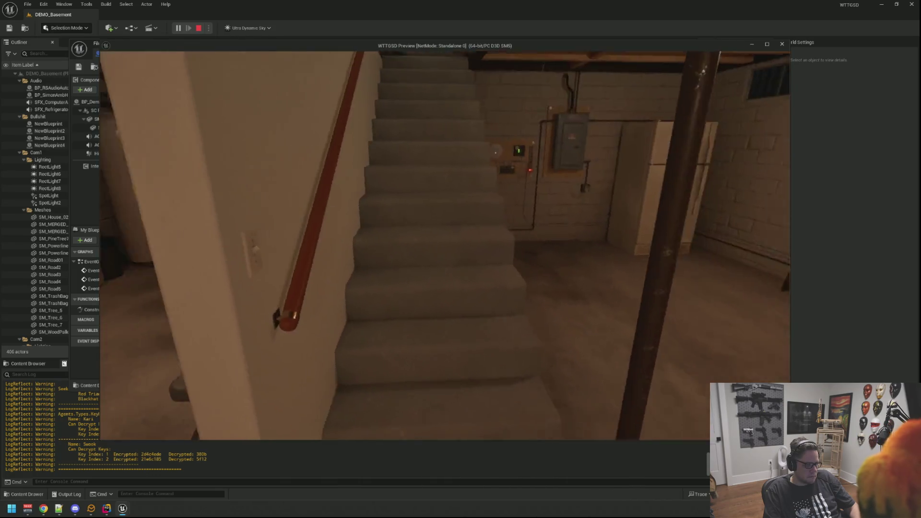
key(e)
key(e)
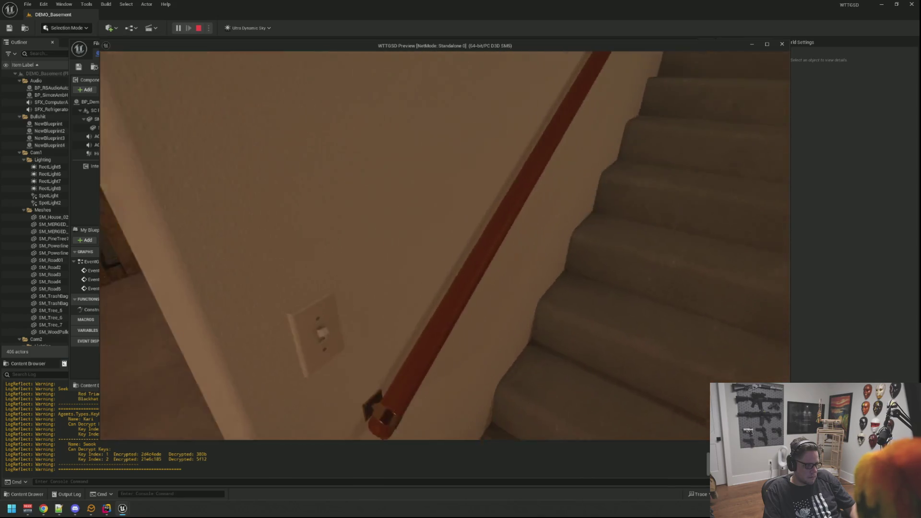
key(e)
key(e)
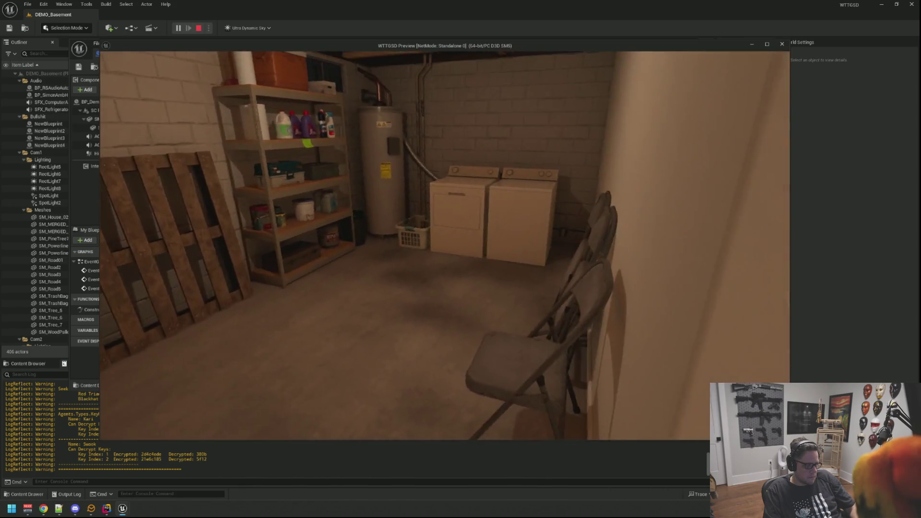
key(Escape)
Minimize Unreal and Rider and bring the sound-effects browser window forward
click(881, 5)
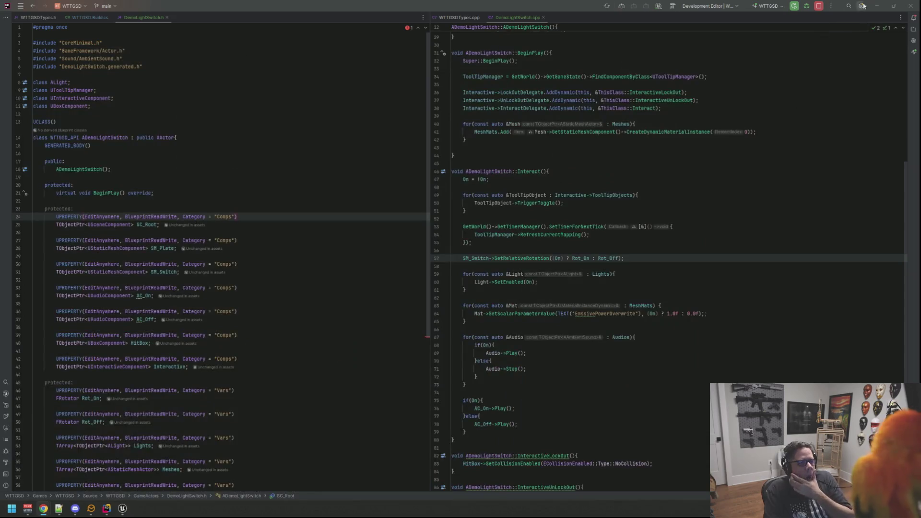
click(881, 4)
click(204, 361)
mouse_move(45, 512)
click(205, 466)
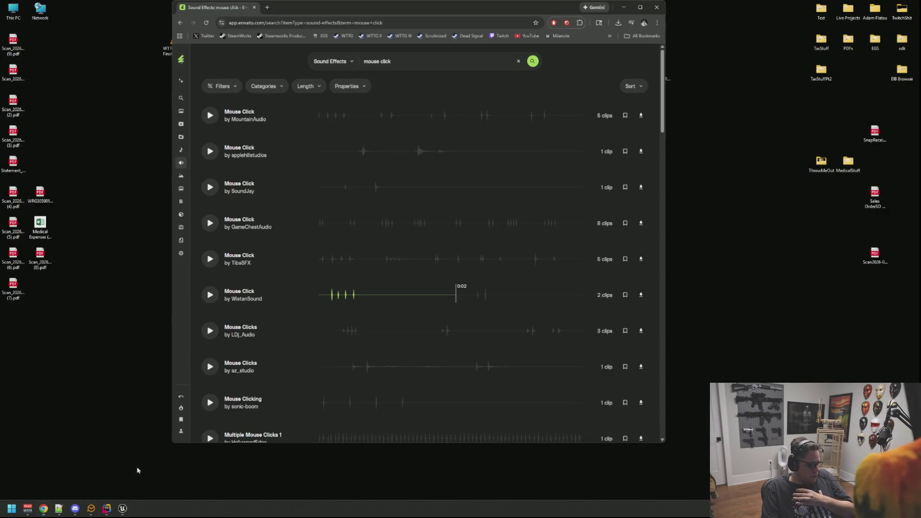
Audition the 'light switch' previews, replaying the 12-clip Light Switch clip, then download that pack
click(428, 61)
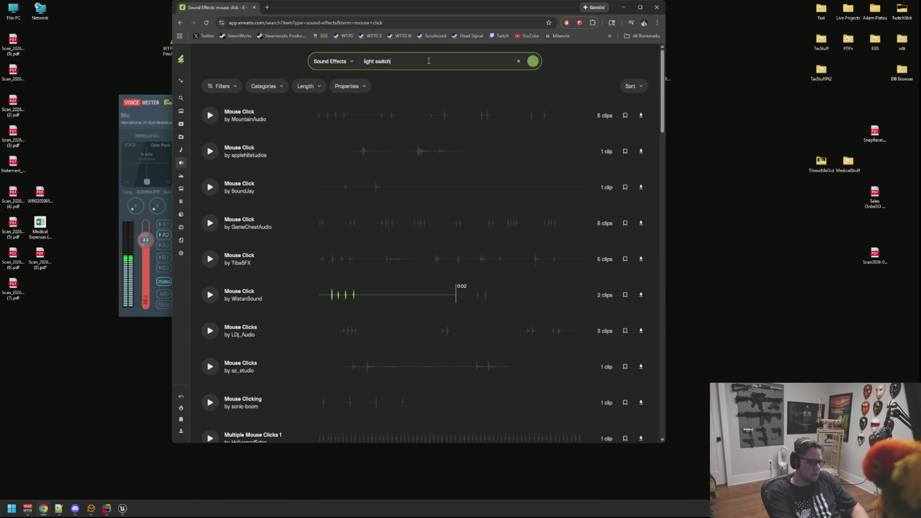
click(210, 115)
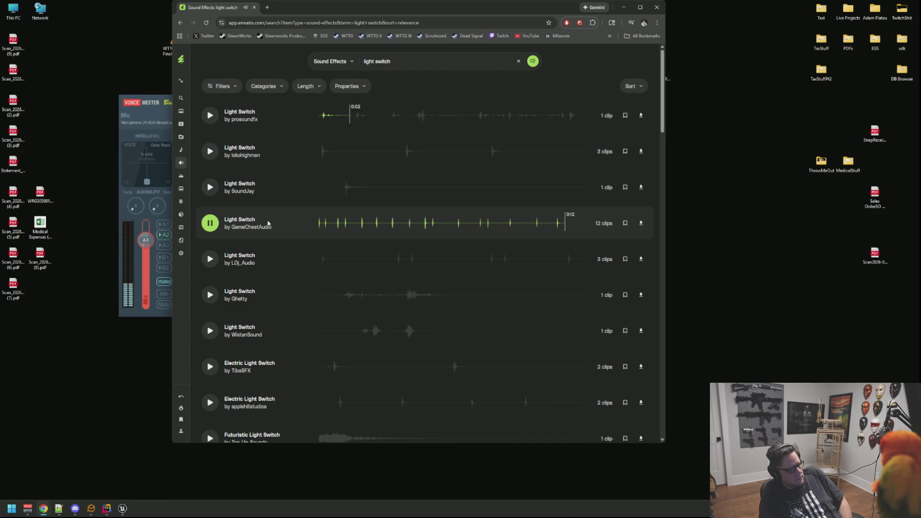
click(337, 230)
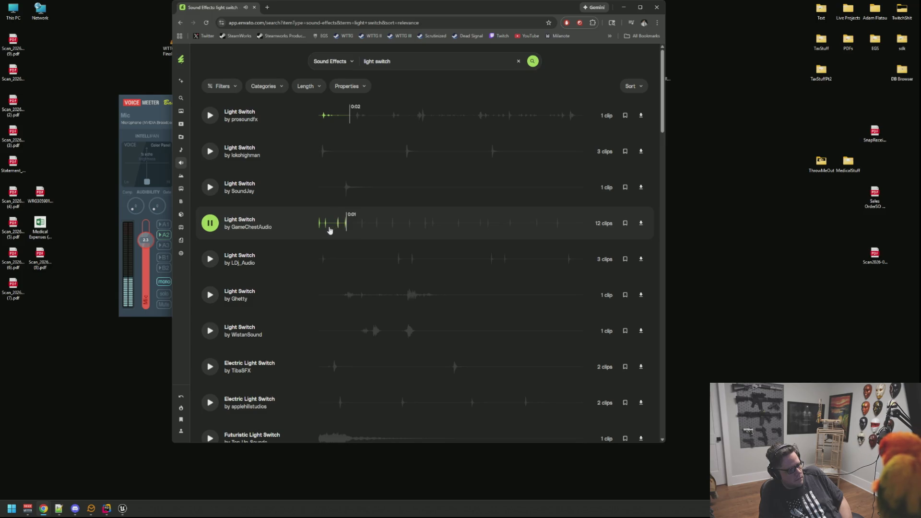
click(362, 229)
click(360, 232)
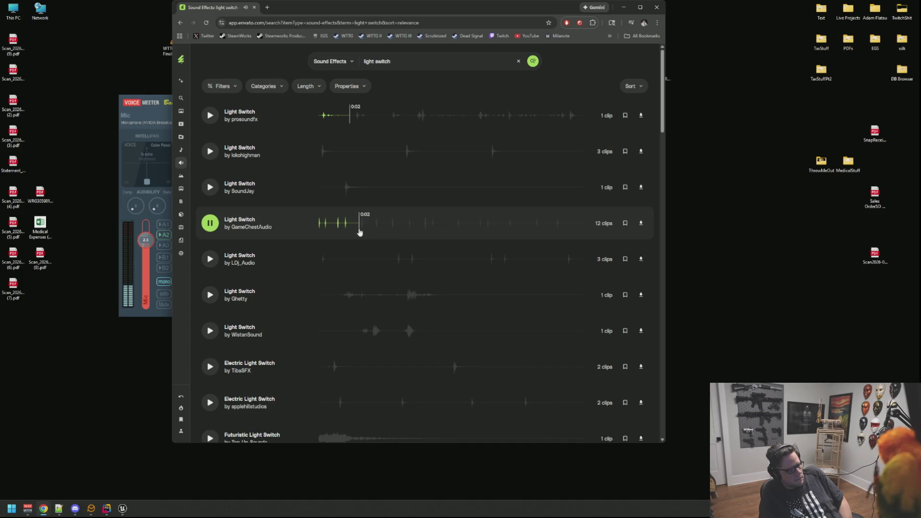
click(363, 231)
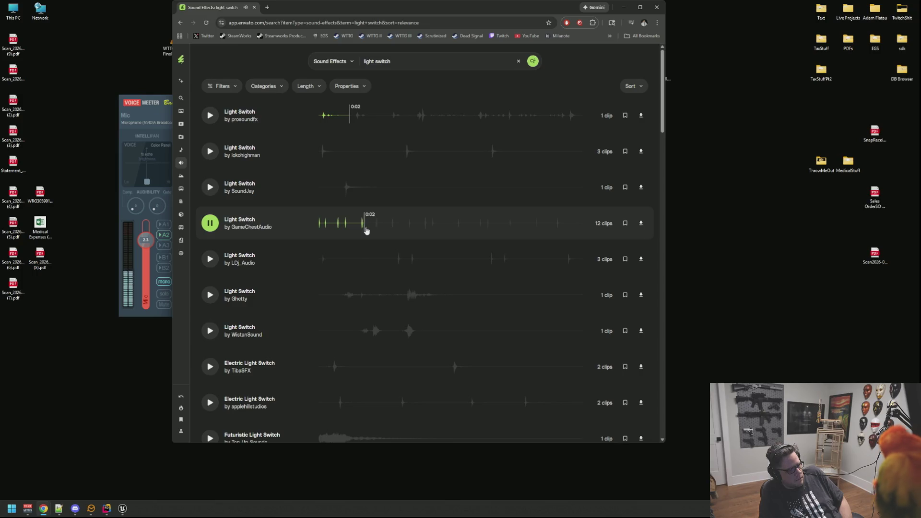
click(334, 229)
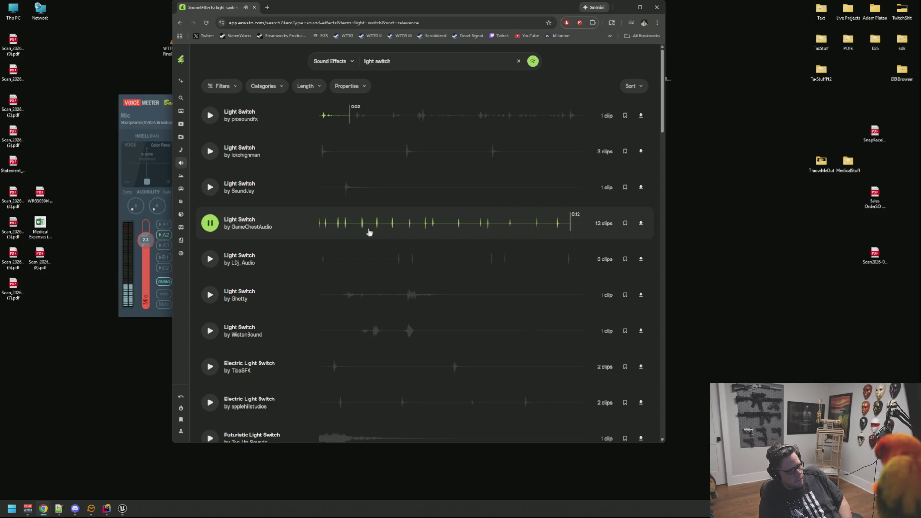
click(340, 227)
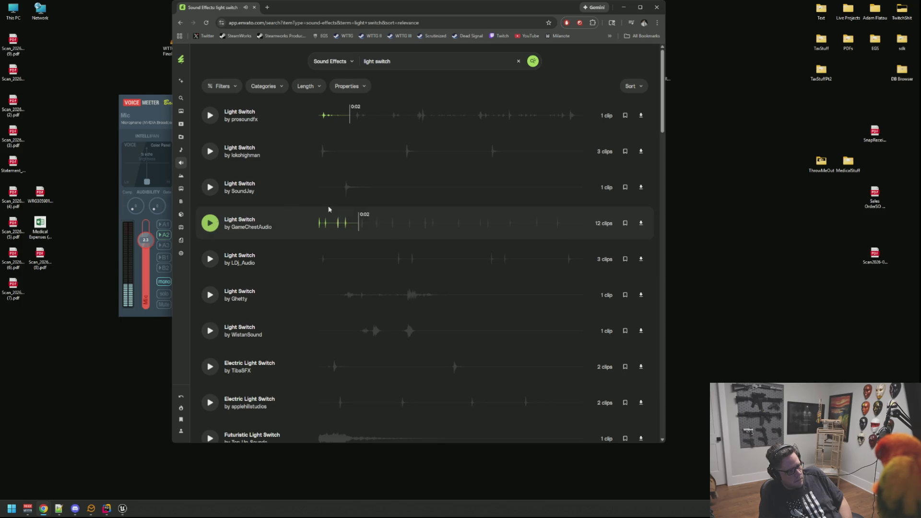
click(641, 223)
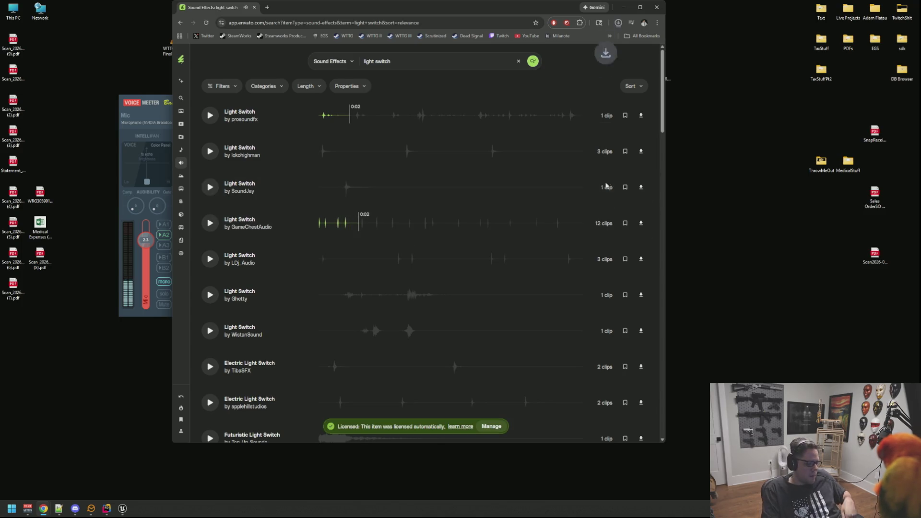
Show the downloaded zip in Downloads and open WTTGSDDump > SFXs beside it
click(616, 44)
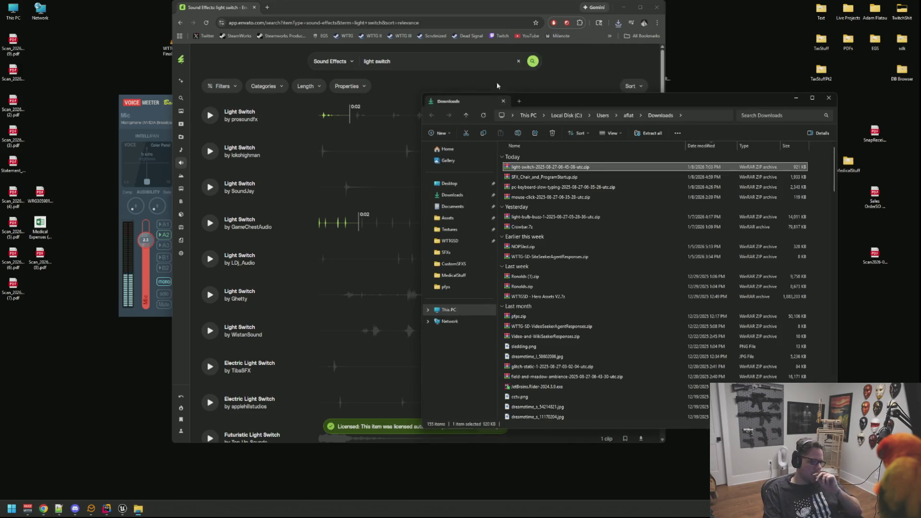
click(622, 7)
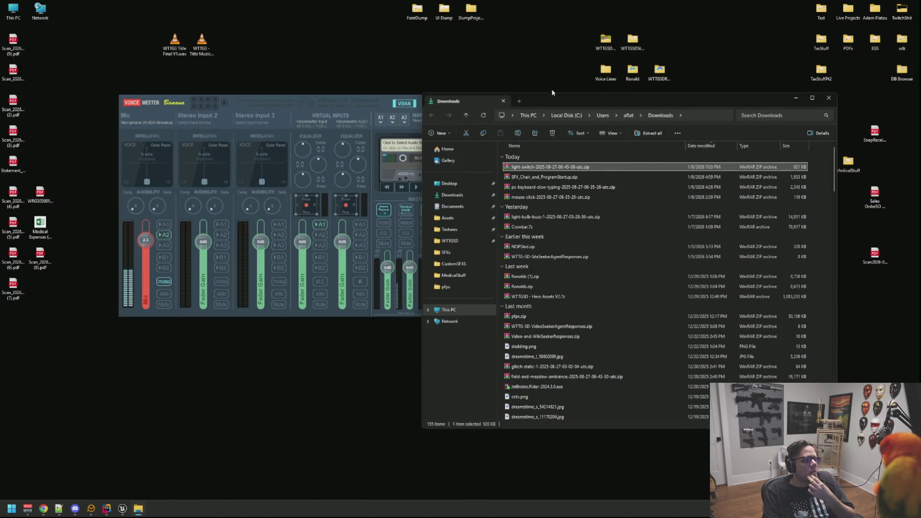
drag(552, 98, 341, 95)
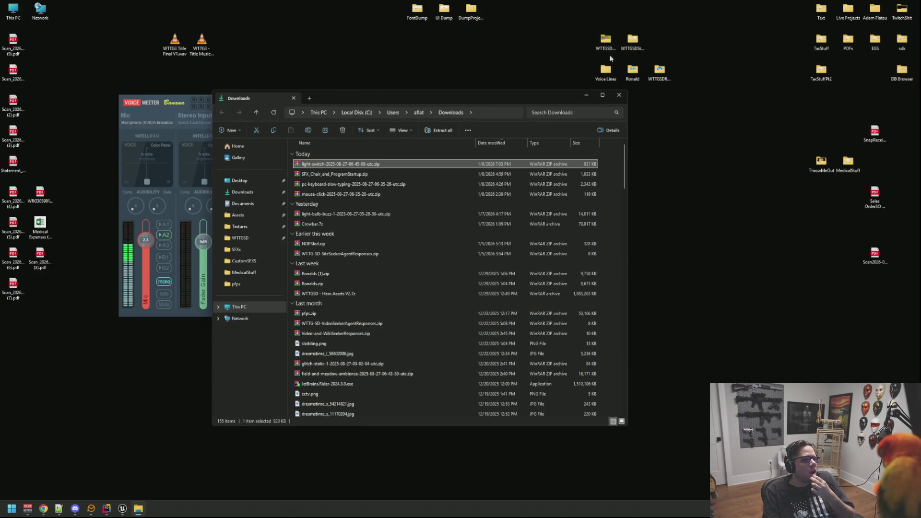
click(608, 42)
double_click(608, 42)
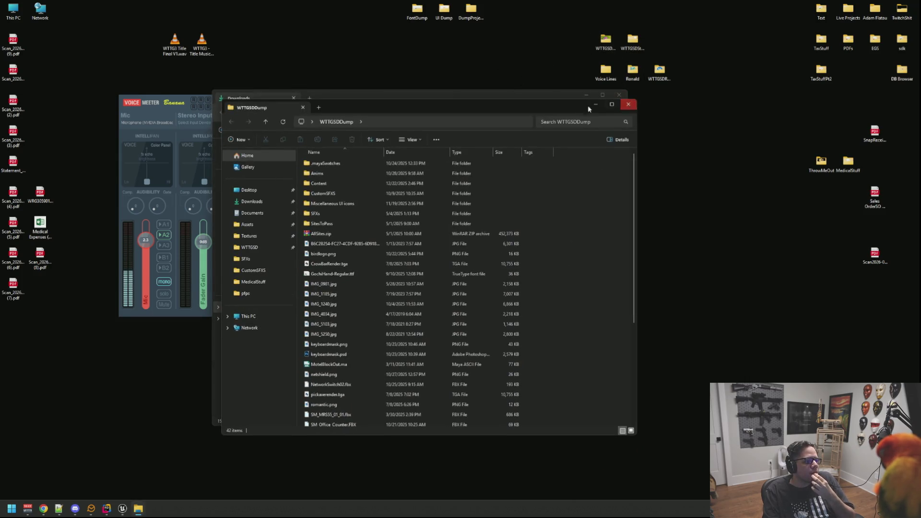
double_click(317, 213)
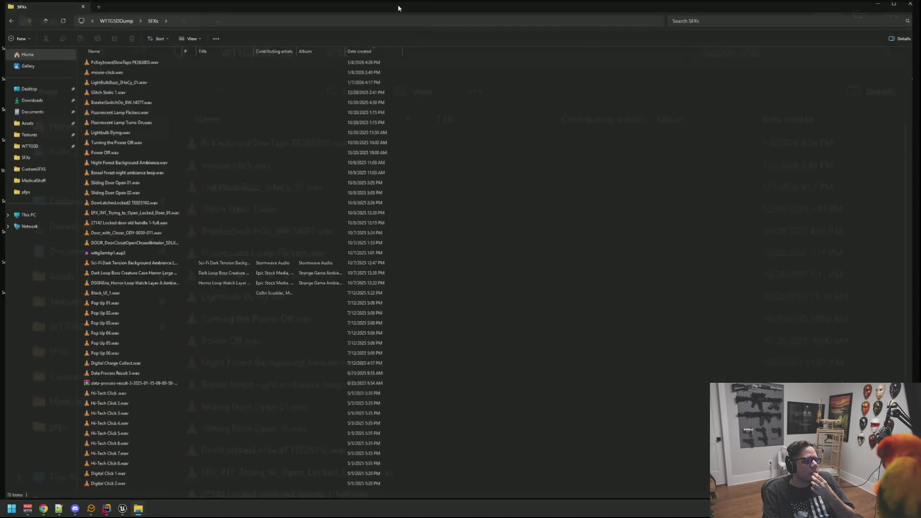
mouse_move(397, 6)
mouse_down()
mouse_move(340, 108)
mouse_move(470, 133)
mouse_up()
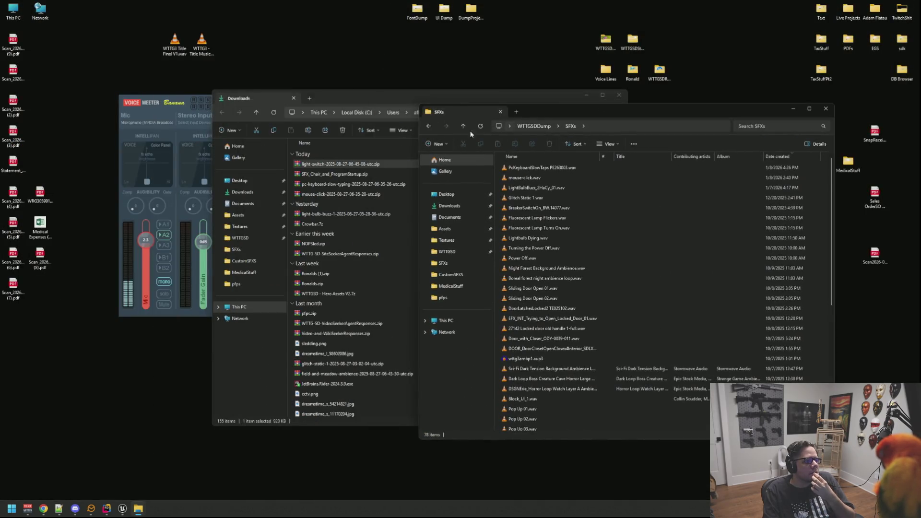
Open the light-switch zip, dismiss the WinRAR trial notice, and check the SFXs folder's properties
double_click(335, 164)
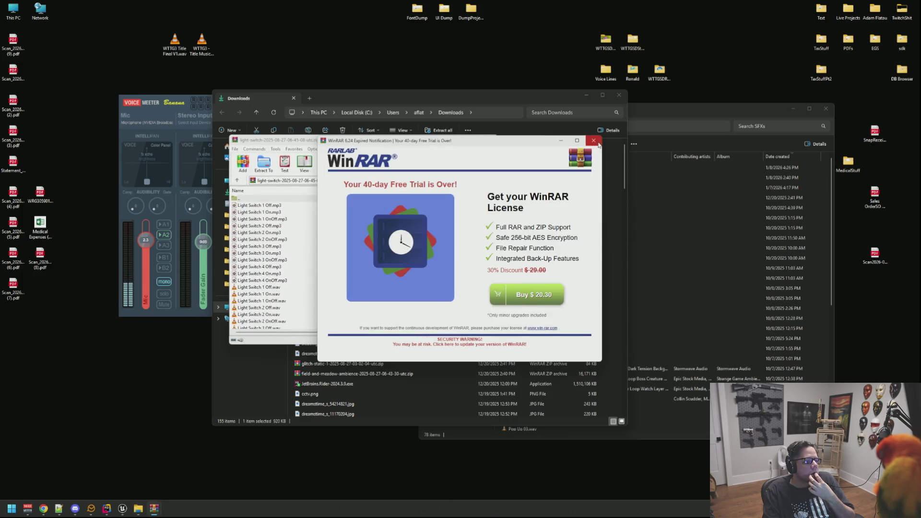
click(598, 143)
drag(310, 143, 212, 133)
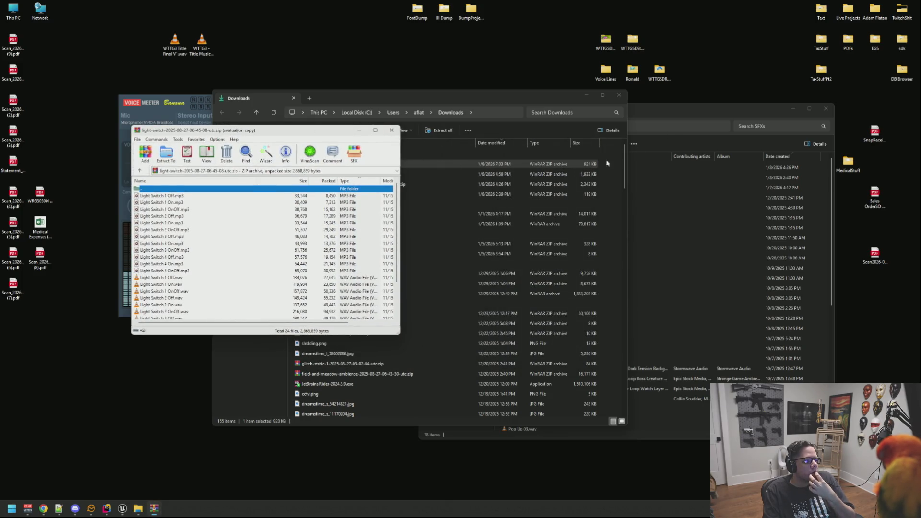
click(703, 356)
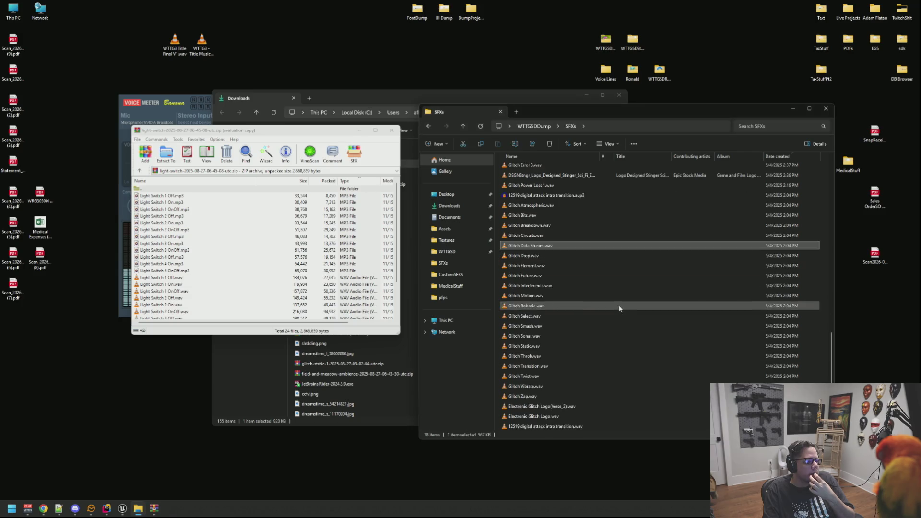
right_click(622, 417)
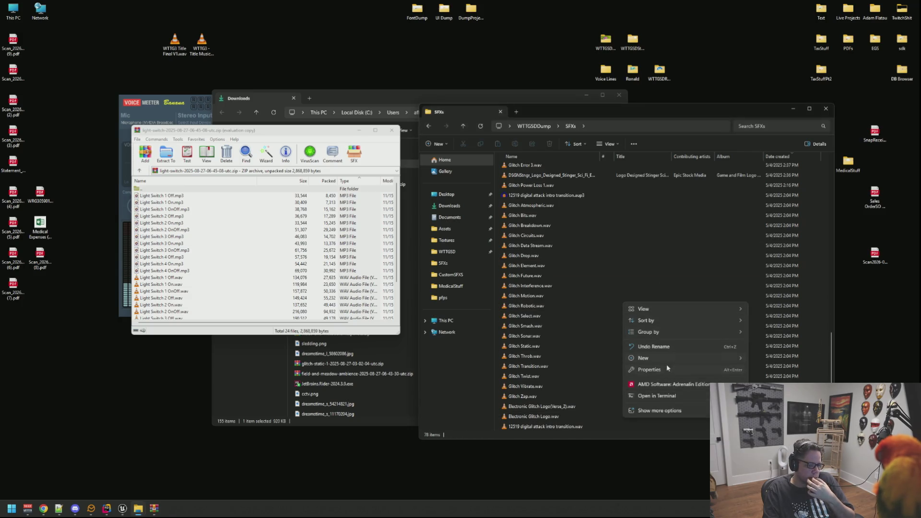
click(648, 369)
click(477, 318)
right_click(653, 358)
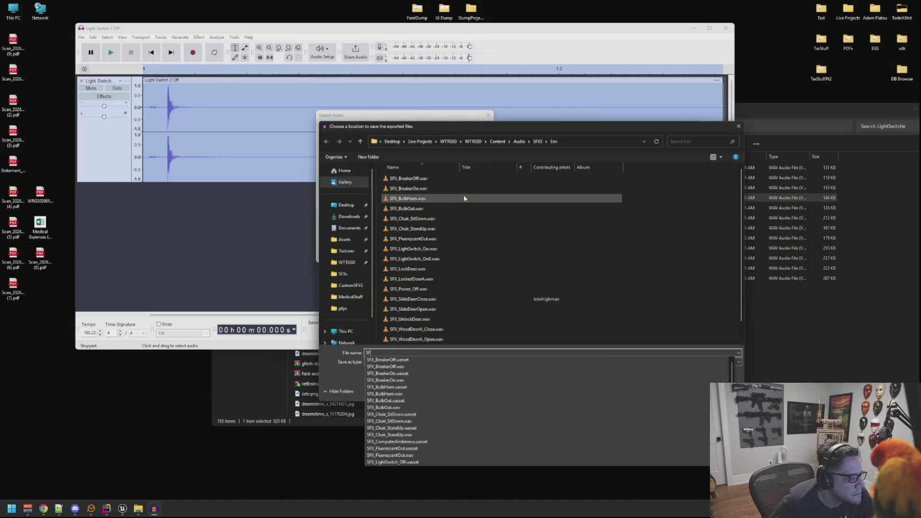
Export the clip as SFX_LightSwitch_OffB.wav into the Content/Audio/SFXS/Env folder
text(X_LightSwitch)
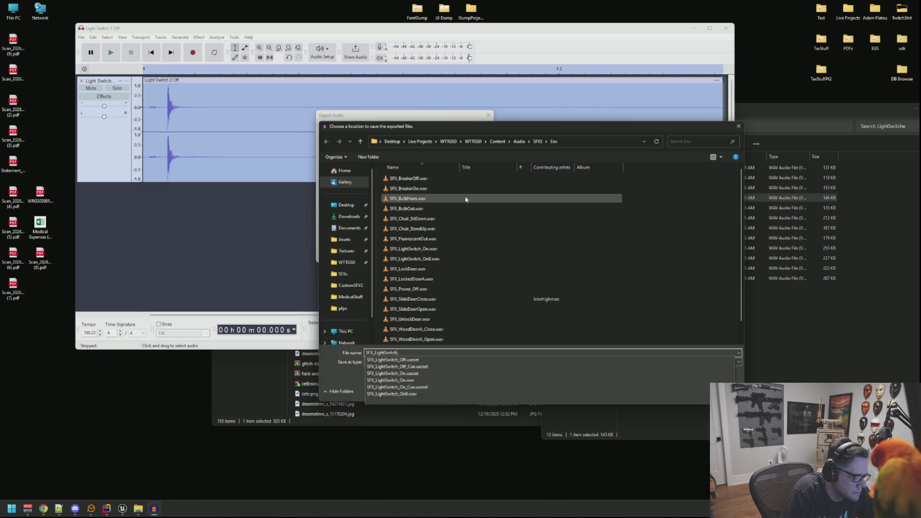
text(_OffB)
key(Return)
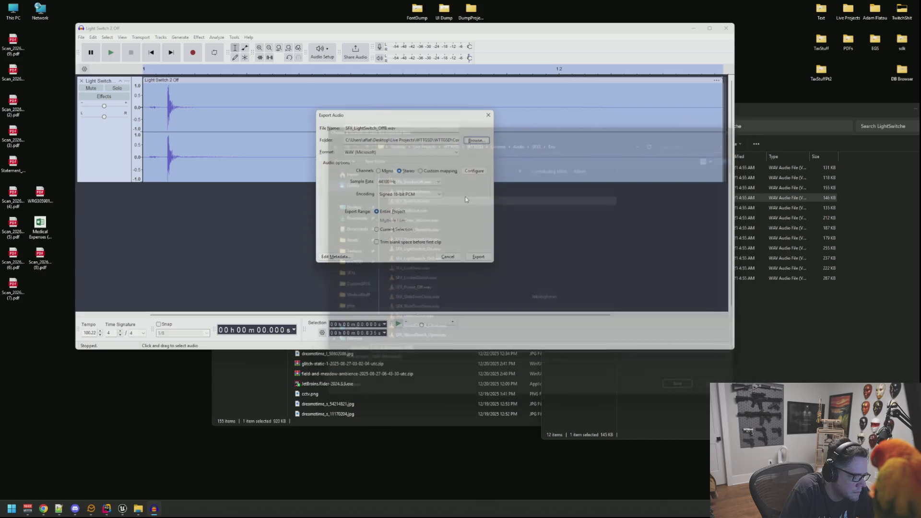
click(477, 258)
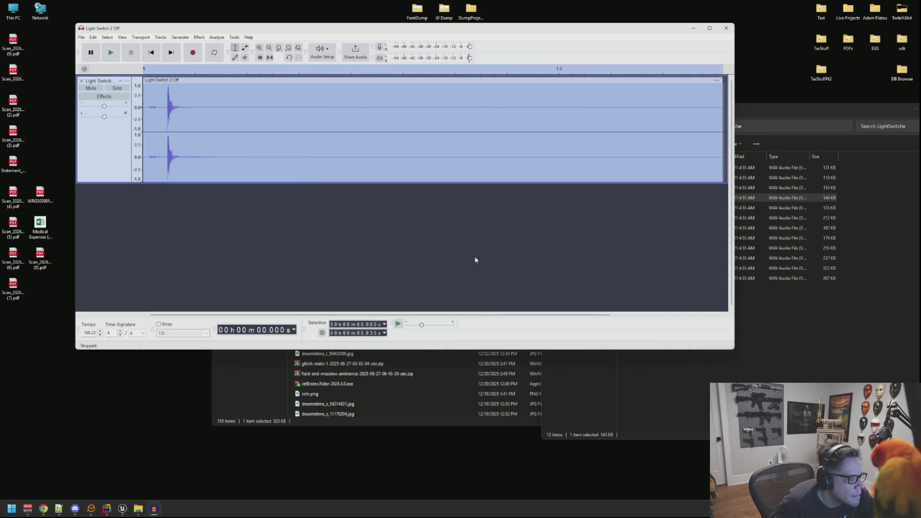
Back in Unreal, browse the Content Browser to the Audio/SFXS/Env folder
click(122, 509)
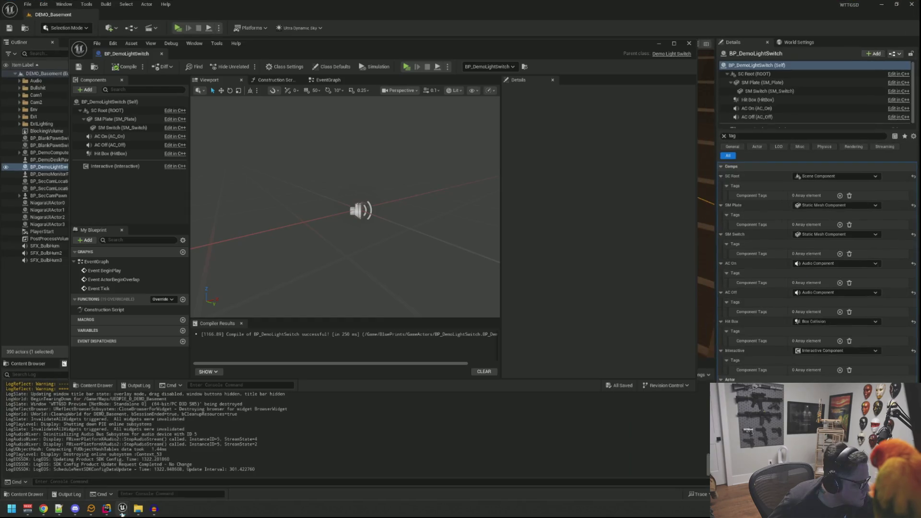
drag(694, 391, 678, 327)
click(121, 331)
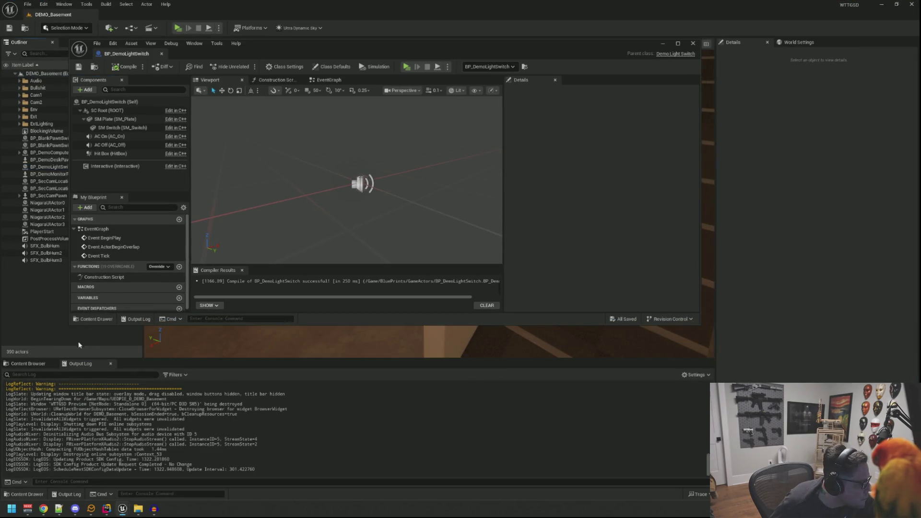
click(28, 364)
click(39, 398)
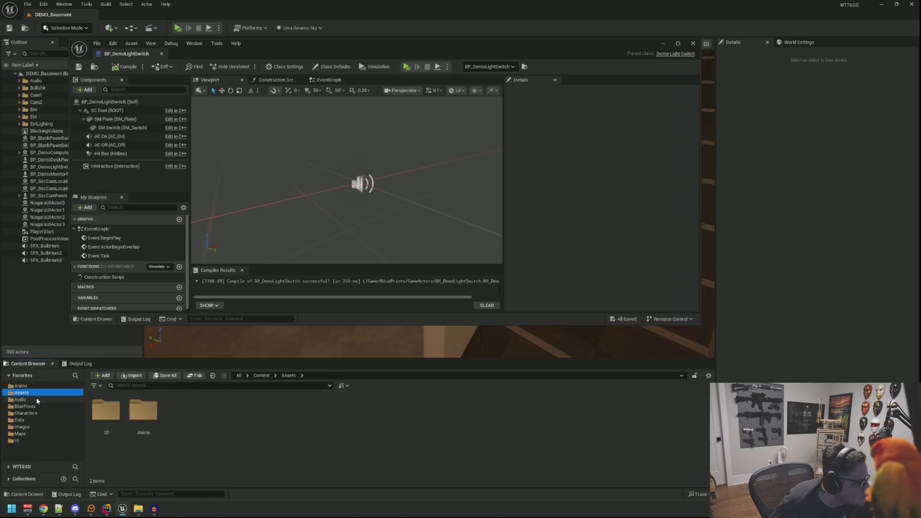
click(36, 399)
double_click(106, 410)
double_click(211, 409)
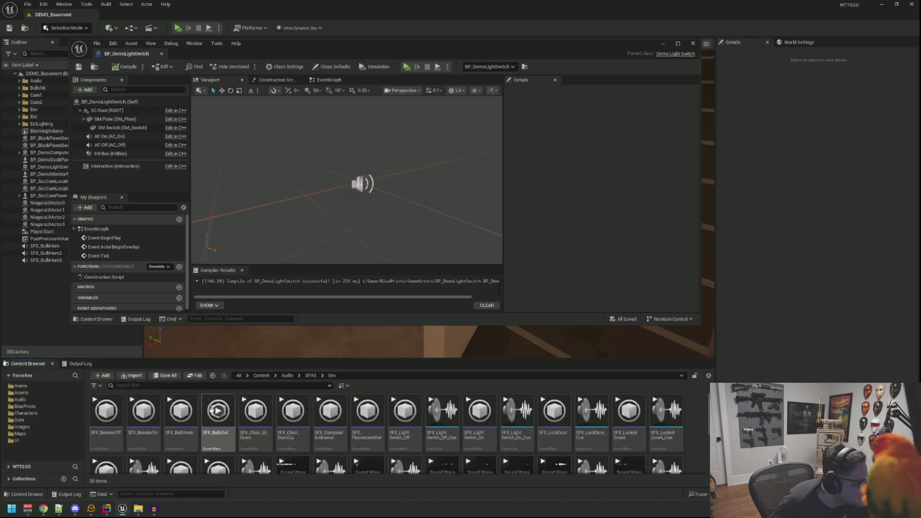
Import the new light switch wavs using SFX_Light_Switch_On as the template
click(478, 429)
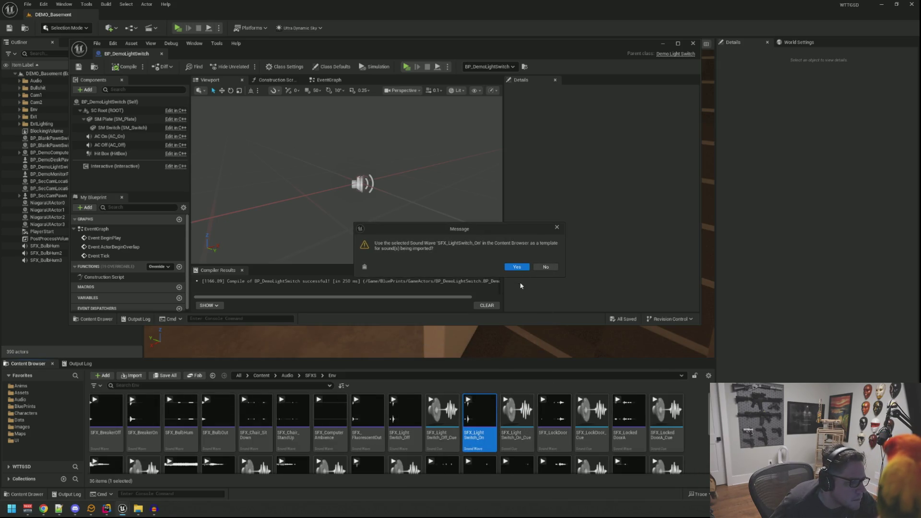
click(522, 267)
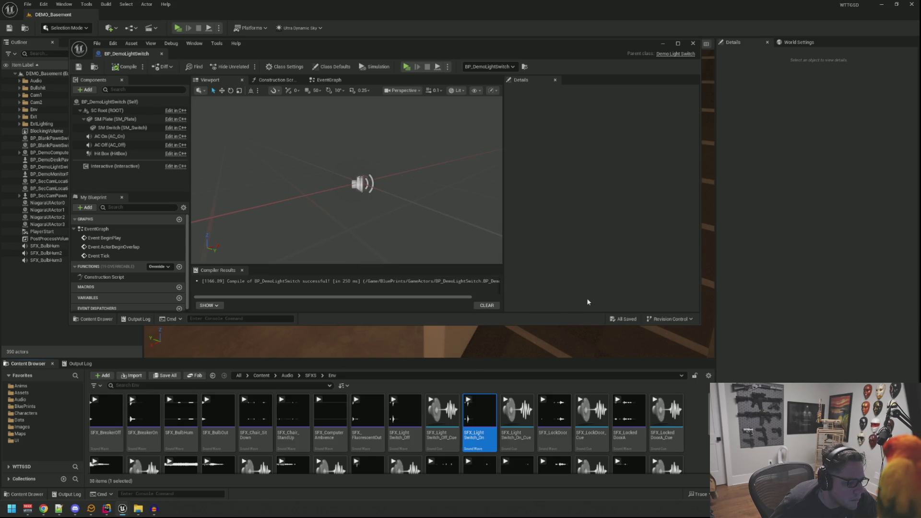
scroll(405, 426, down, 3)
click(370, 450)
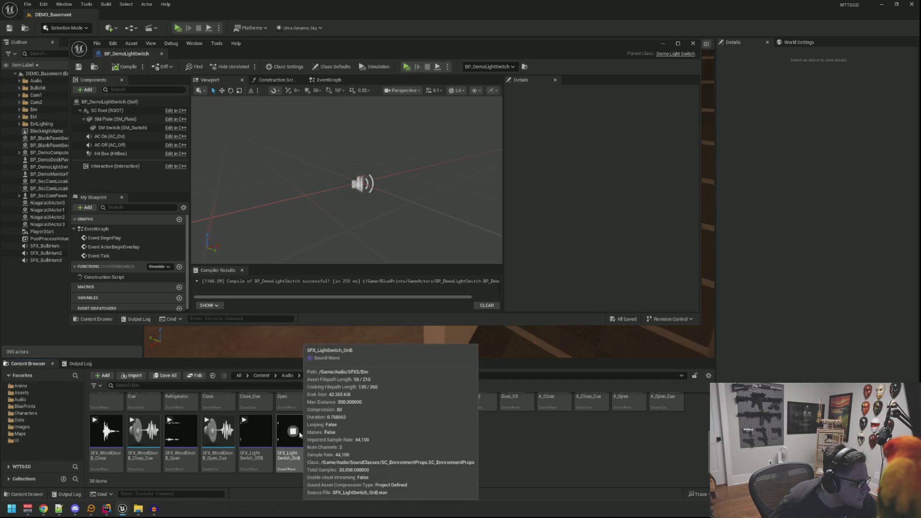
Select and preview the imported SFX_LightSwitch_OffB sound
click(252, 436)
click(251, 436)
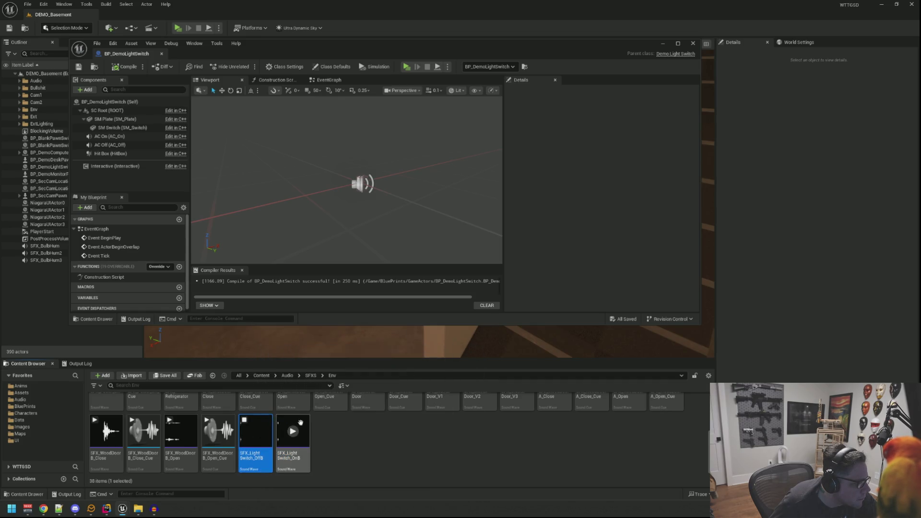
drag(350, 225, 364, 218)
Assign SFX_LightSwitch_OnB as the AC On component's sound
click(110, 136)
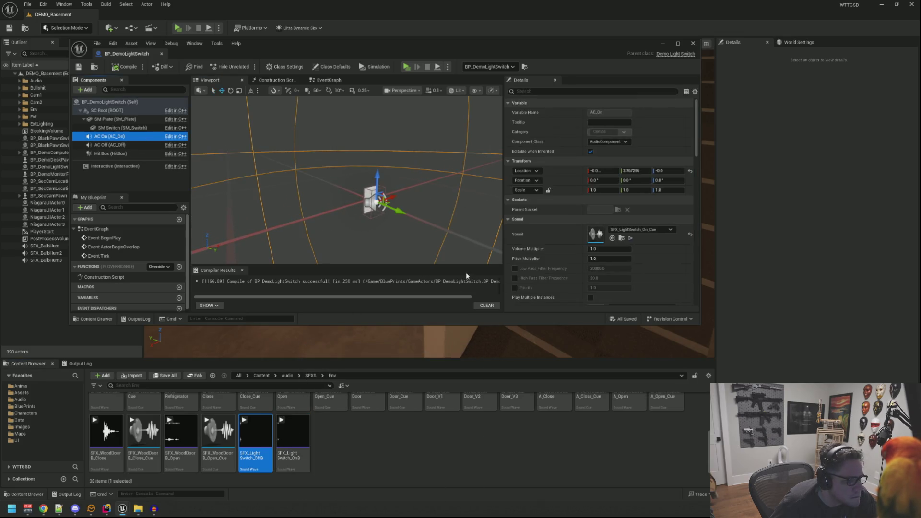
mouse_move(280, 445)
click(307, 452)
mouse_move(307, 452)
mouse_down()
mouse_move(360, 436)
mouse_move(607, 238)
mouse_up()
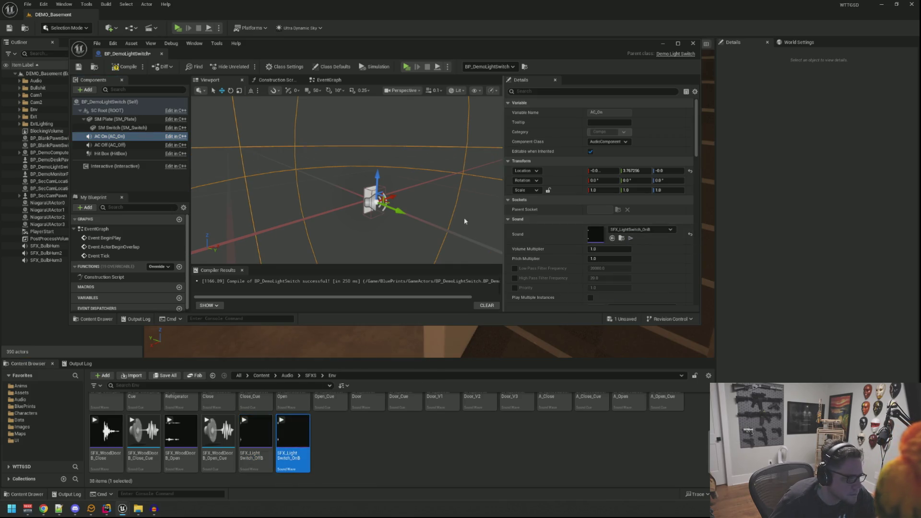
Assign SFX_LightSwitch_OffB to AC Off, then return to the level editor's output log
click(130, 145)
mouse_move(256, 442)
mouse_down()
mouse_move(595, 276)
mouse_move(595, 238)
mouse_up()
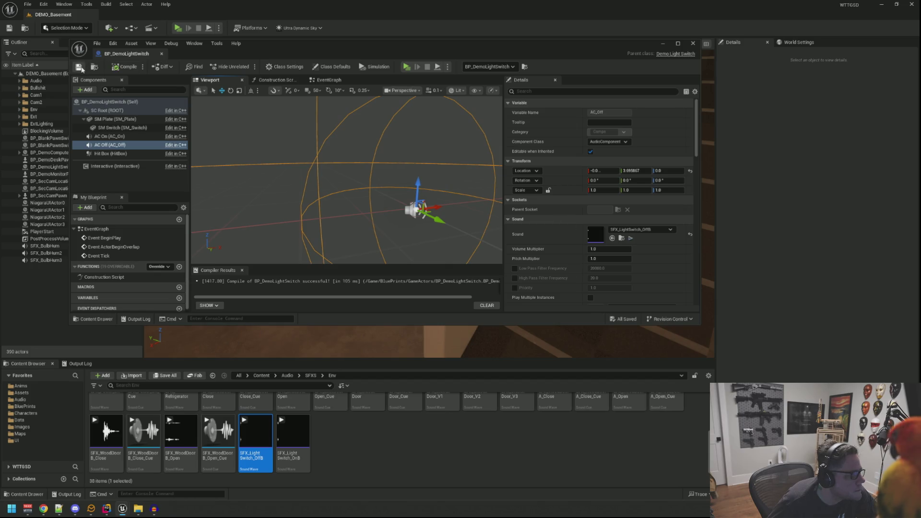
click(94, 319)
click(88, 365)
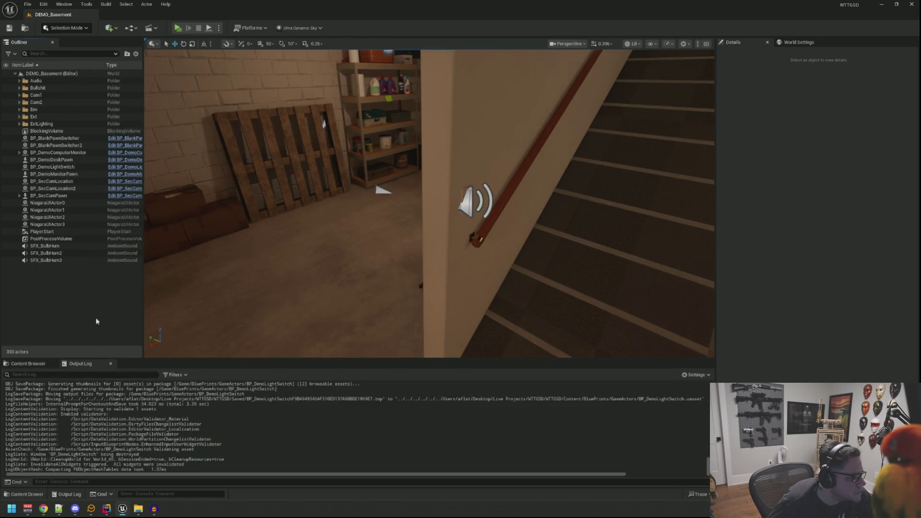
click(178, 28)
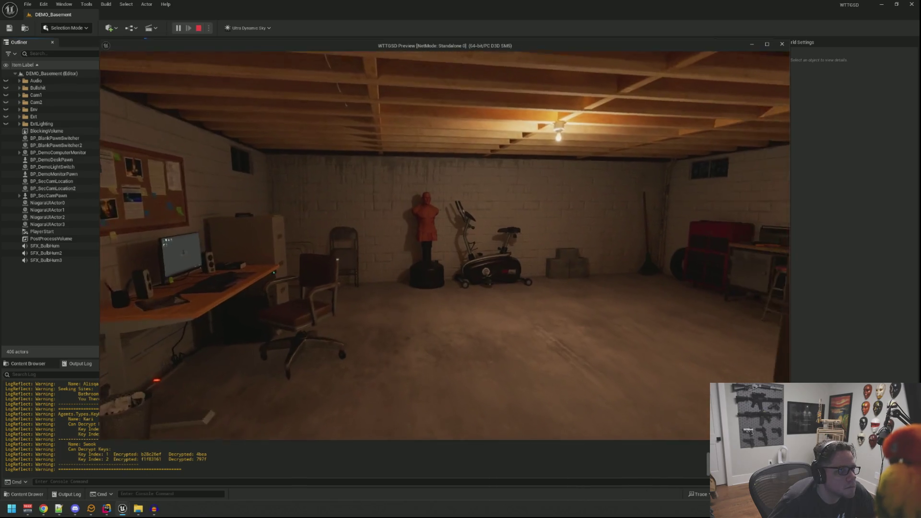
key(w)
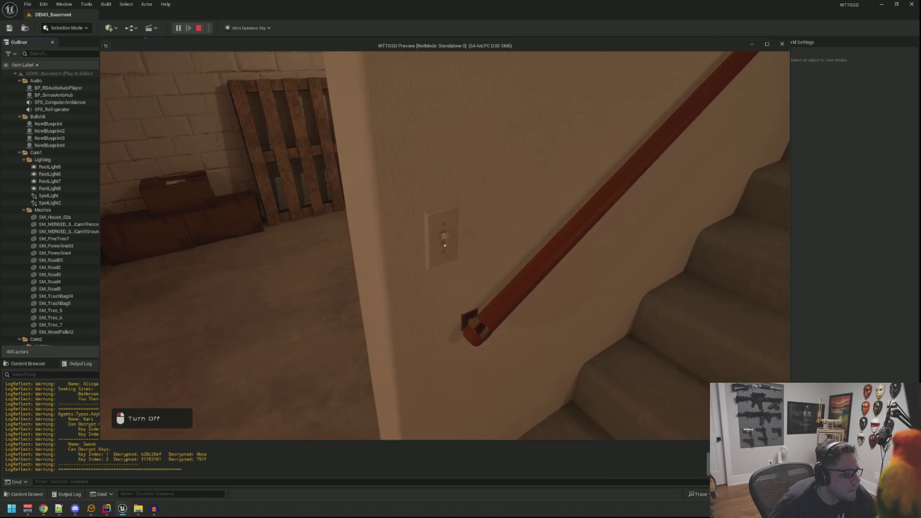
click(444, 245)
click(445, 245)
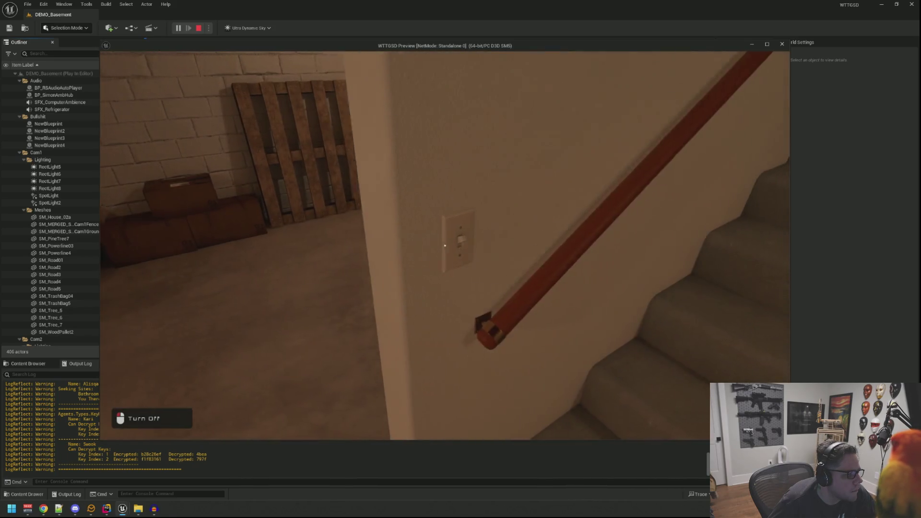
click(444, 245)
click(444, 245)
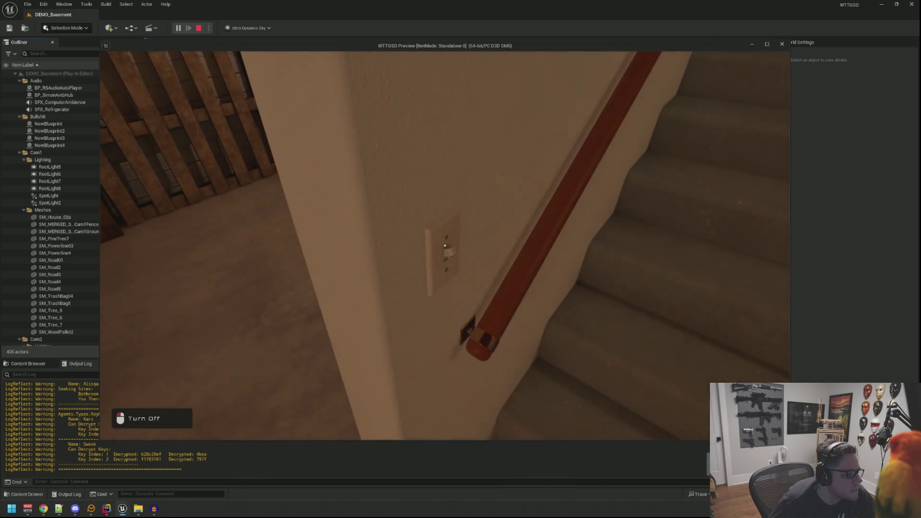
key(s)
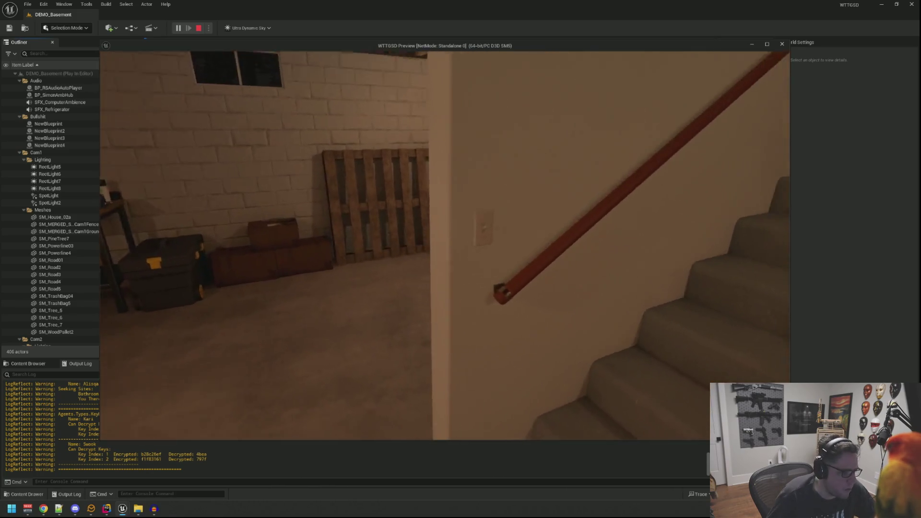
key(w)
click(444, 245)
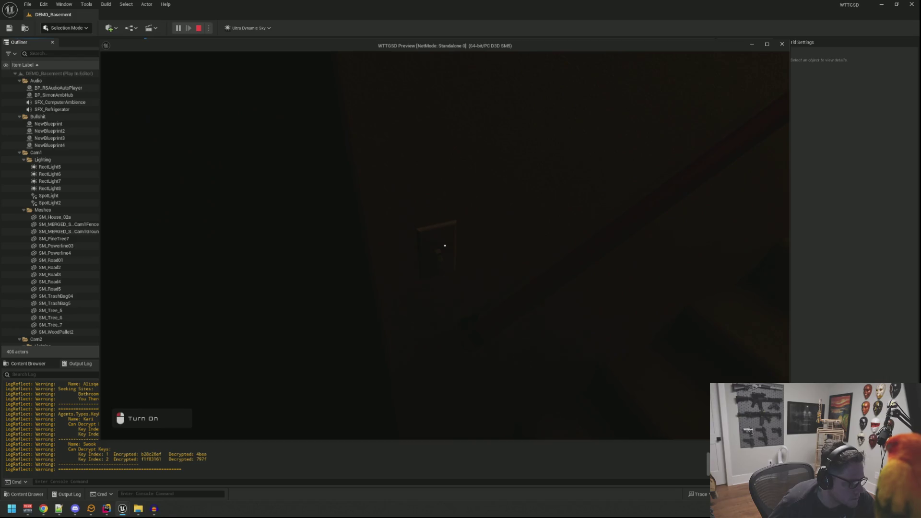
click(445, 245)
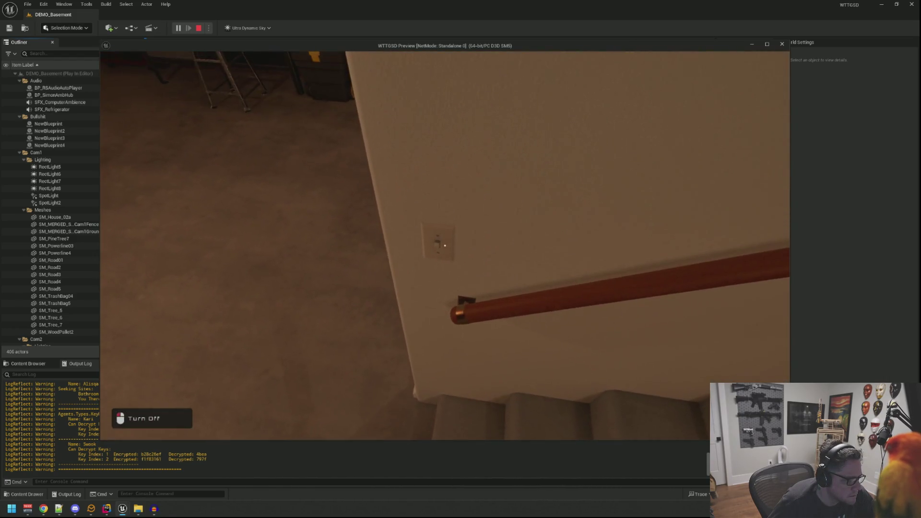
click(445, 245)
click(445, 245)
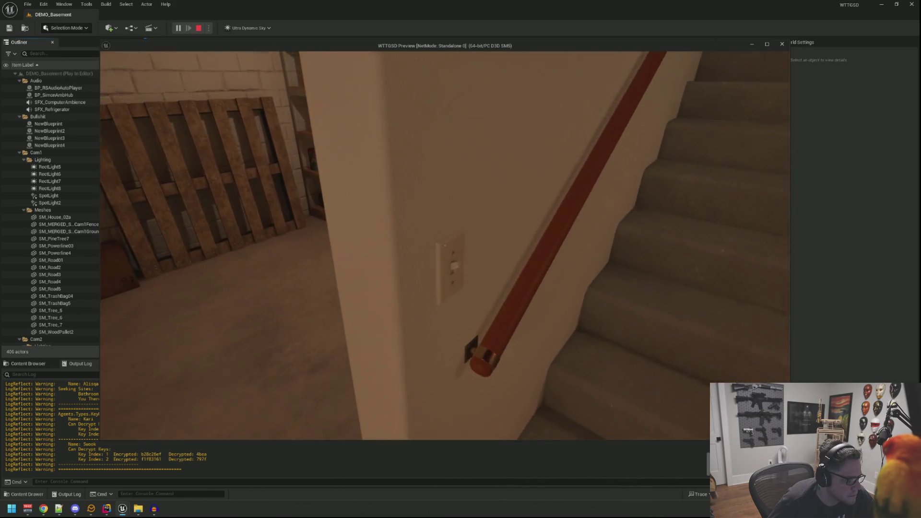
click(445, 245)
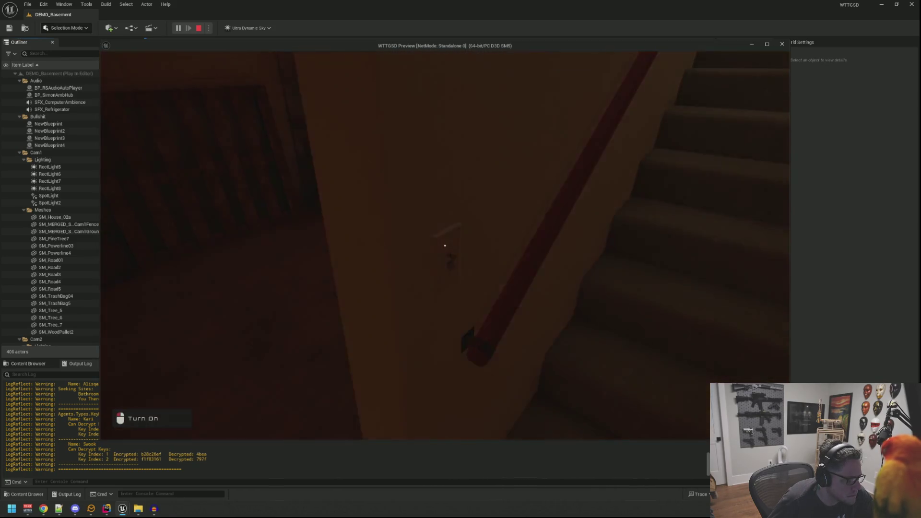
click(445, 245)
click(445, 245)
click(445, 245)
click(444, 245)
click(445, 245)
key(Escape)
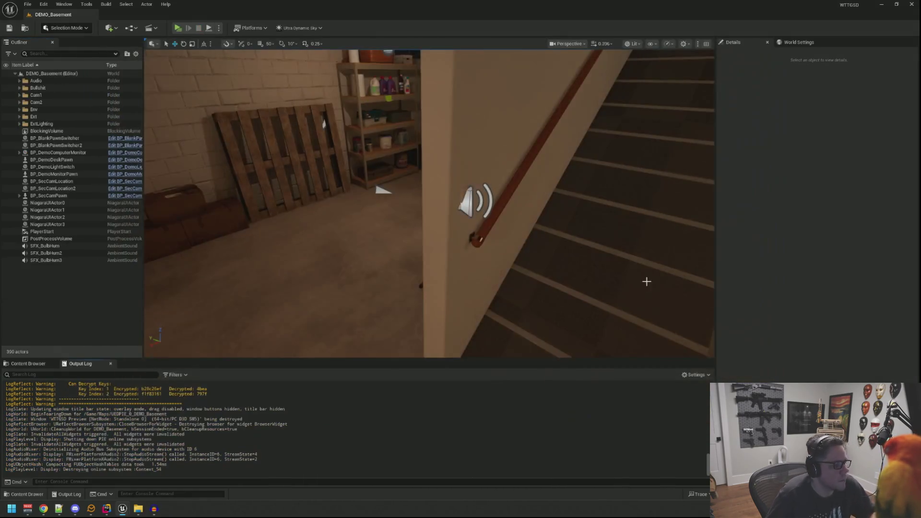
click(464, 197)
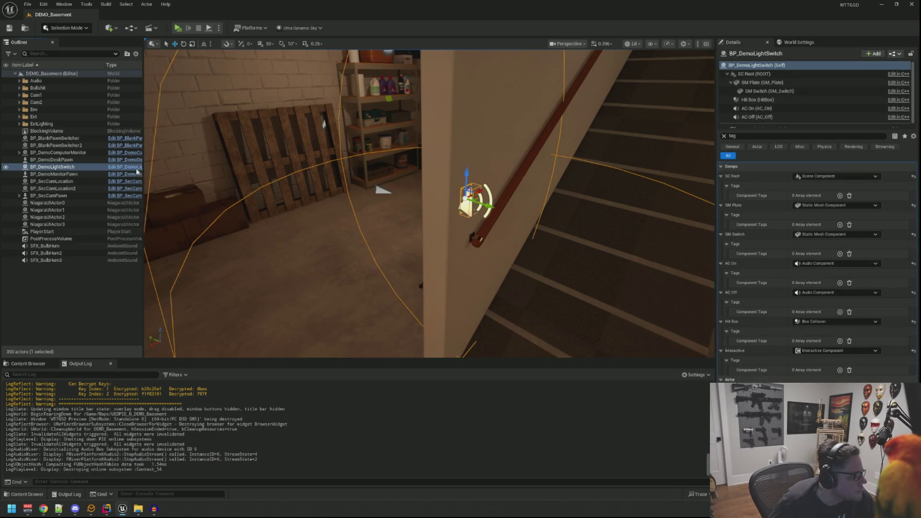
Set AC On and AC Off volume multiplier to 1.5 in BP_DemoLightSwitch, save, compile, and play
click(136, 169)
click(209, 81)
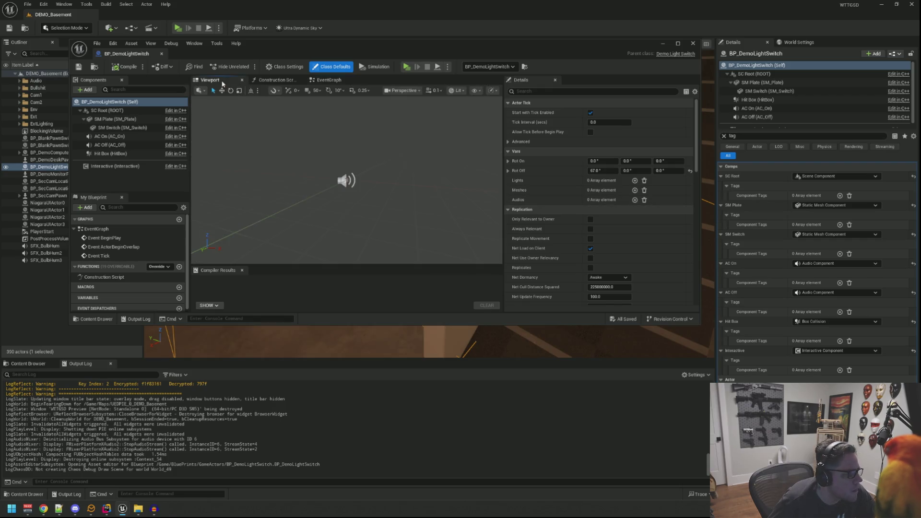
click(139, 145)
ctrl+click(135, 136)
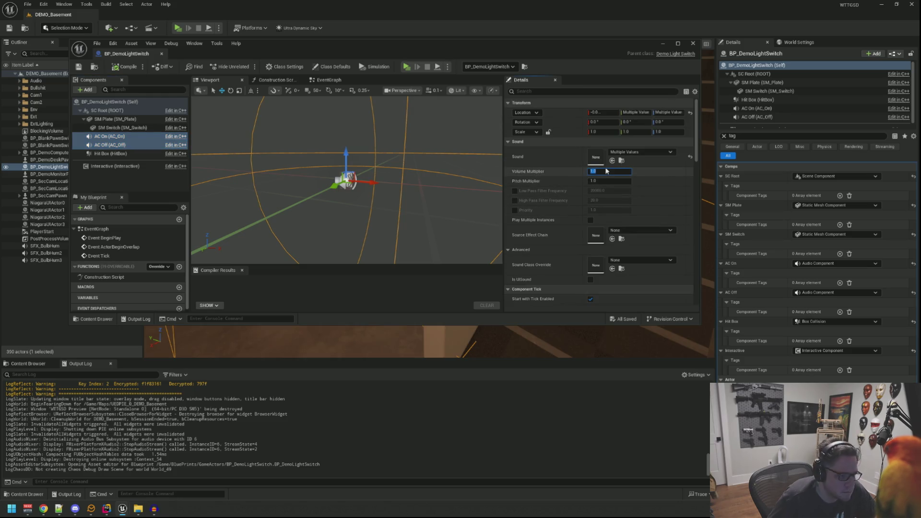
key(ctrl+s)
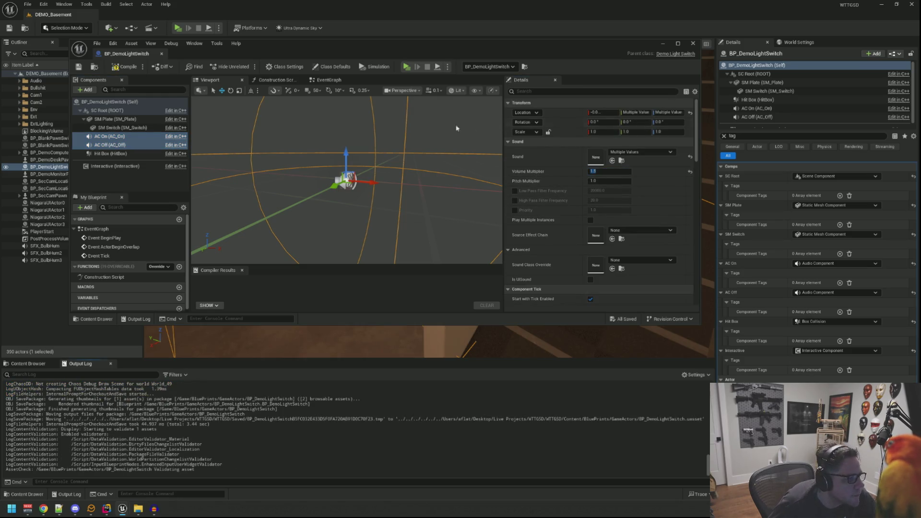
click(117, 68)
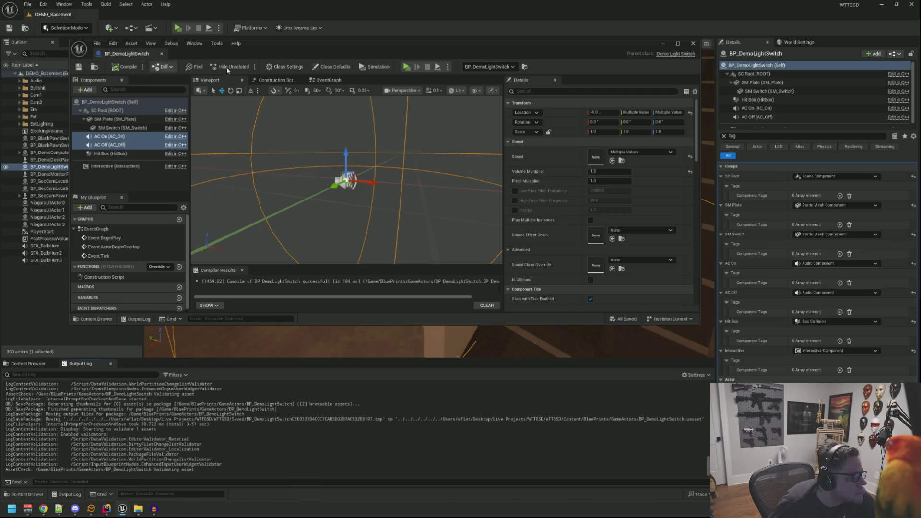
click(405, 67)
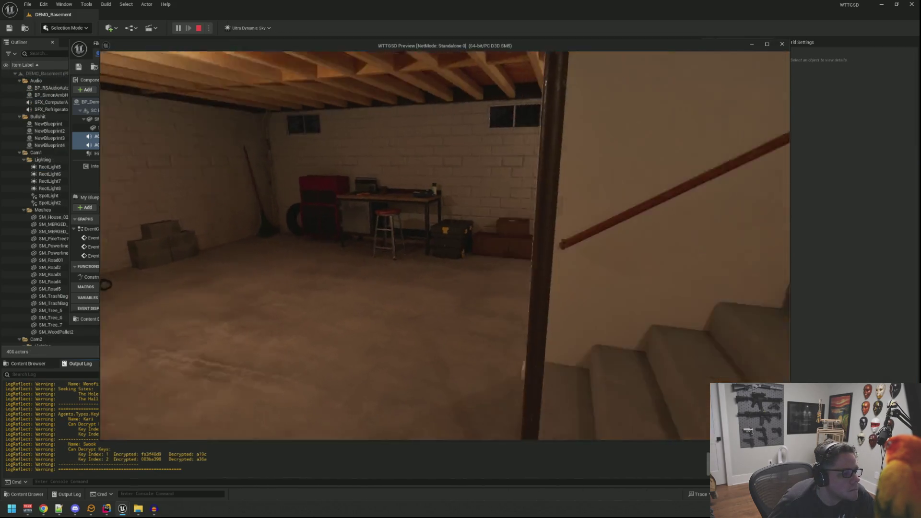
Walk to the stair switch, toggle the basement lights, then stop Play and close the blueprint editor
key(w)
key(e)
key(e)
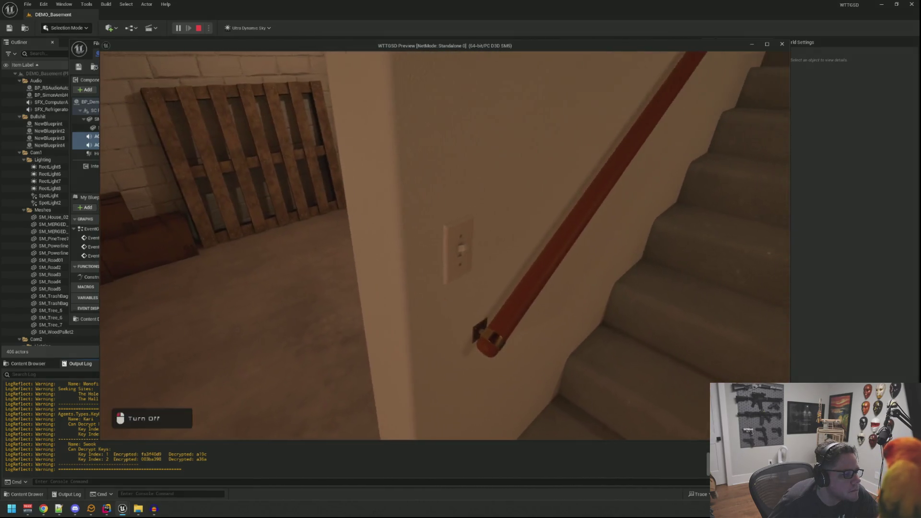
key(e)
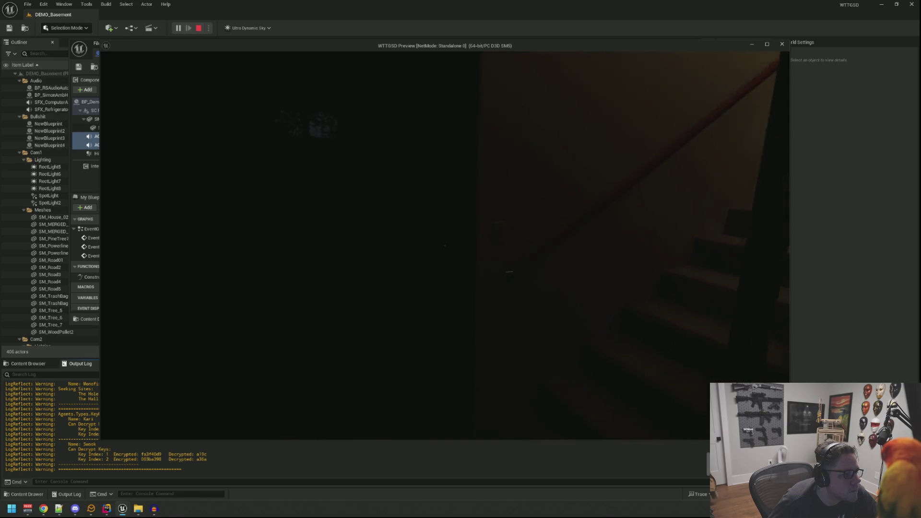
key(e)
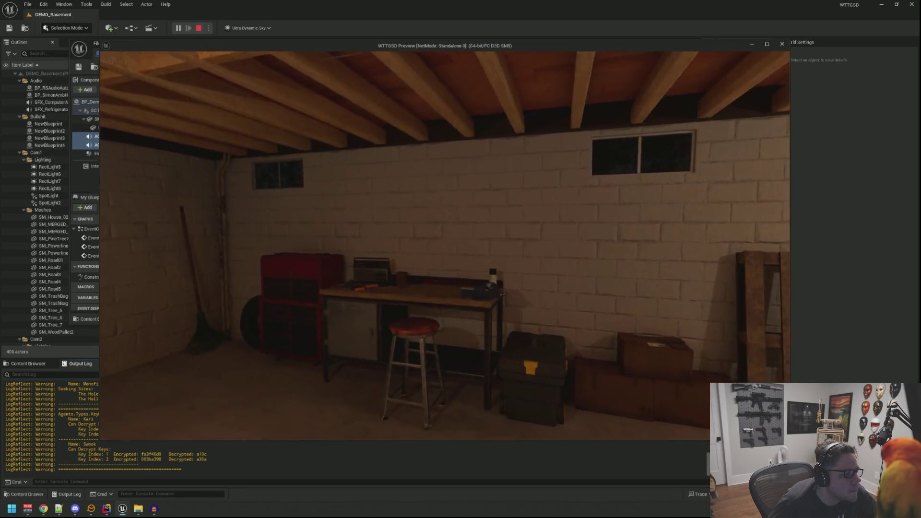
key(e)
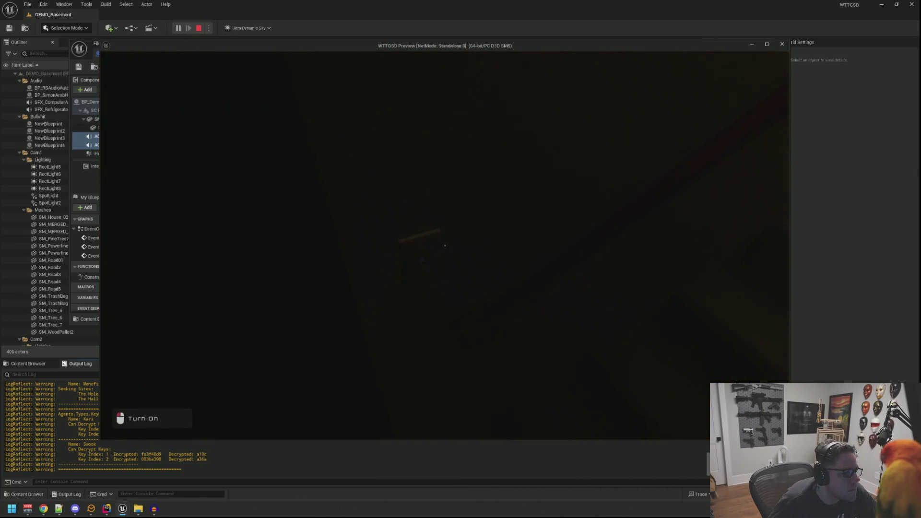
click(445, 245)
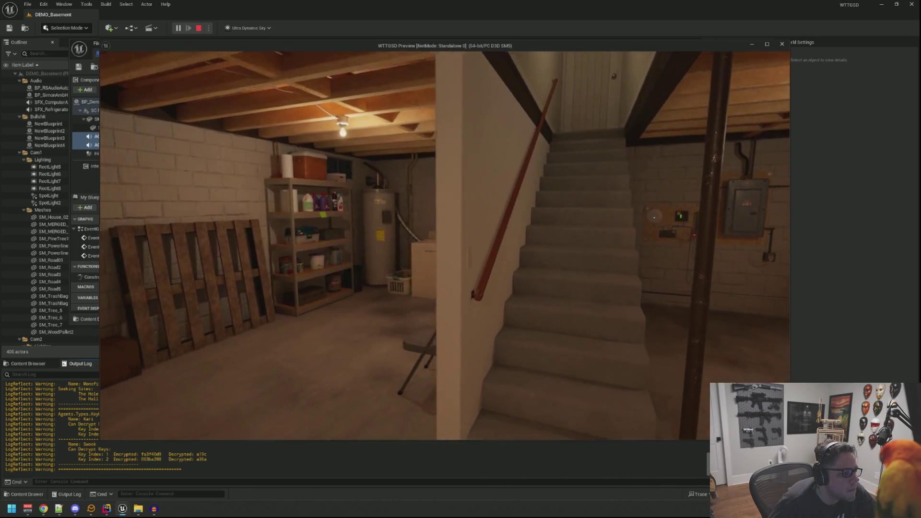
key(Escape)
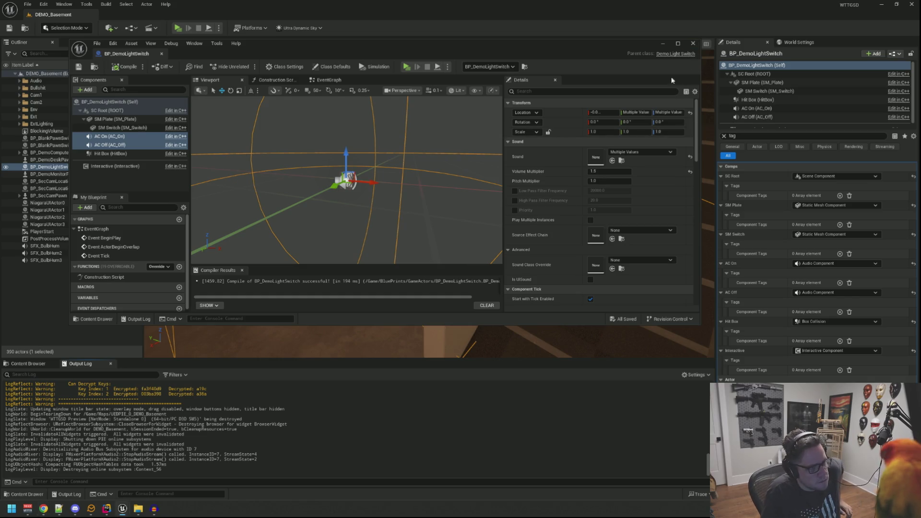
click(693, 44)
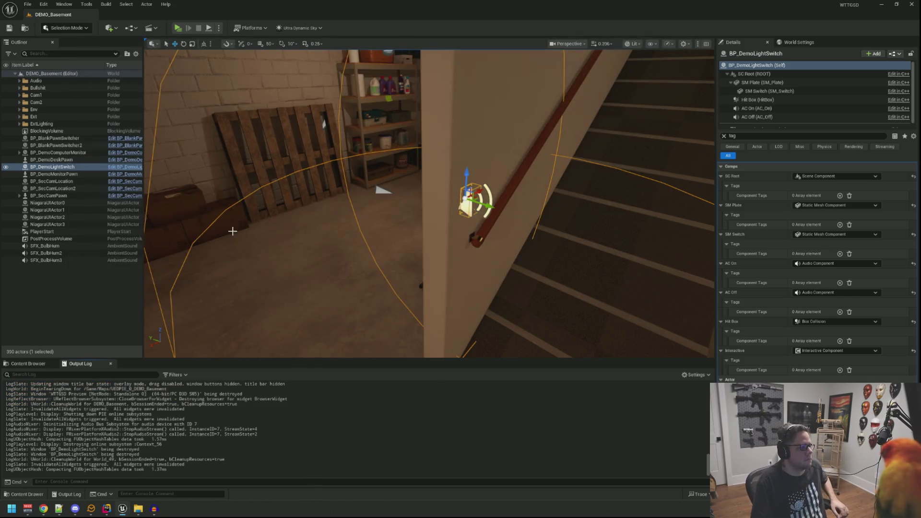
Move SFX_BulbHum, SFX_BulbHum2 and SFX_BulbHum3 into the Audio folder and collapse it
click(86, 282)
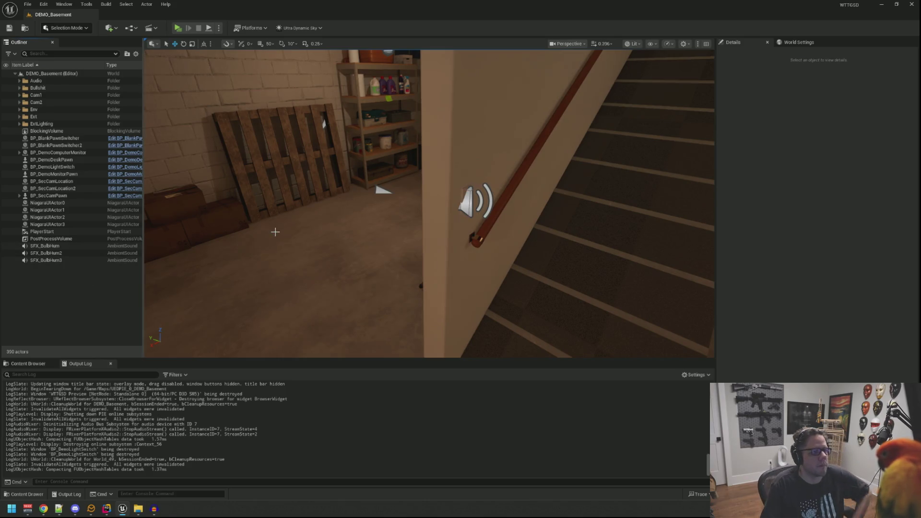
mouse_move(507, 186)
mouse_down()
mouse_move(476, 196)
mouse_move(178, 208)
mouse_up()
drag(284, 224, 249, 214)
click(52, 260)
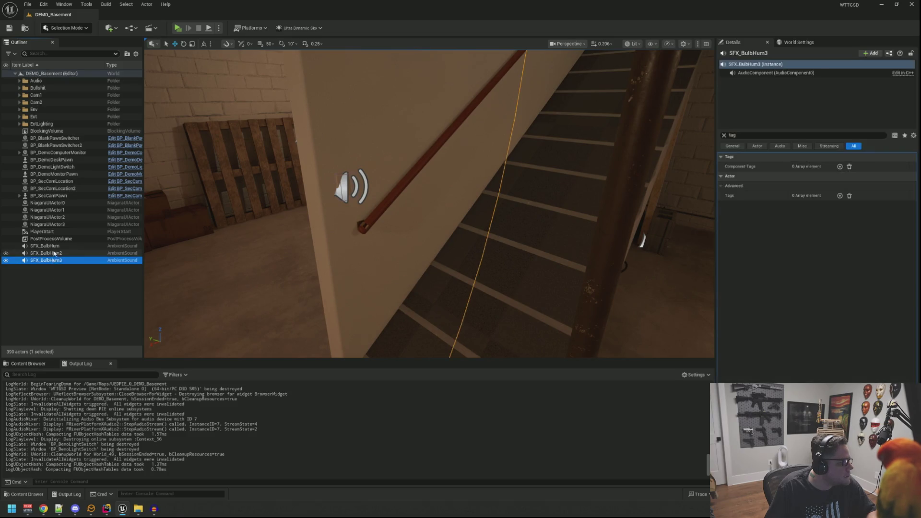
shift+click(51, 247)
drag(28, 87, 25, 83)
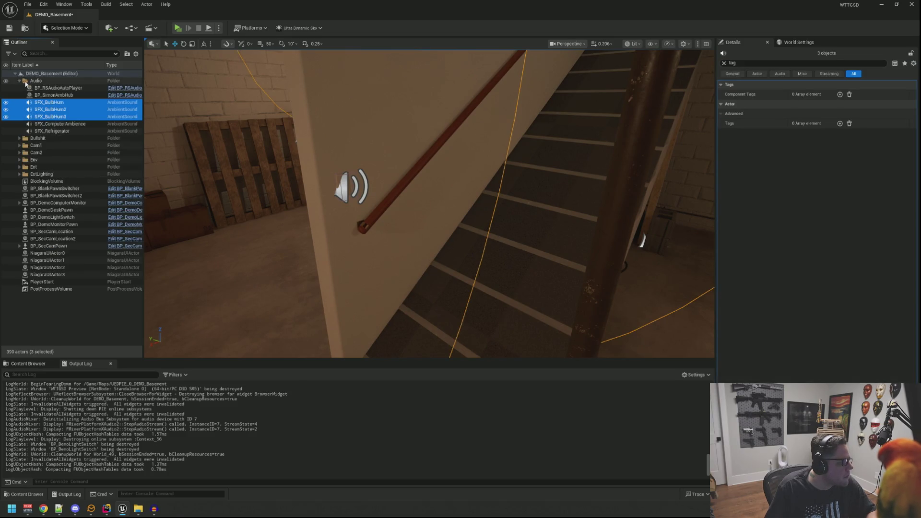
click(18, 81)
Frame the stairwell wall and select the light switch there
mouse_move(164, 241)
mouse_down()
mouse_move(149, 269)
mouse_move(46, 249)
mouse_up()
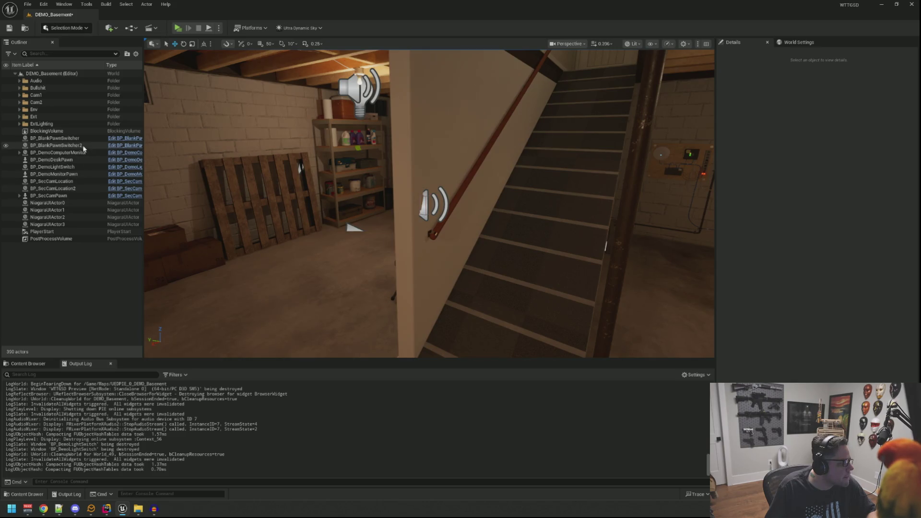
mouse_move(354, 227)
mouse_down()
mouse_move(365, 237)
mouse_move(516, 192)
mouse_move(557, 191)
mouse_up()
click(378, 231)
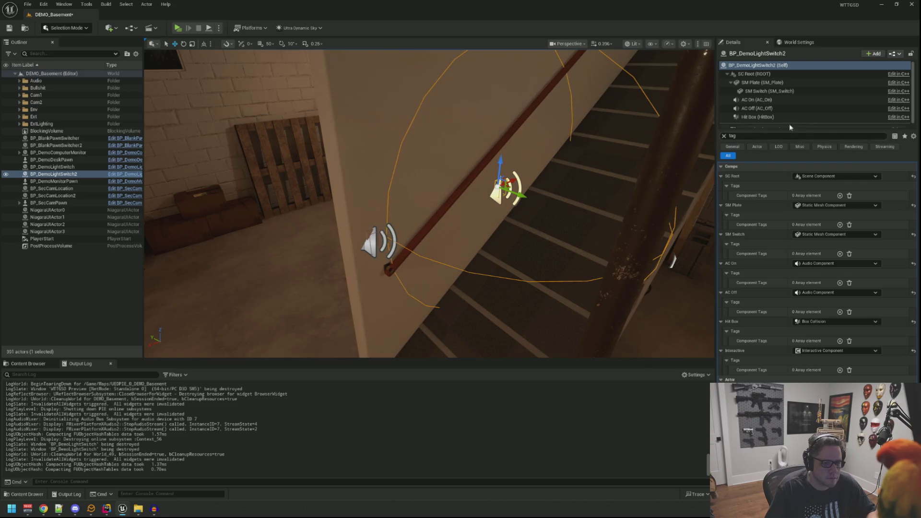
Move BP_DemoLightSwitch2 up the stairwell toward the top door
click(724, 136)
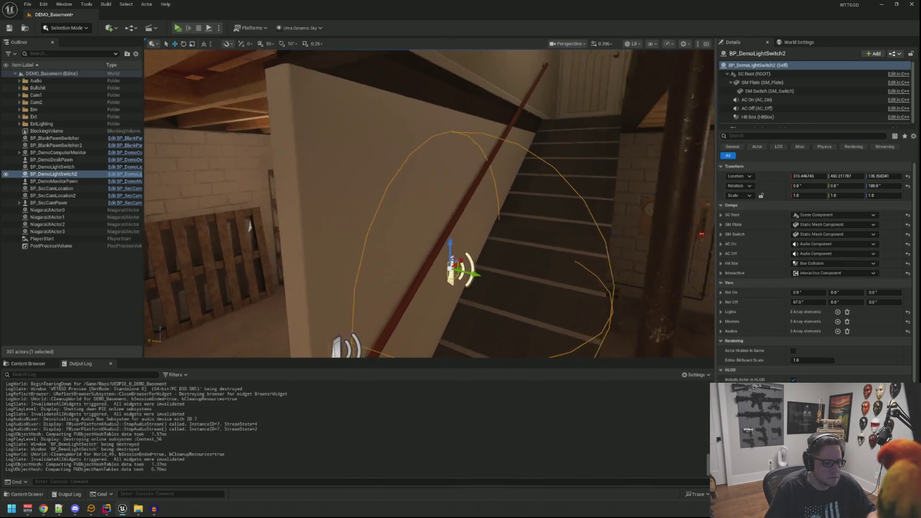
drag(458, 245, 461, 88)
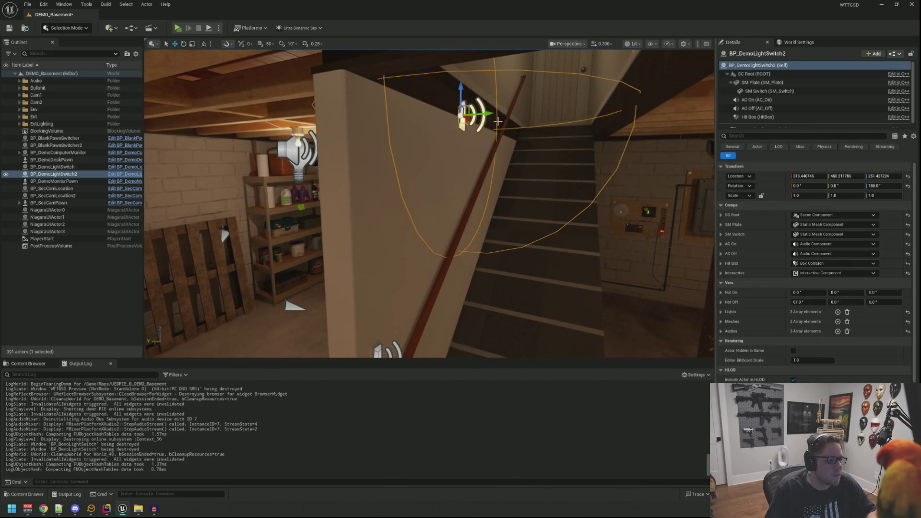
key(f)
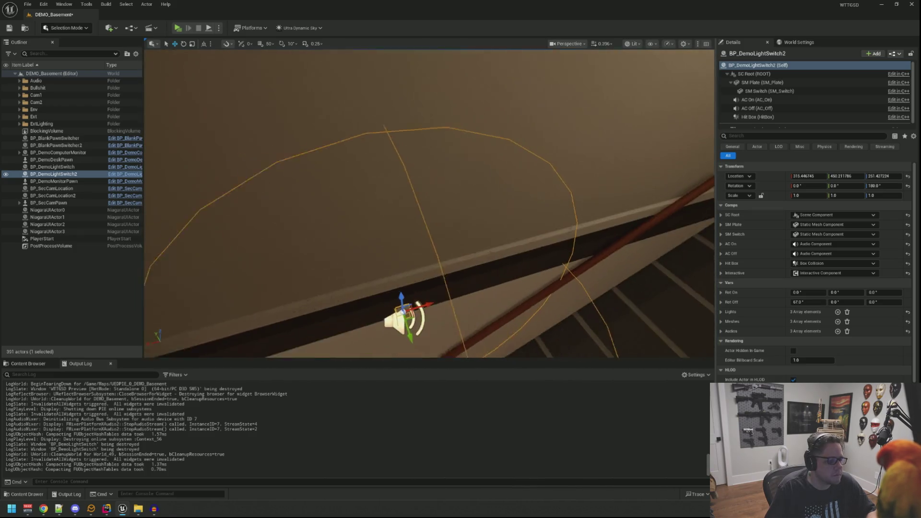
mouse_move(428, 303)
mouse_down()
mouse_move(453, 309)
mouse_move(480, 288)
mouse_move(537, 211)
mouse_move(551, 208)
mouse_up()
drag(462, 312, 467, 136)
key(f)
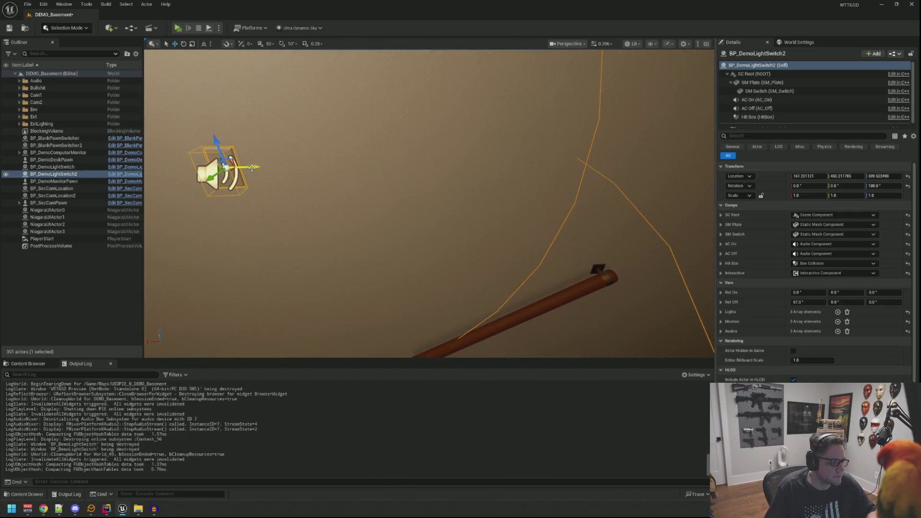
drag(252, 167, 710, 158)
key(f)
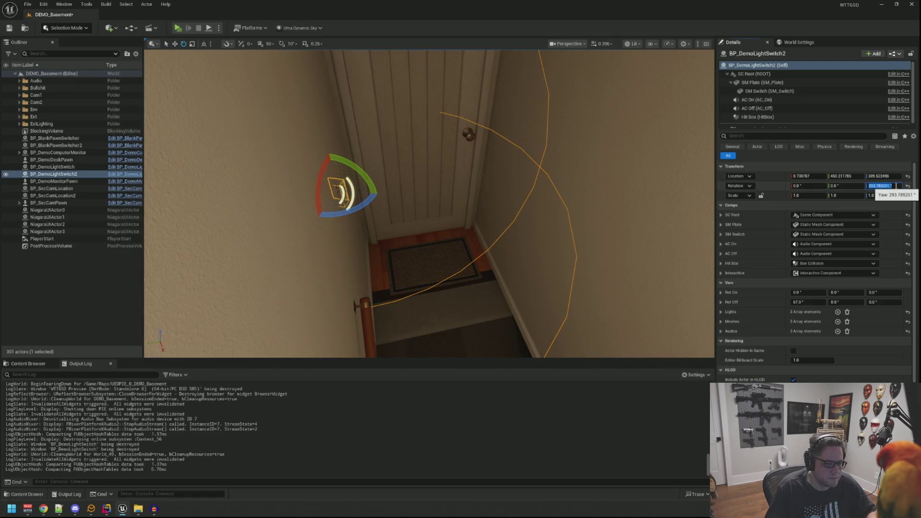
Set the switch's Rotation Z to 0 and nudge it onto the wall beside the door
key(Return)
key(w)
mouse_move(312, 166)
mouse_down()
mouse_move(489, 139)
mouse_move(267, 329)
mouse_move(494, 178)
mouse_move(546, 162)
mouse_up()
key(f)
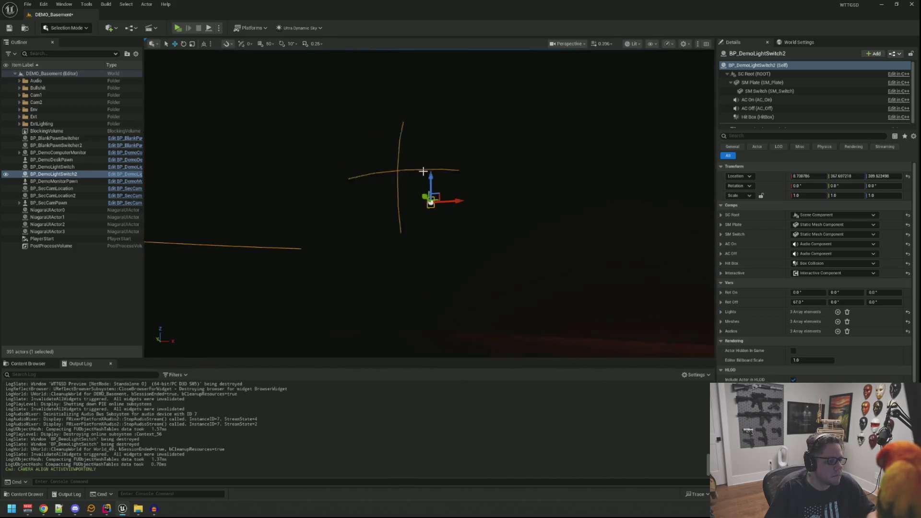
drag(457, 184, 465, 191)
mouse_move(467, 150)
mouse_down()
mouse_move(443, 136)
mouse_move(471, 129)
mouse_move(455, 138)
mouse_up()
drag(404, 189, 463, 179)
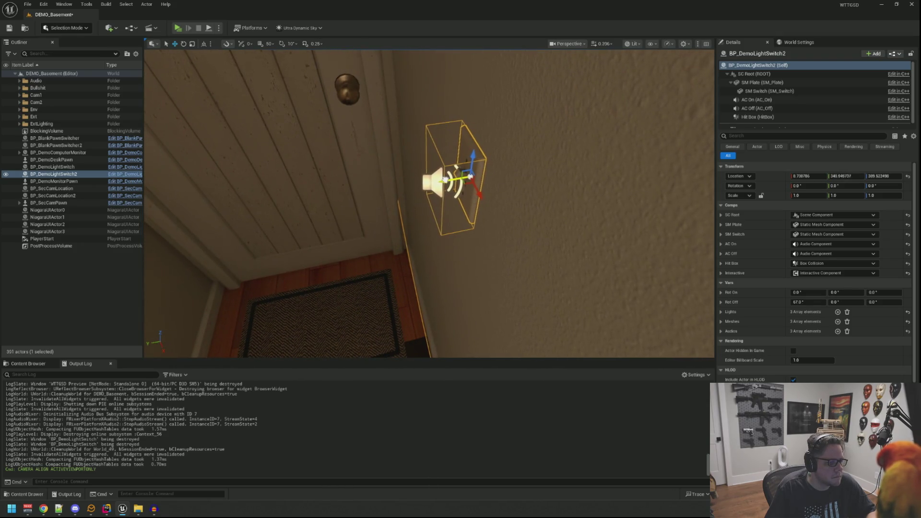
drag(455, 180, 365, 222)
drag(434, 215, 434, 216)
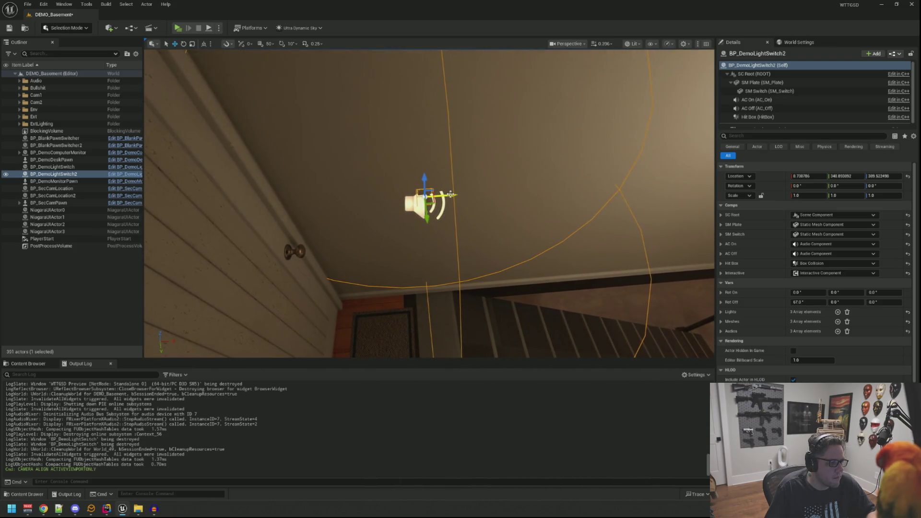
mouse_move(430, 185)
mouse_down()
mouse_move(476, 120)
mouse_move(512, 133)
mouse_up()
key(Escape)
Give the top switch PointLight4 in Lights and the hallway bulb fixture in Meshes
click(496, 134)
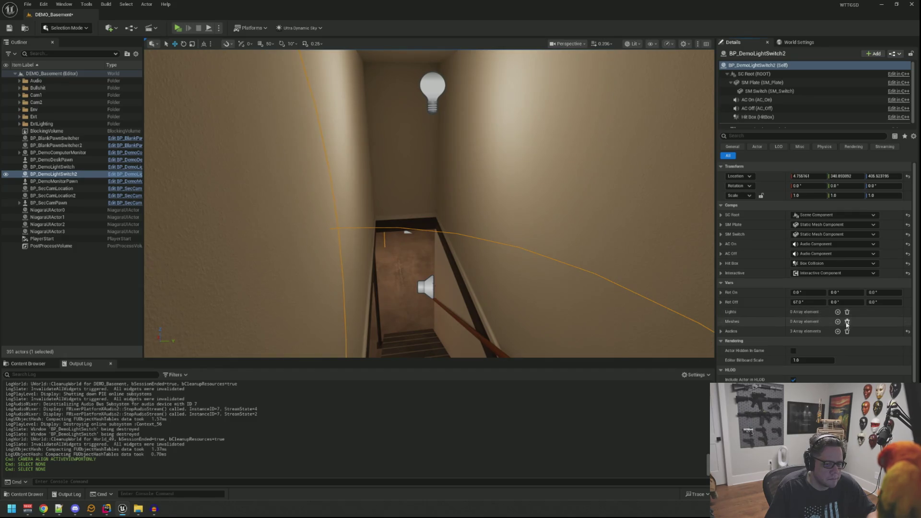
click(837, 312)
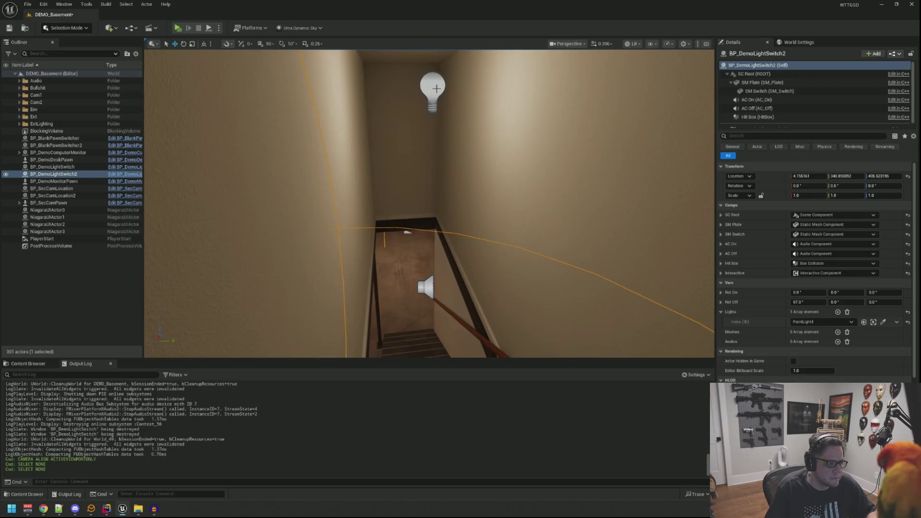
click(838, 332)
click(883, 342)
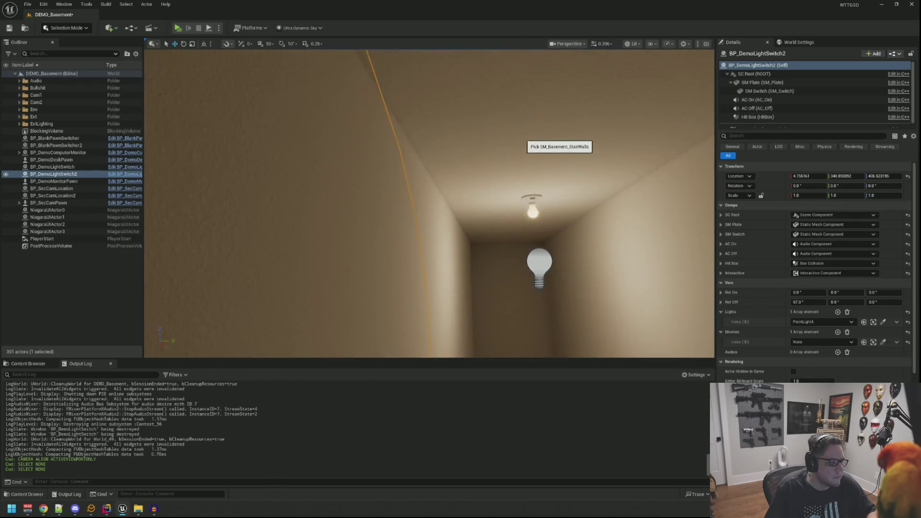
drag(503, 182, 509, 197)
Save the DEMO_Basement level and start a play-test
key(Escape)
key(ctrl+s)
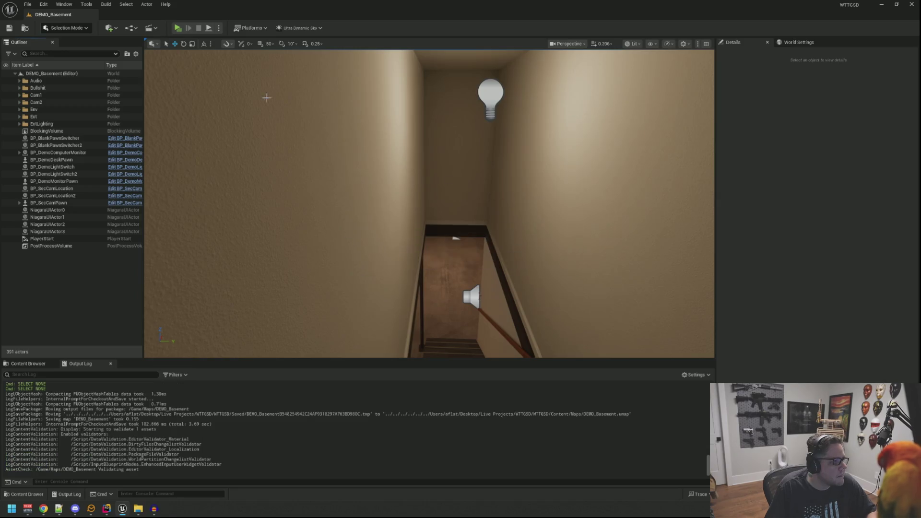
click(177, 29)
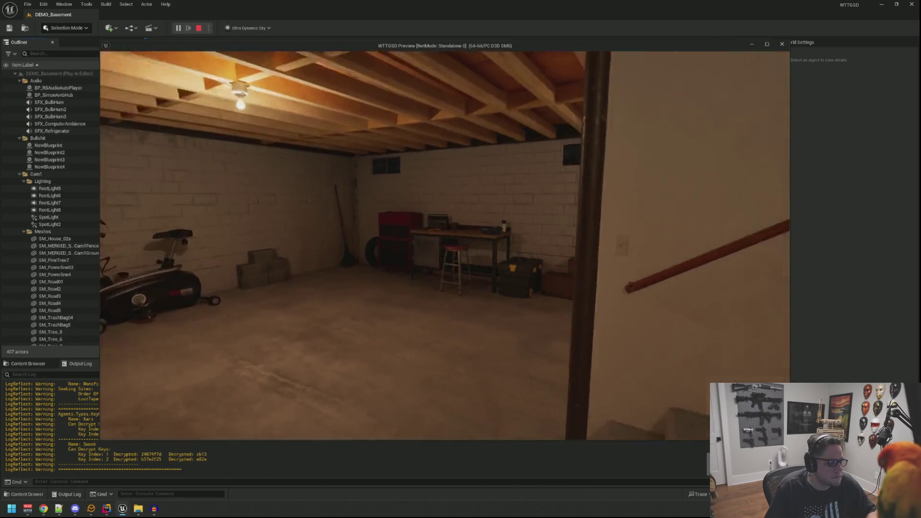
key(w)
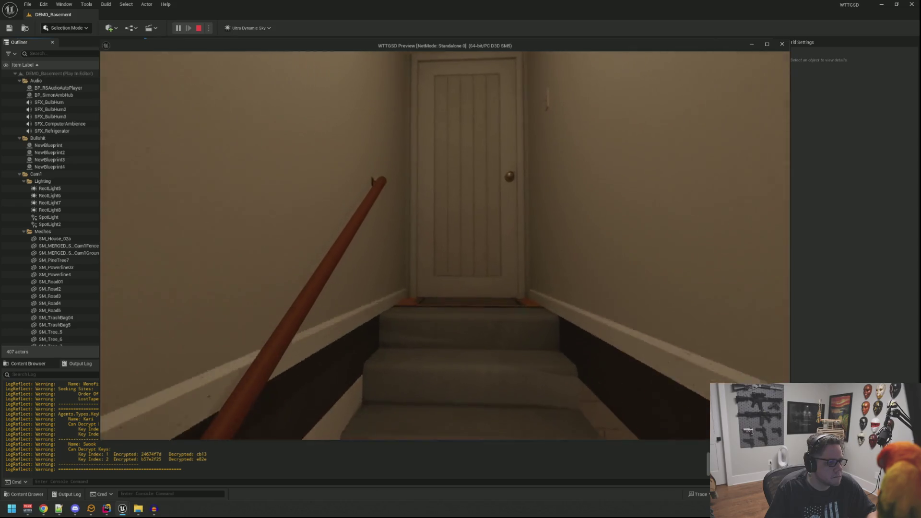
mouse_move(445, 245)
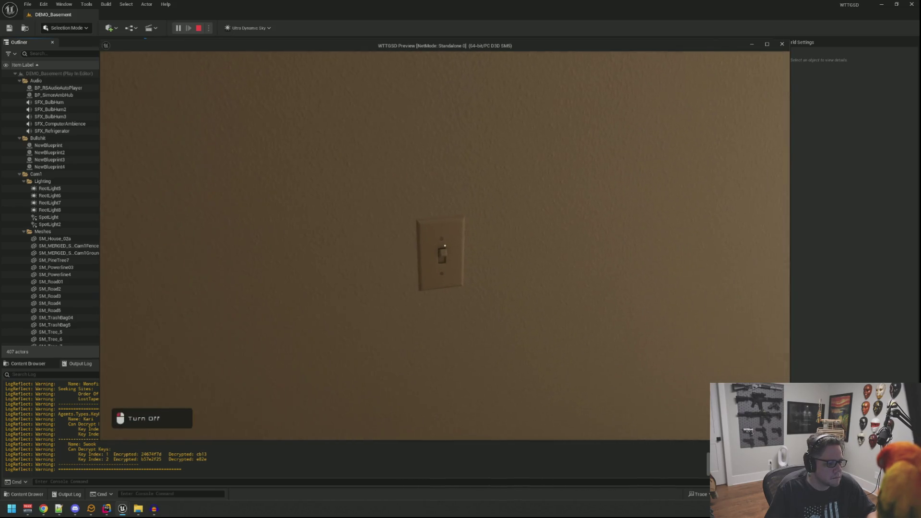
key(w)
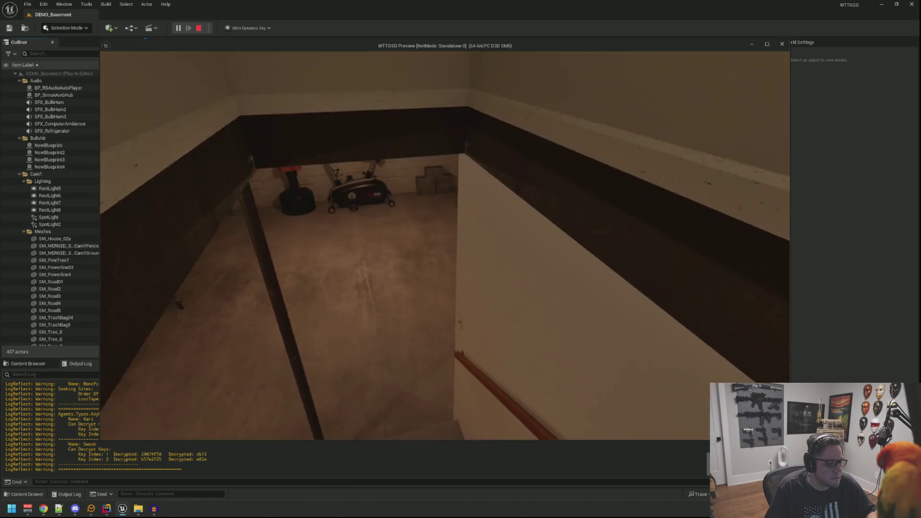
key(w)
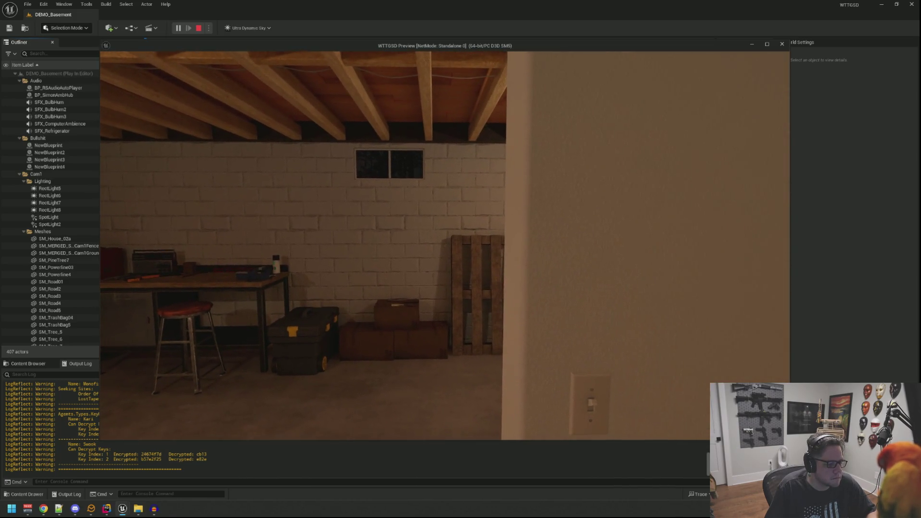
key(w)
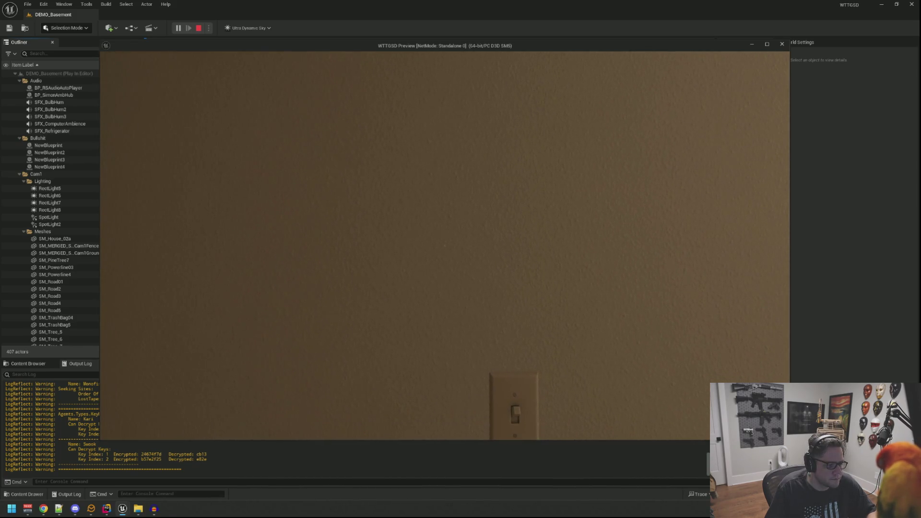
key(Escape)
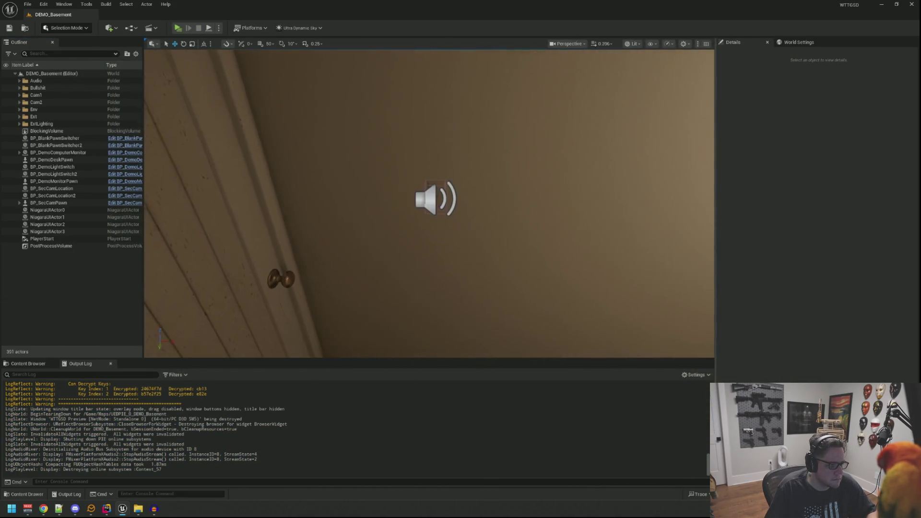
click(438, 184)
key(f)
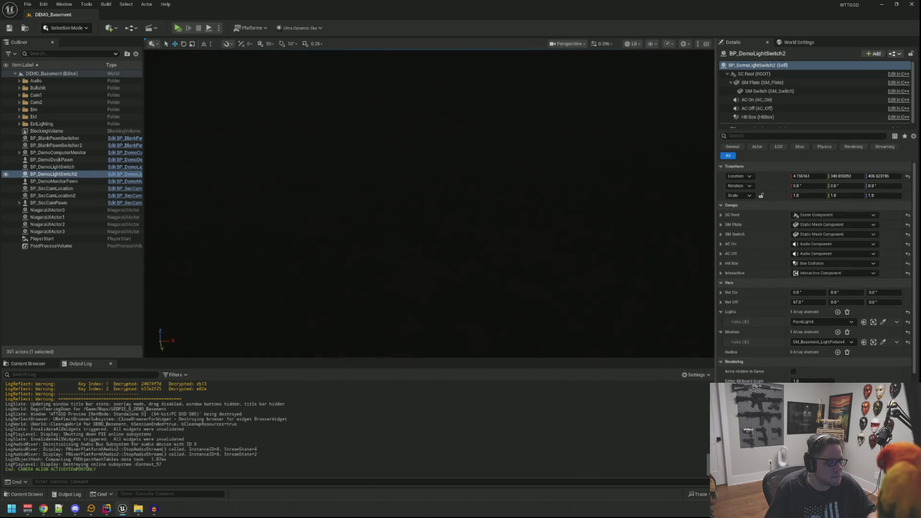
Slide BP_DemoLightSwitch2 slightly along X so its plate sits on the wall
key(f)
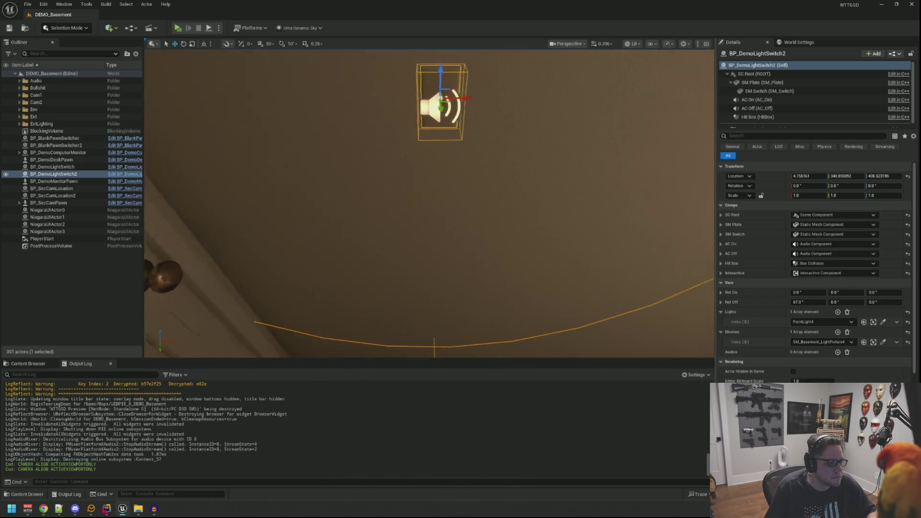
mouse_move(394, 102)
mouse_down()
mouse_move(434, 113)
mouse_move(431, 144)
mouse_move(446, 113)
mouse_up()
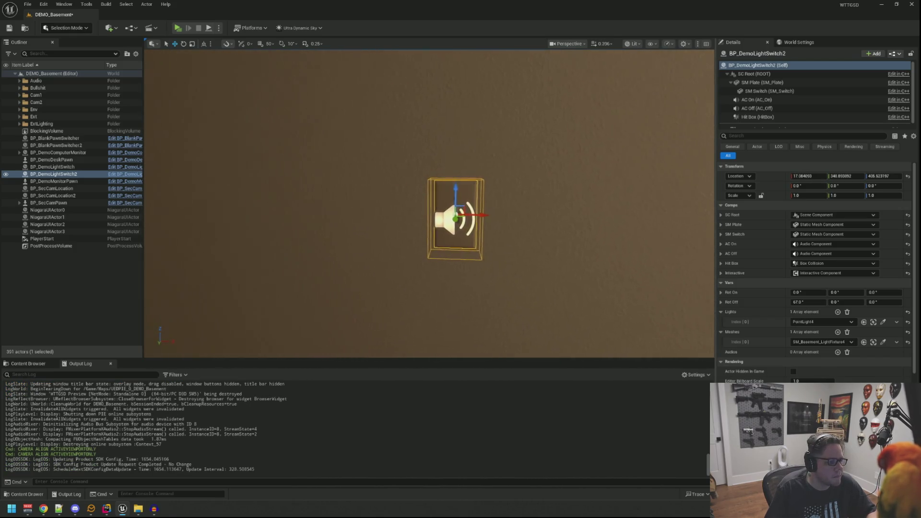
key(Escape)
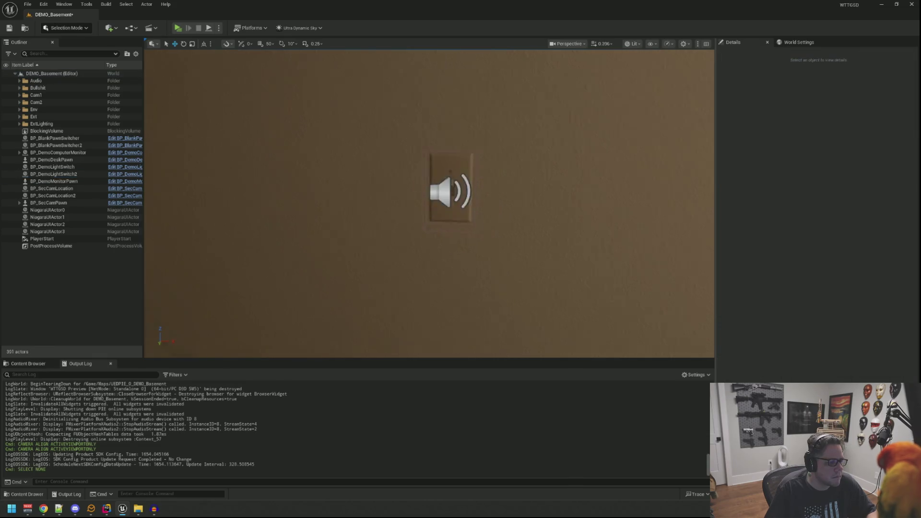
In a new play-test, toggle the lights at the lower switch and the top-of-stairs switch
click(179, 29)
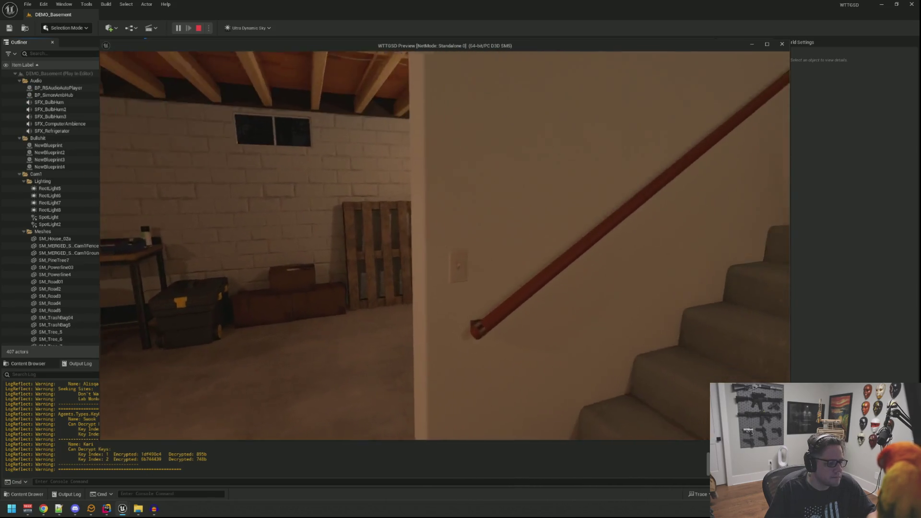
click(445, 245)
click(444, 245)
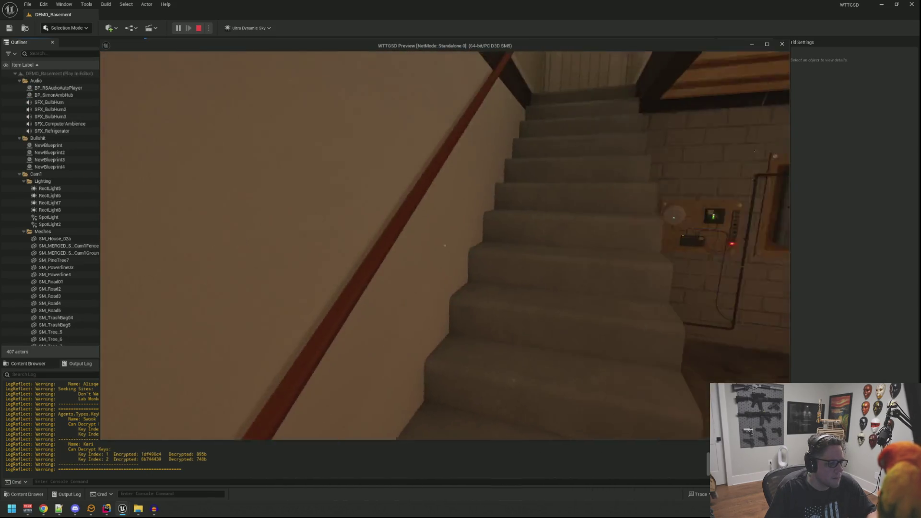
key(w)
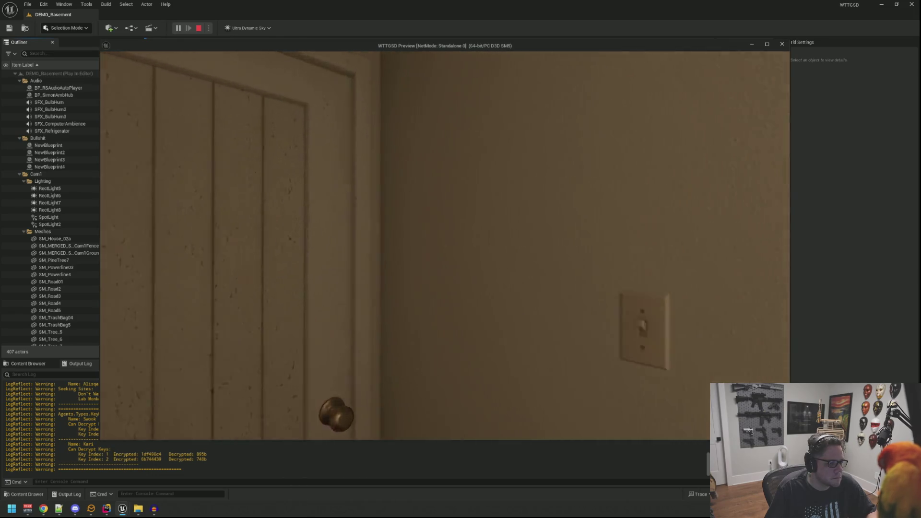
click(445, 245)
key(w)
click(445, 245)
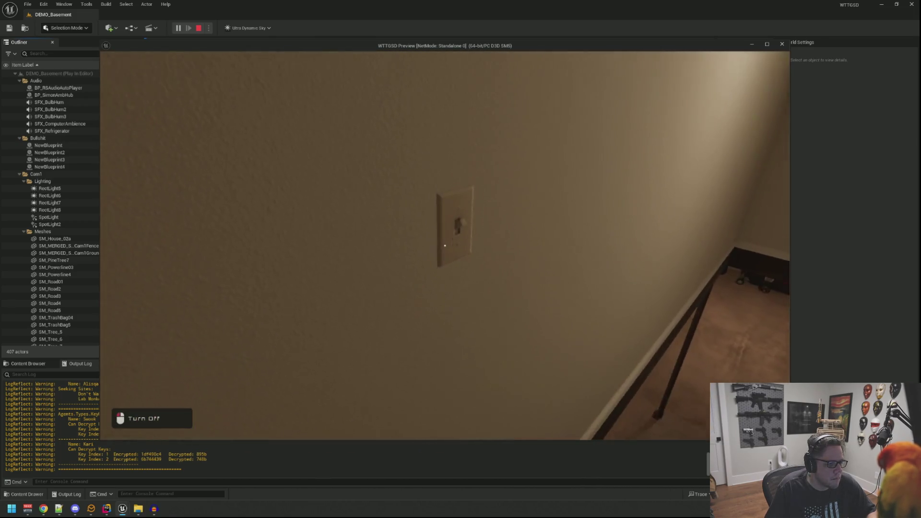
click(444, 245)
Turn the lights off at the lower switch, then sit at the desk and open the A.D.O.S desktop
key(w)
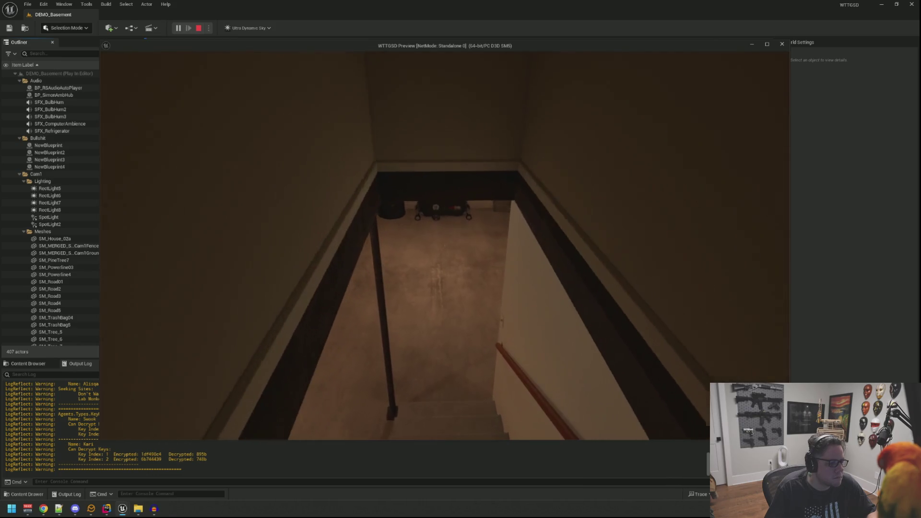
click(444, 245)
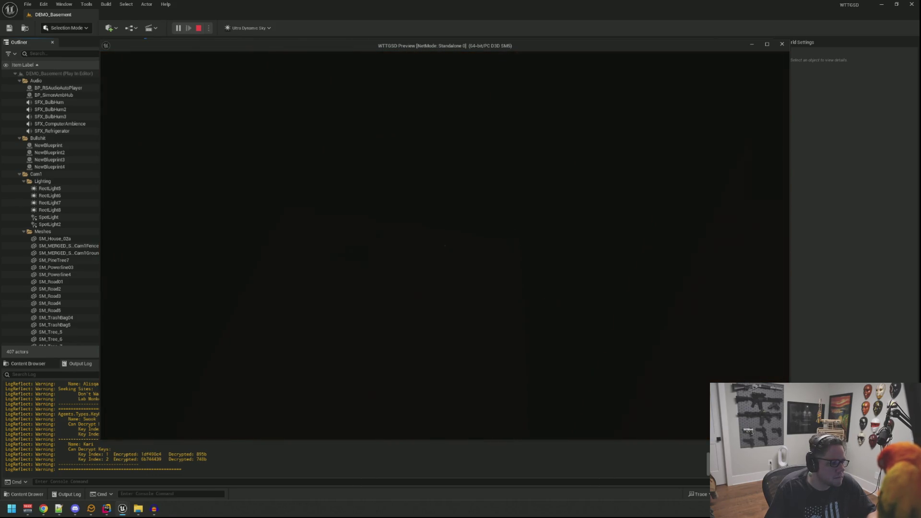
key(w)
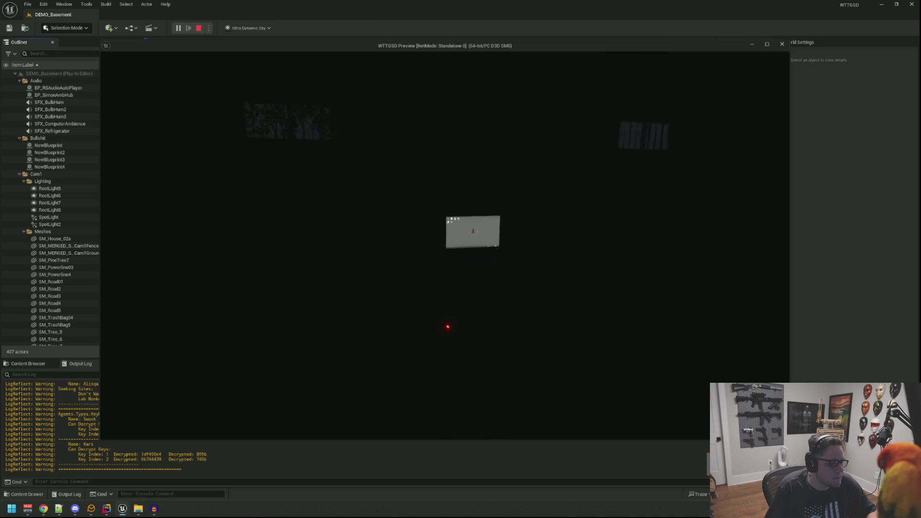
key(w)
click(444, 245)
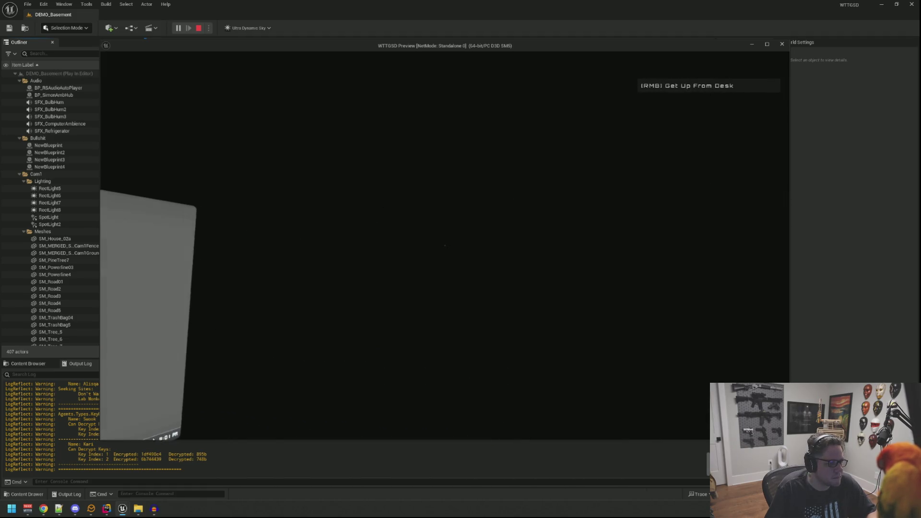
click(445, 245)
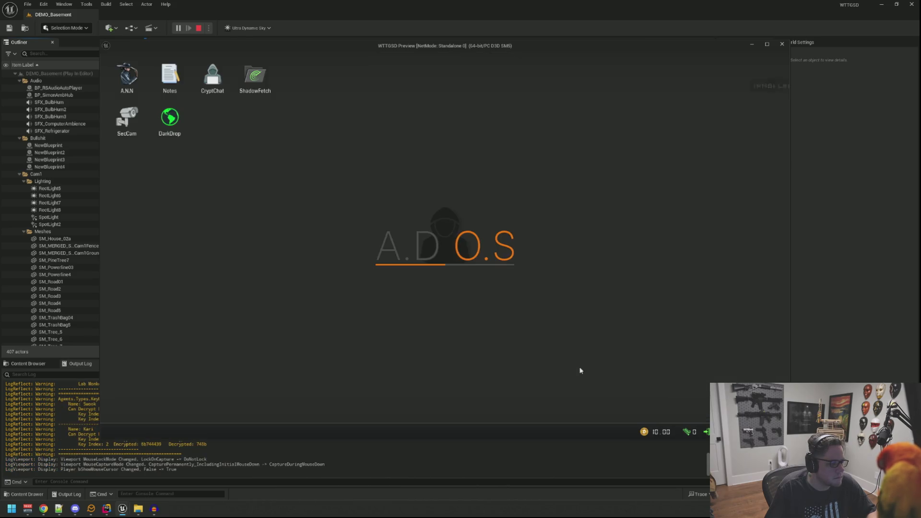
Leave the desk computer, walk to the stair switch and flip the basement lights
right_click(489, 257)
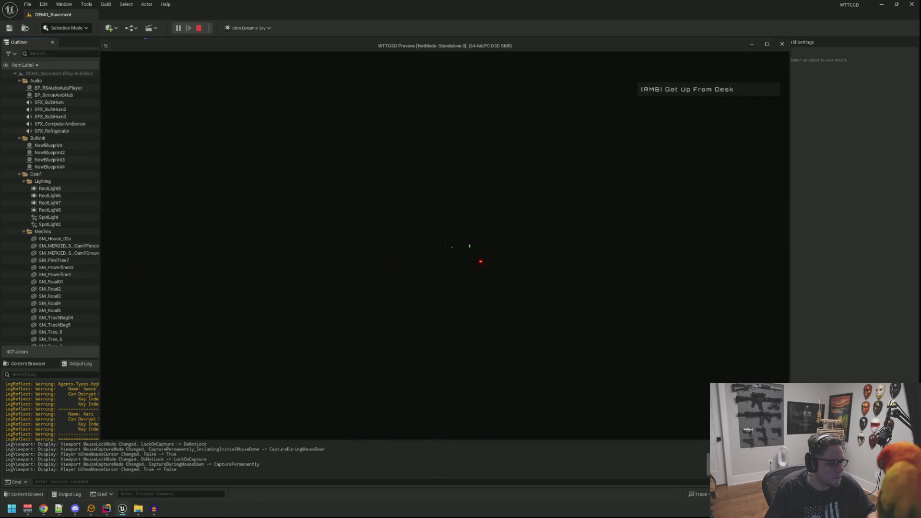
right_click(445, 245)
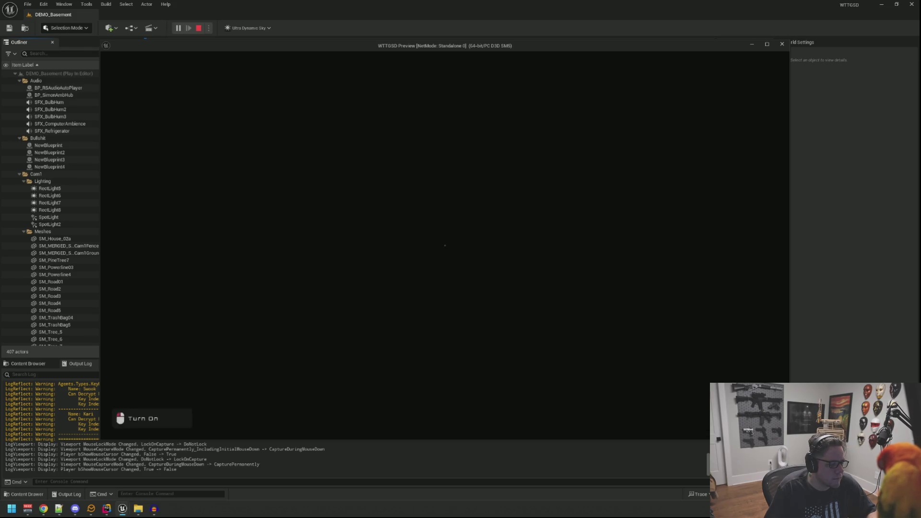
click(445, 246)
key(w)
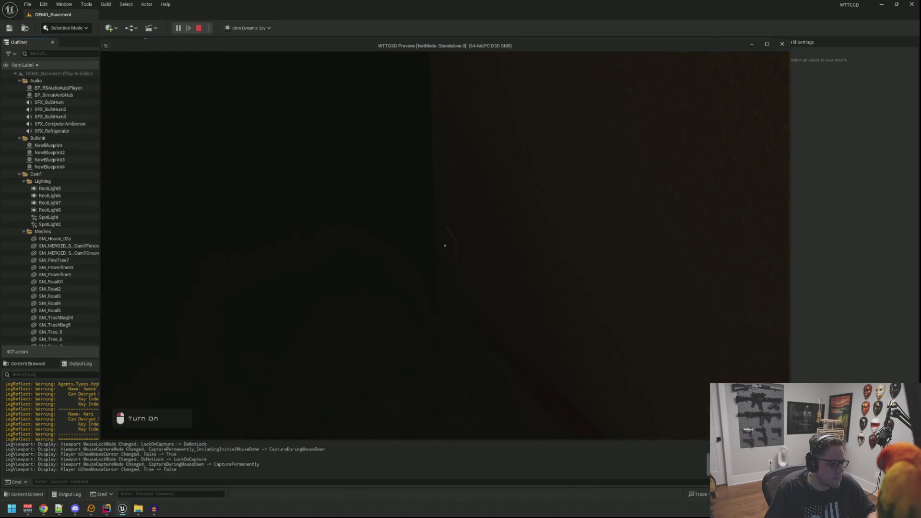
click(445, 245)
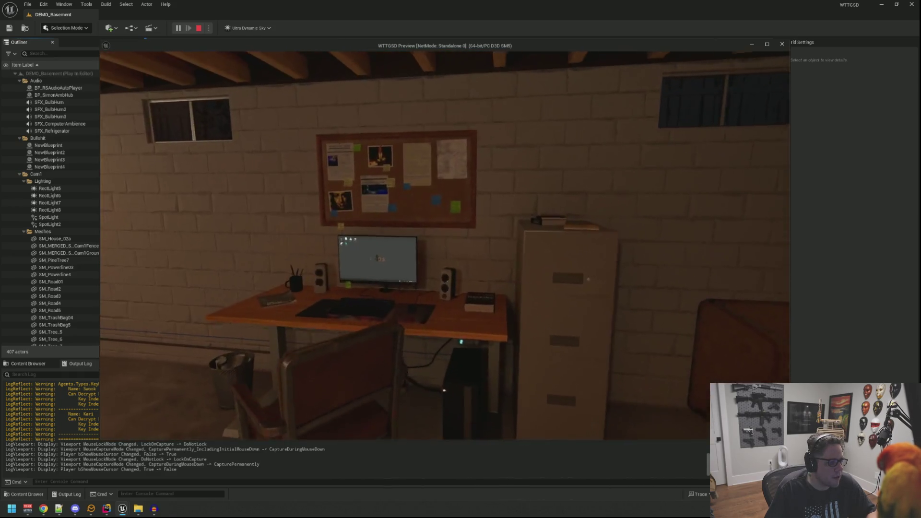
Walk past the wall network panel and the washer and dryer, then return to the desk
key(w)
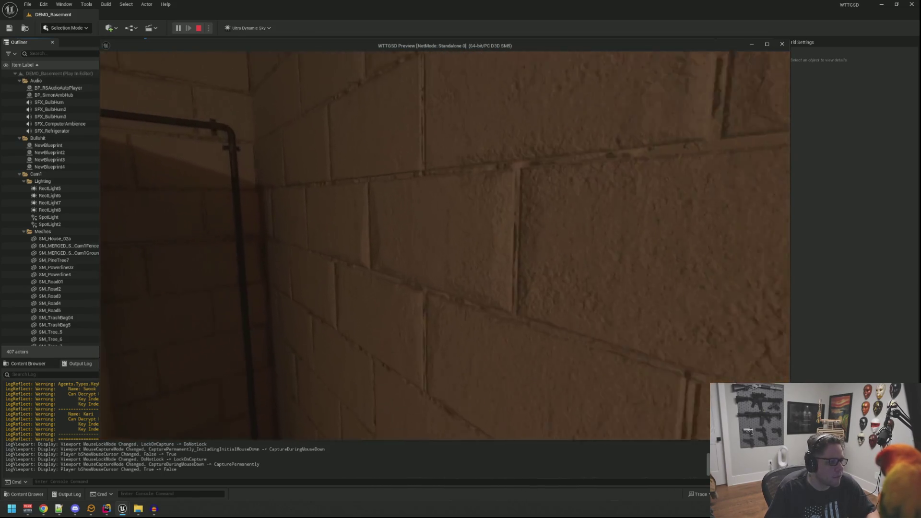
key(w)
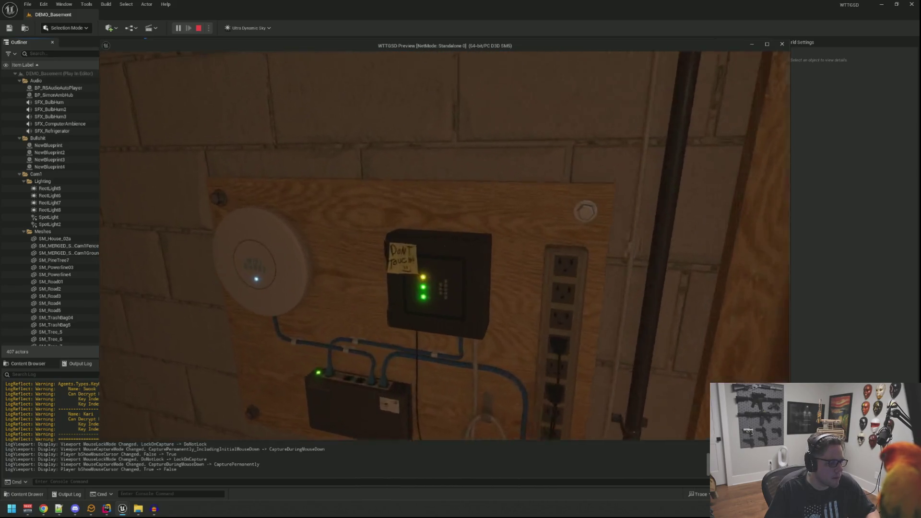
key(w)
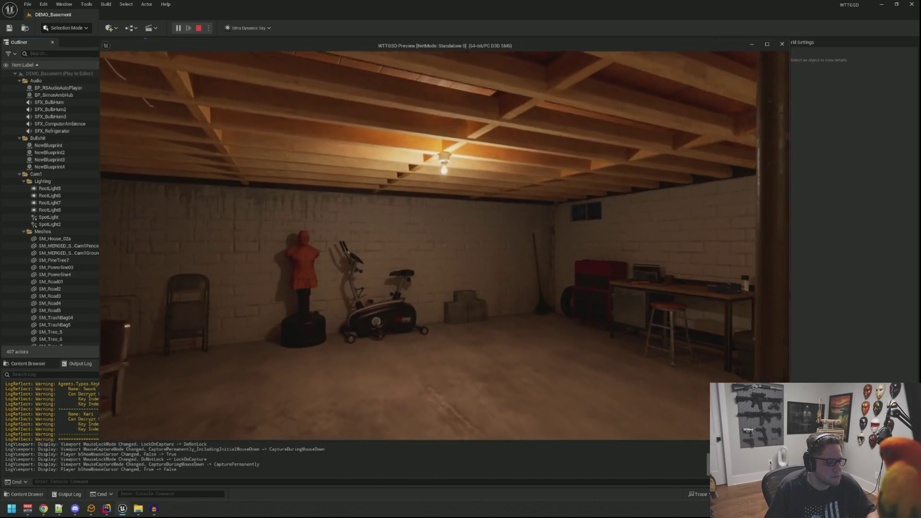
key(w)
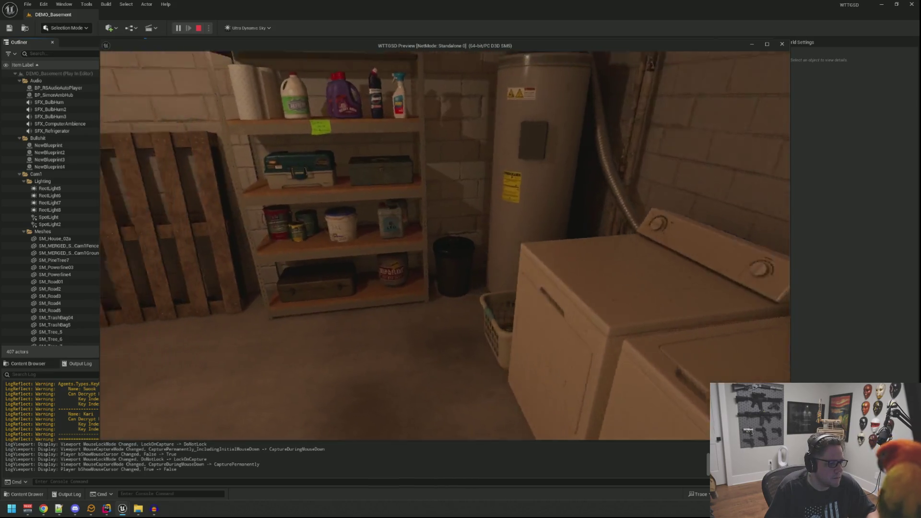
key(w)
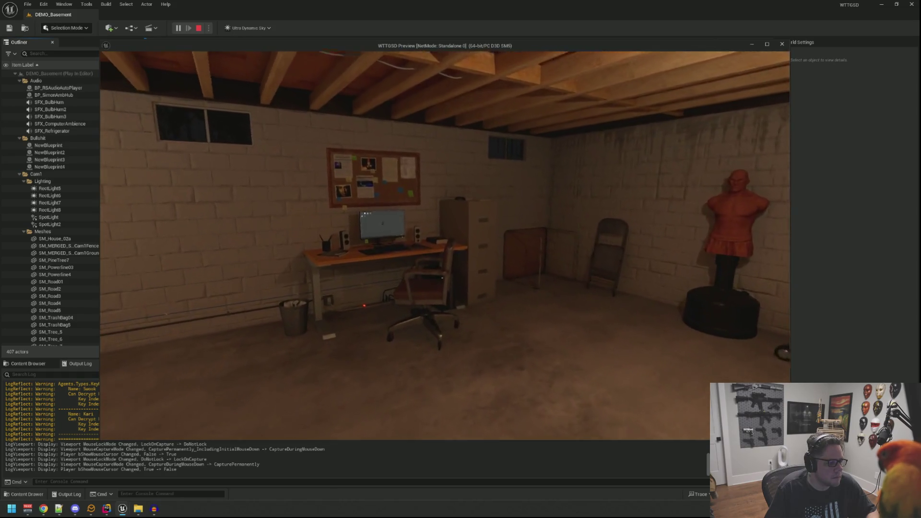
key(w)
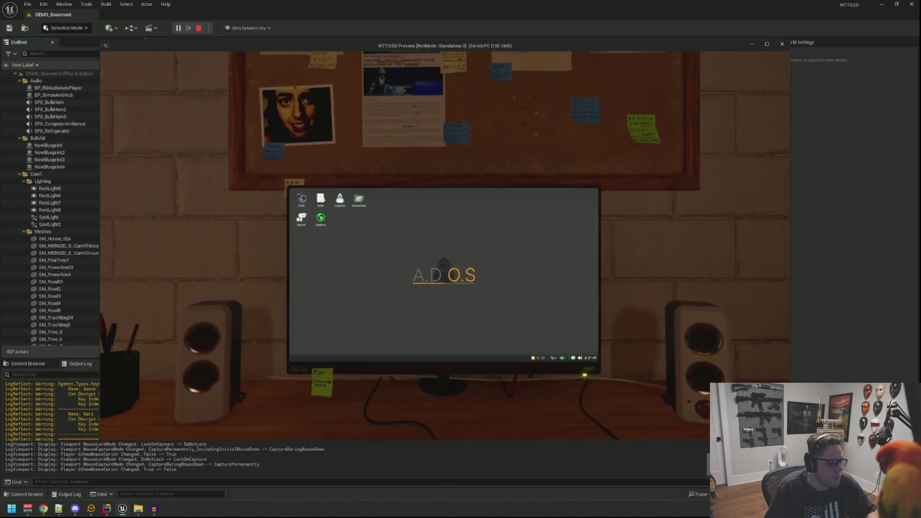
Sit at the computer, open ShadowFetch and DarkDrop, and move DarkDrop below the icons
key(e)
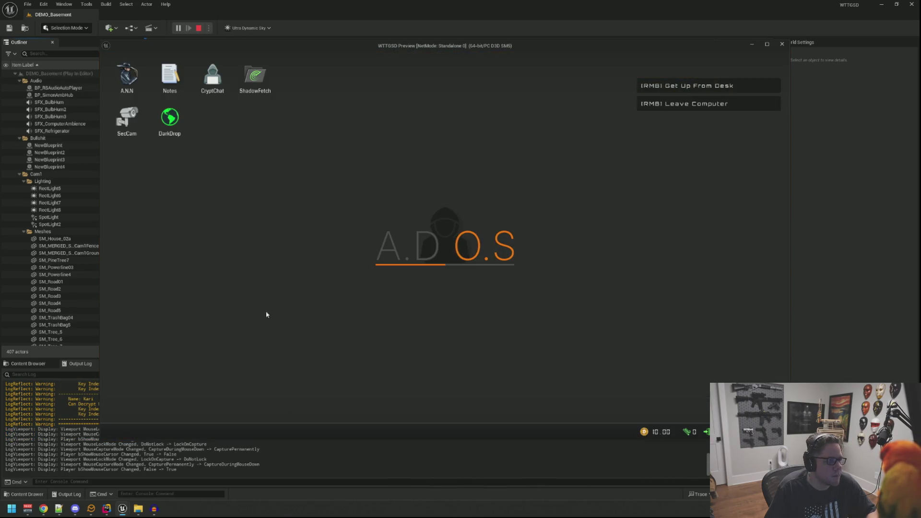
double_click(255, 76)
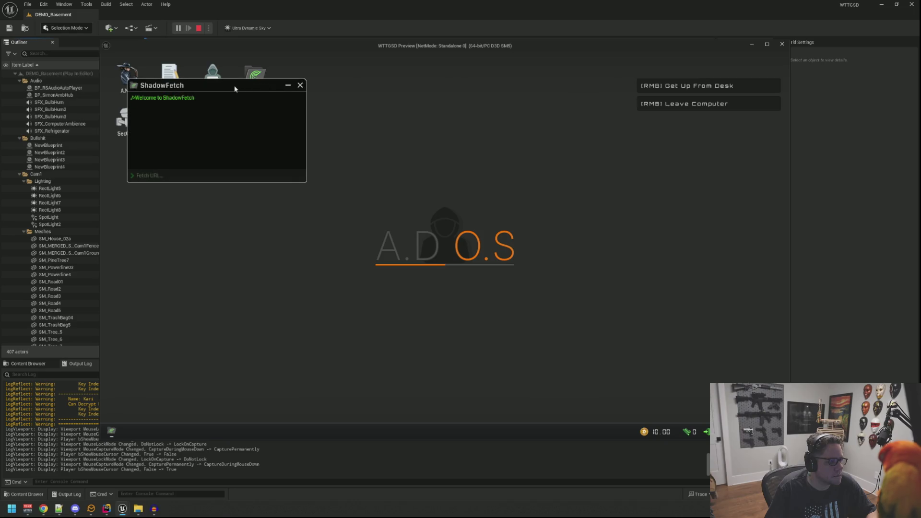
double_click(175, 128)
mouse_move(235, 91)
mouse_down()
mouse_move(217, 148)
mouse_move(193, 156)
mouse_up()
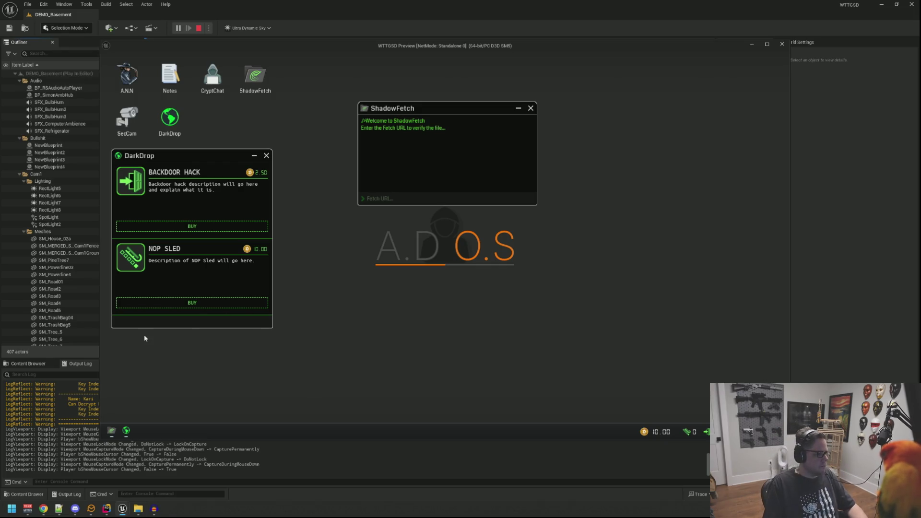
Turn the view and get up from the computer toward the stairs
key(Escape)
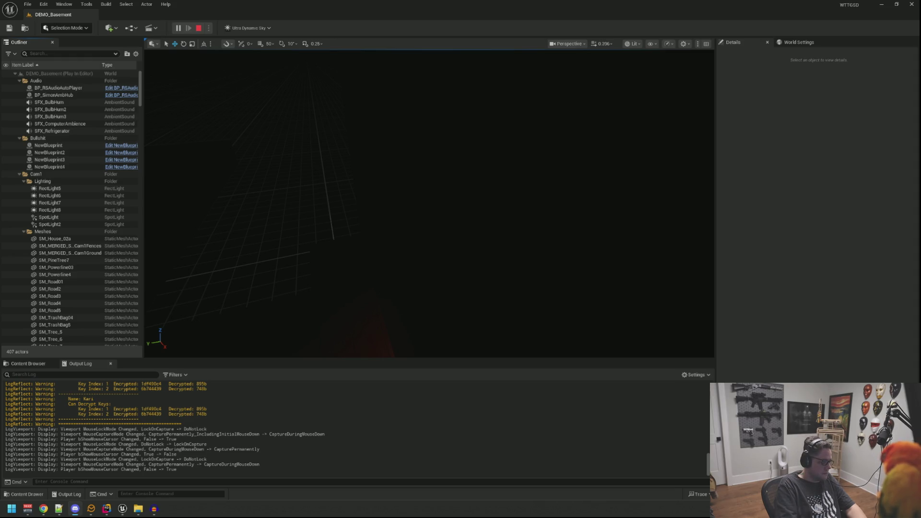
drag(286, 286, 269, 307)
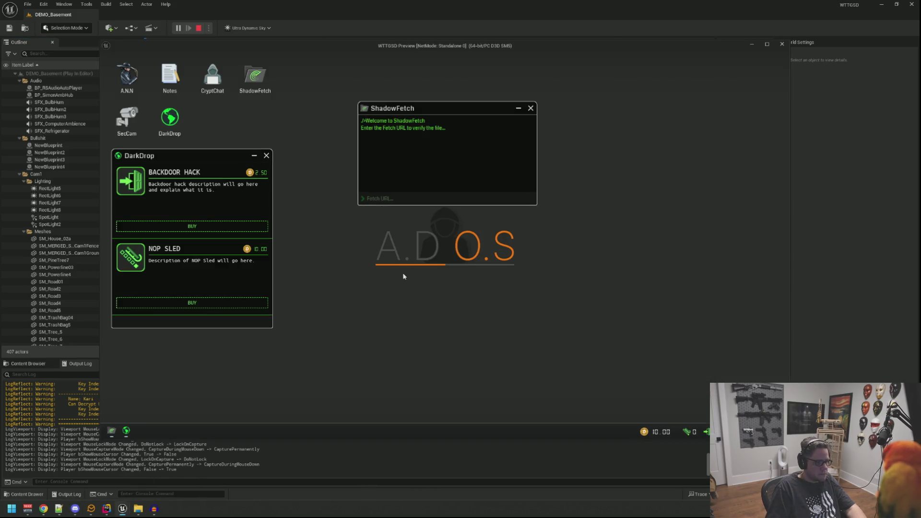
key(Escape)
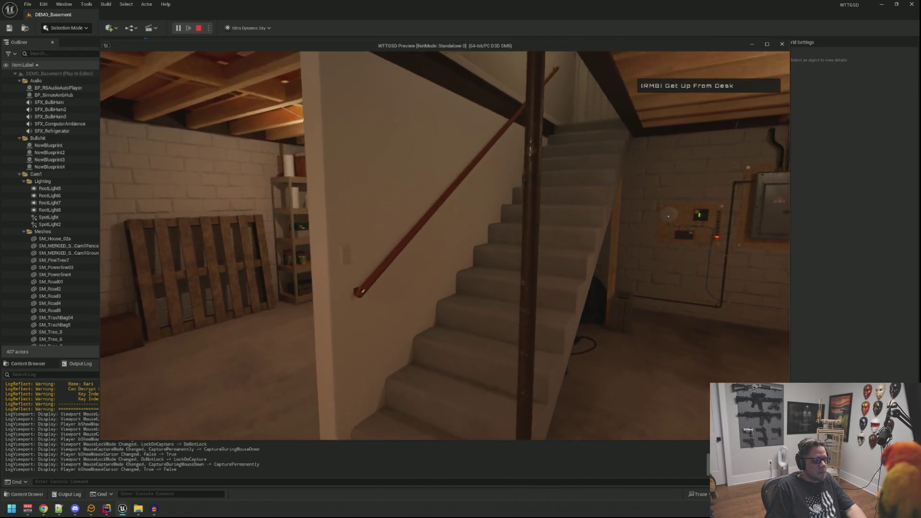
Turn the lights off with the upstairs switch, then toggle the lower stair switch
key(w)
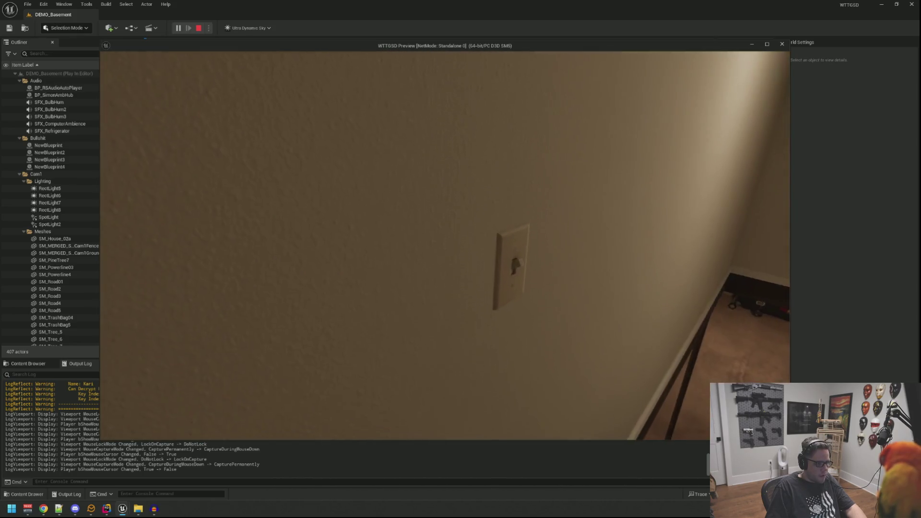
click(445, 245)
key(w)
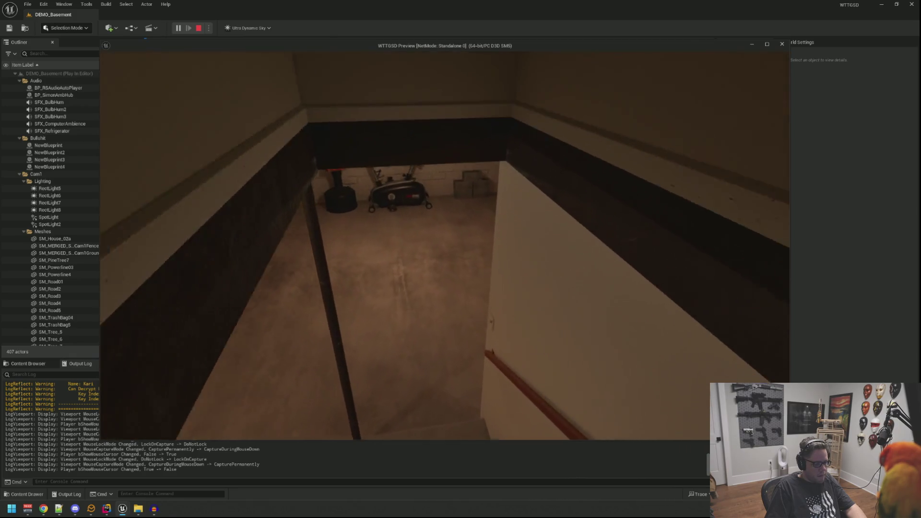
key(w)
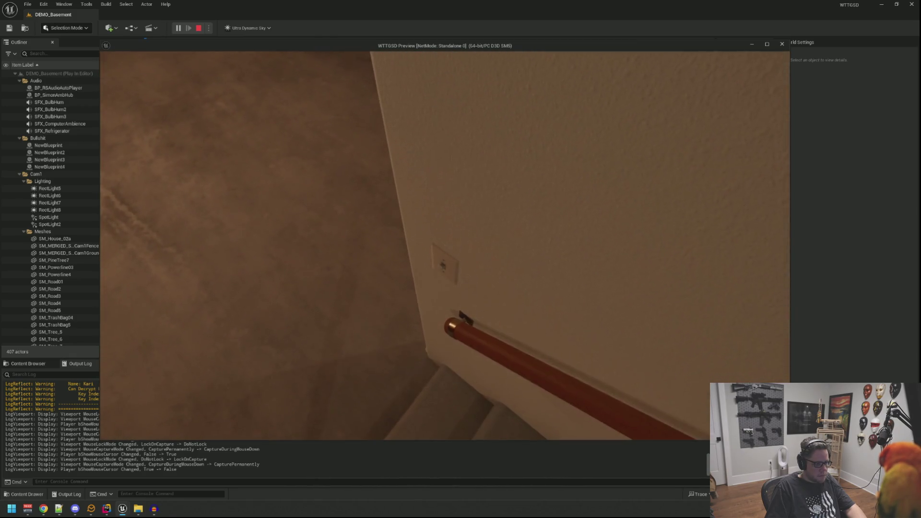
key(w)
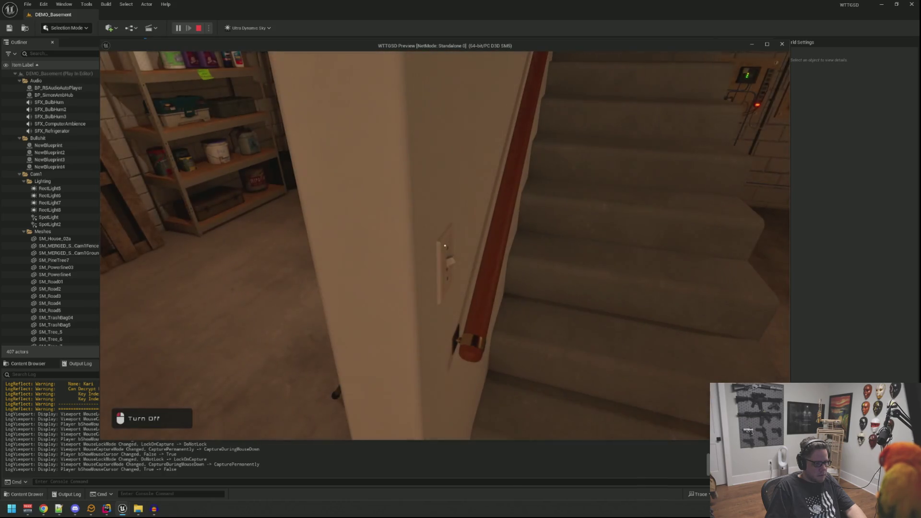
click(444, 246)
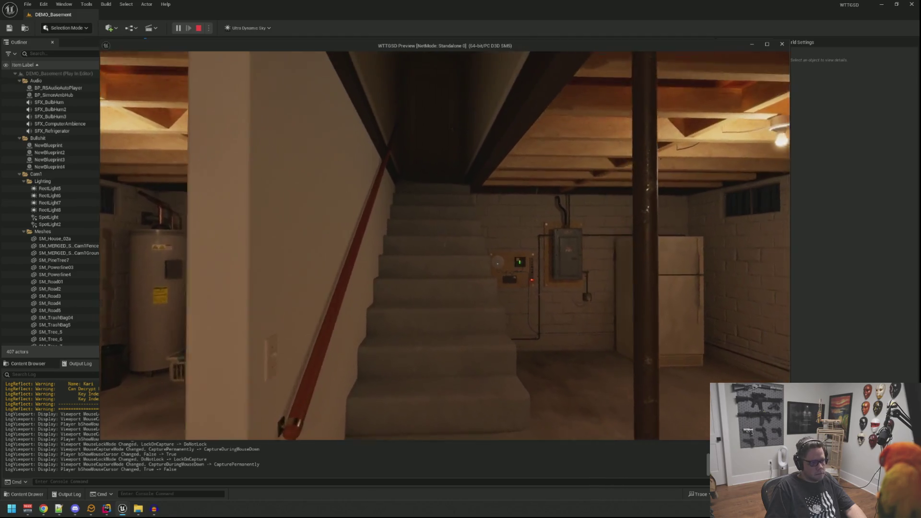
Turn the basement light back on, walk down, and stop the play-in-editor session
key(w)
key(w)
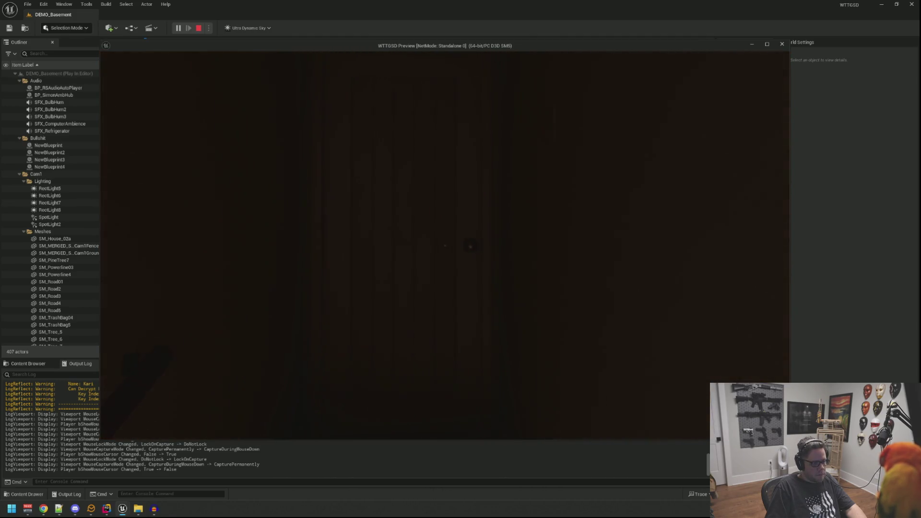
click(445, 245)
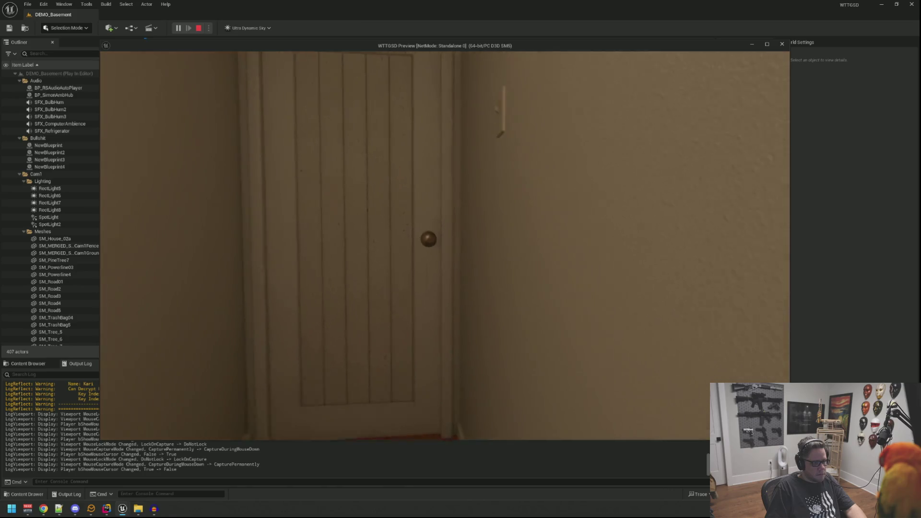
mouse_move(445, 245)
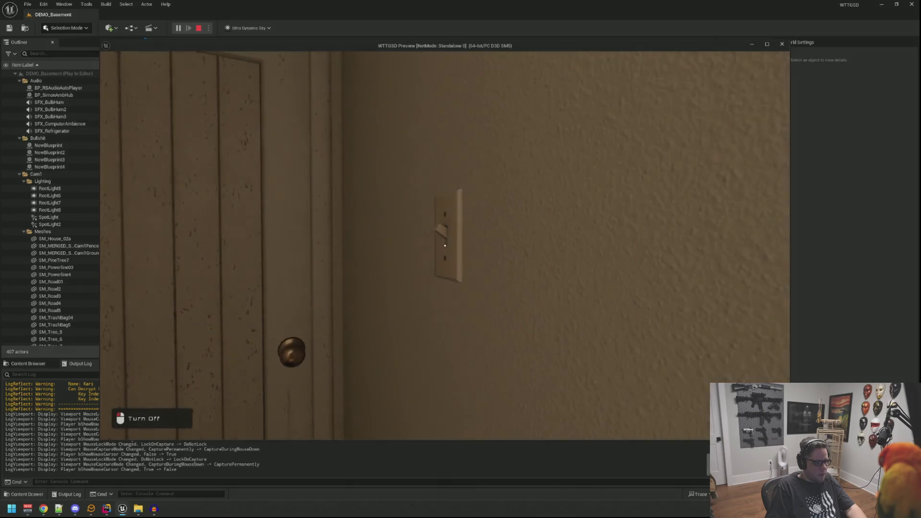
key(w)
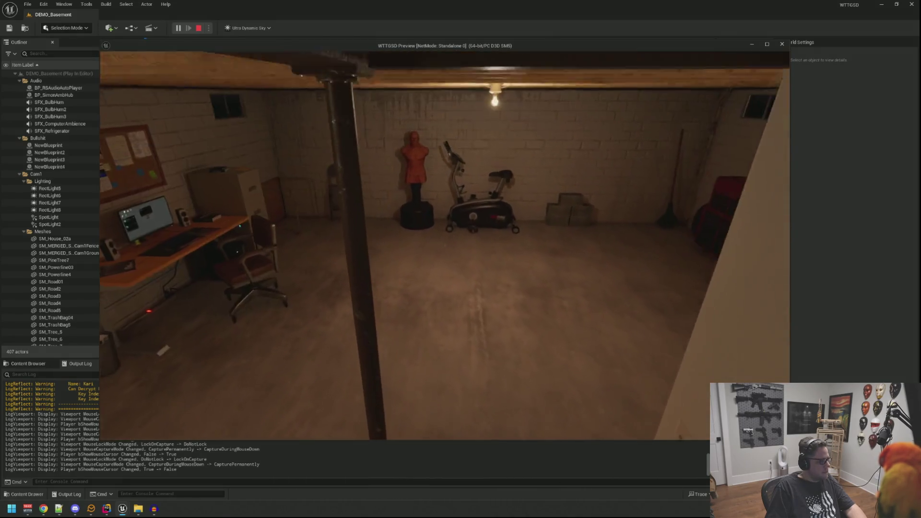
key(Escape)
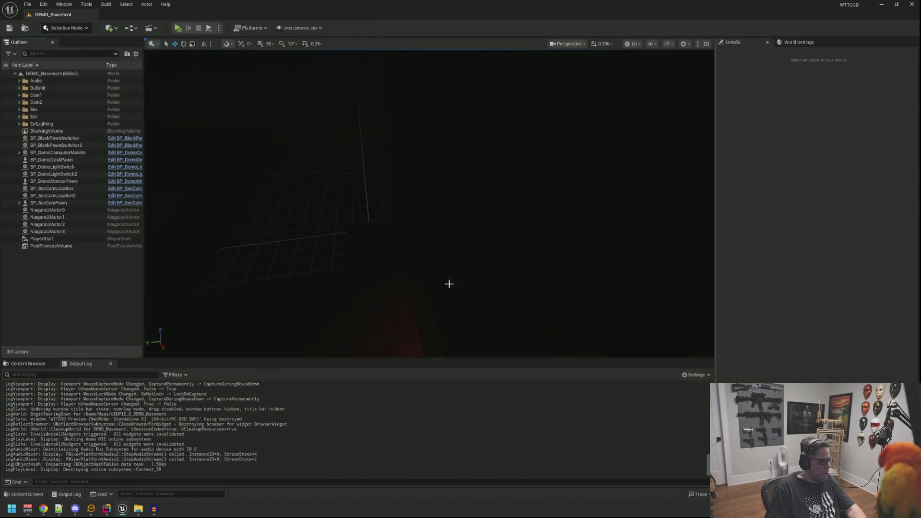
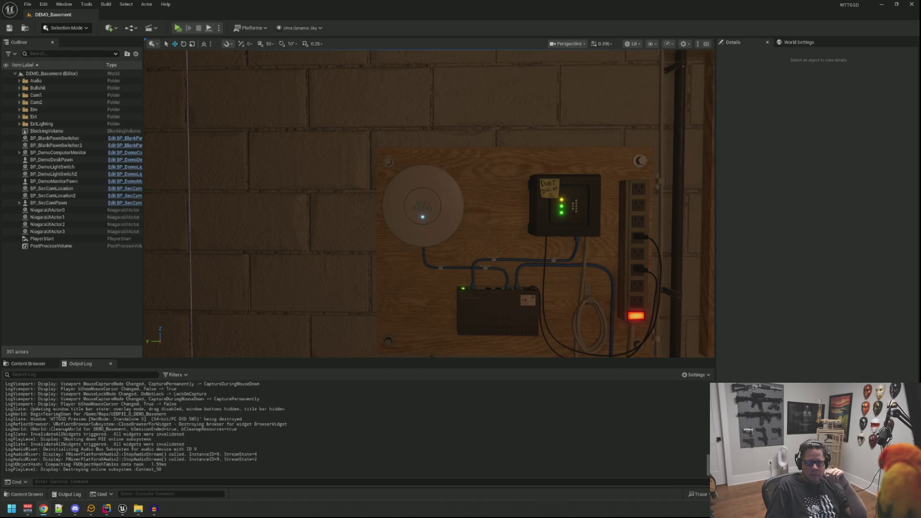
Frame a wide view of the basement stairs and start a play-in-editor test
drag(524, 187, 422, 226)
mouse_move(553, 168)
mouse_down()
mouse_move(422, 166)
mouse_move(212, 77)
mouse_up()
key(g)
key(g)
key(alt+p)
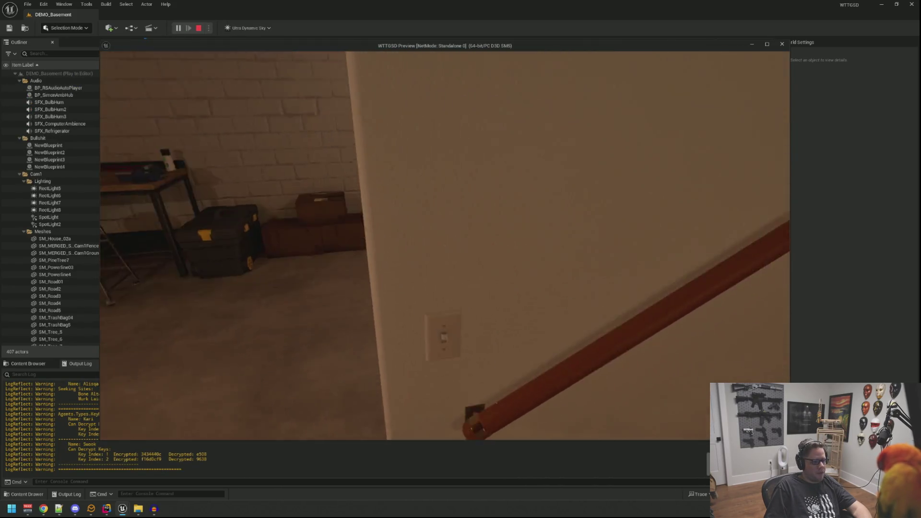
Toggle the basement light at the upper and lower wall switches while walking the stairs
click(444, 245)
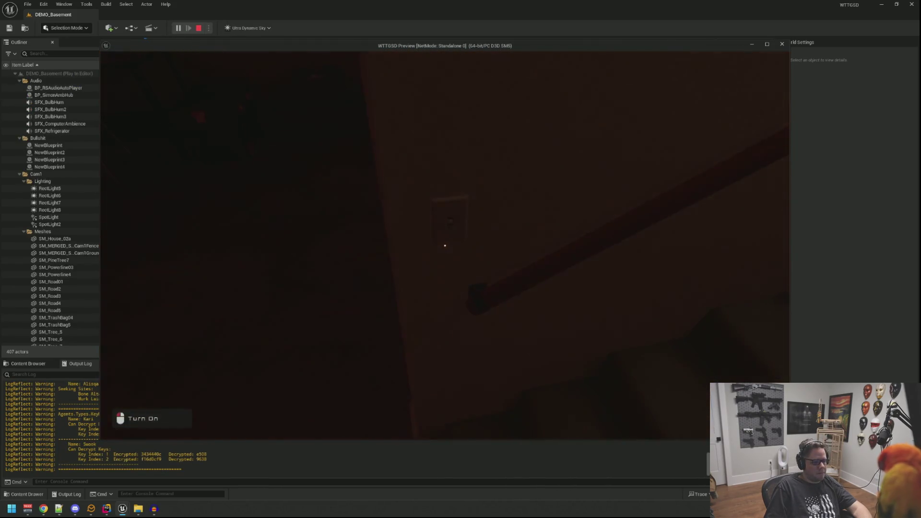
click(444, 245)
mouse_move(445, 245)
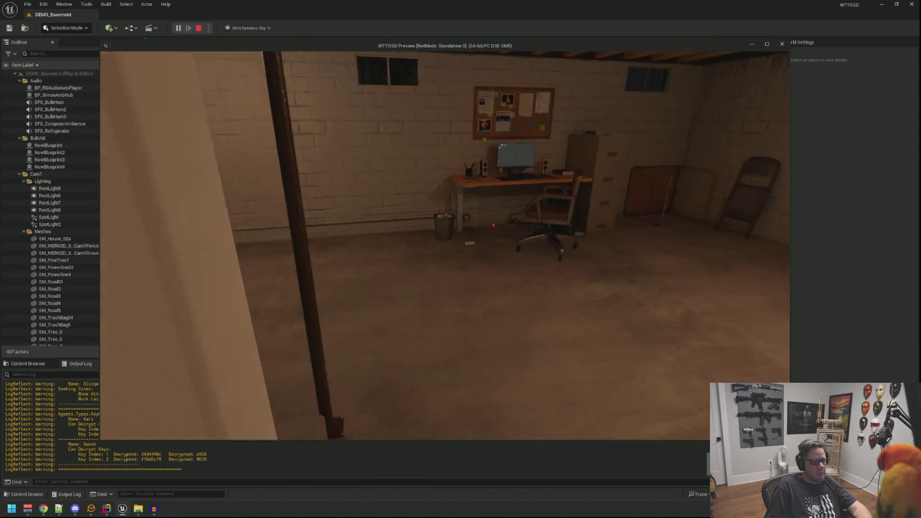
key(w)
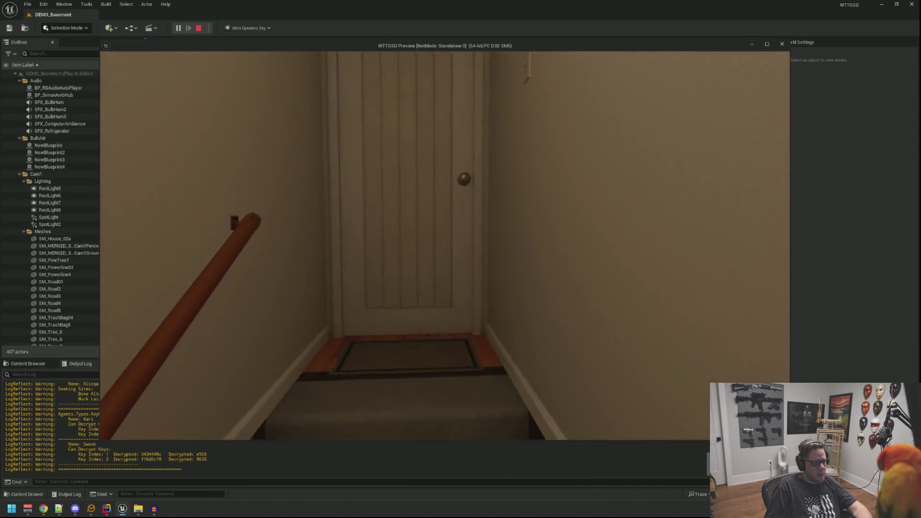
click(444, 245)
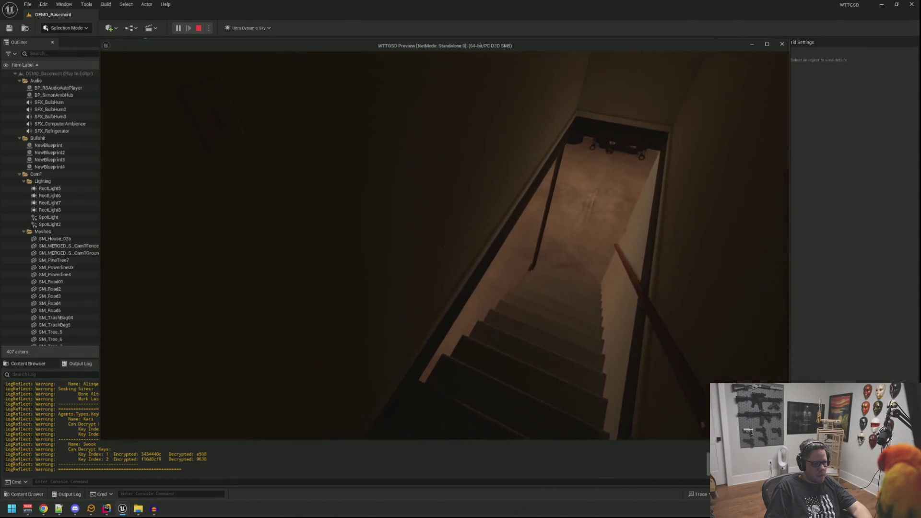
key(w)
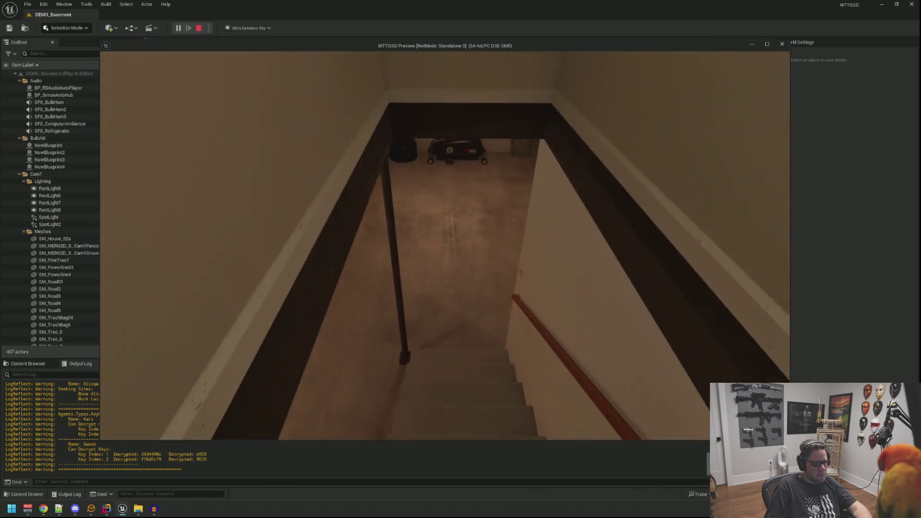
key(w)
click(445, 245)
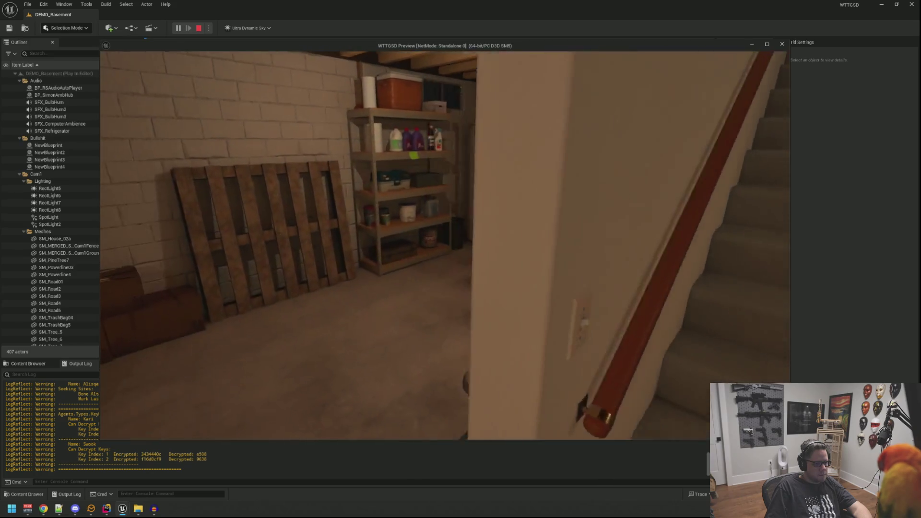
Check the electrical box and router wall, stop playing, then relaunch Play facing the stairs
key(w)
key(w)
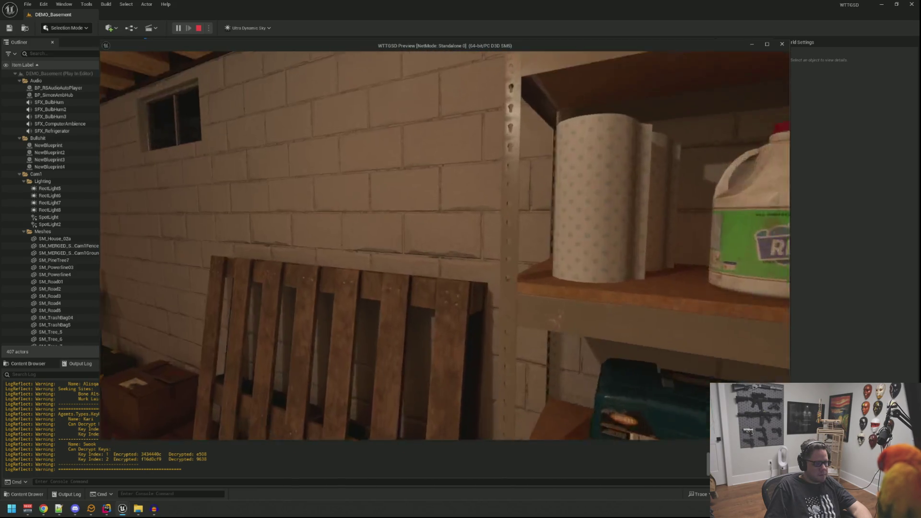
mouse_move(444, 245)
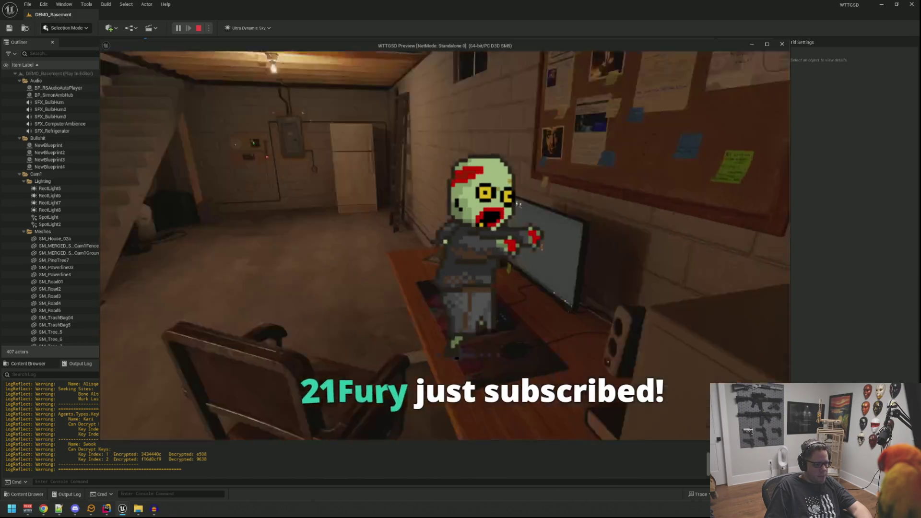
key(w)
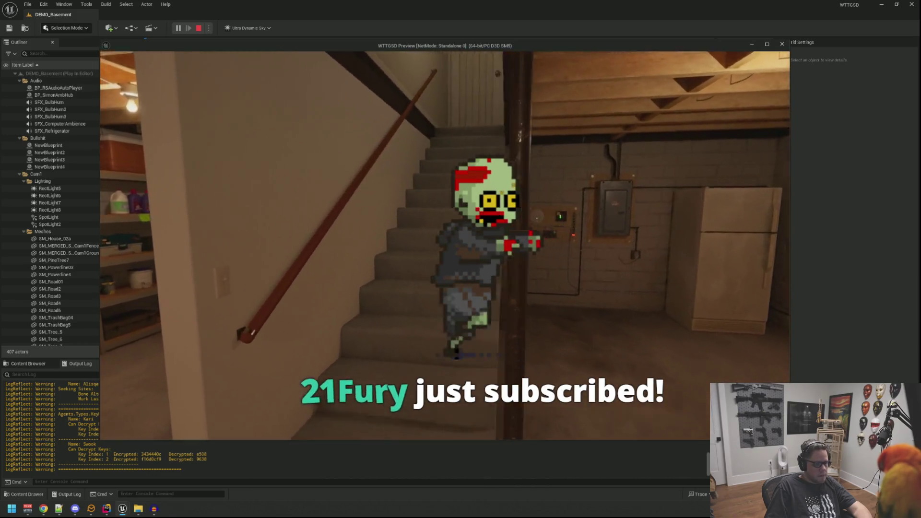
key(w)
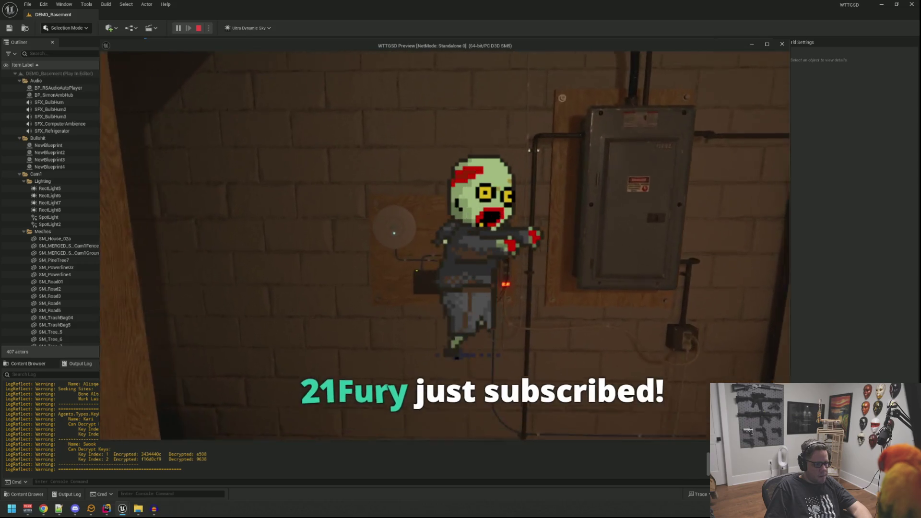
key(s)
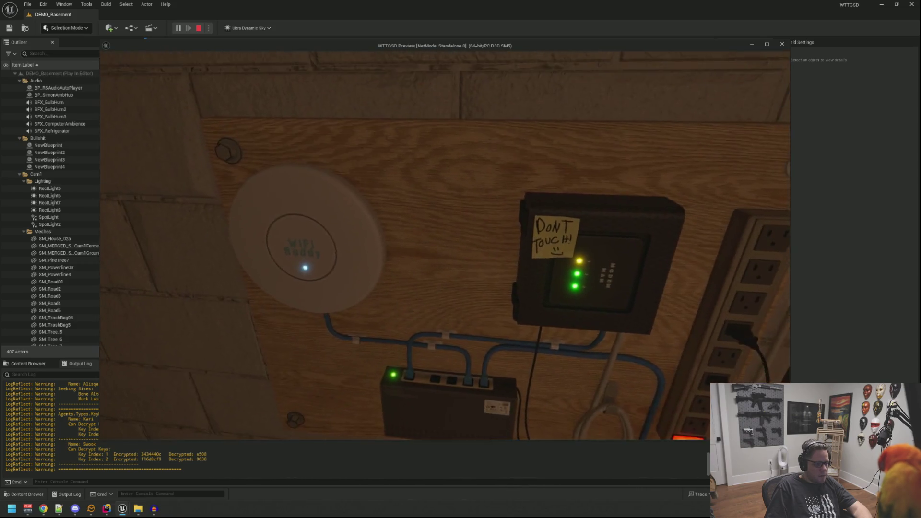
key(Escape)
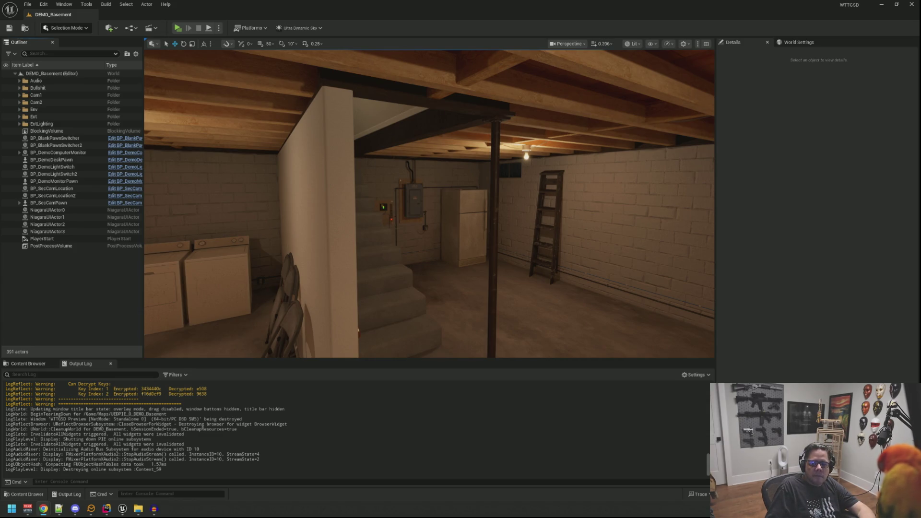
drag(335, 139, 297, 135)
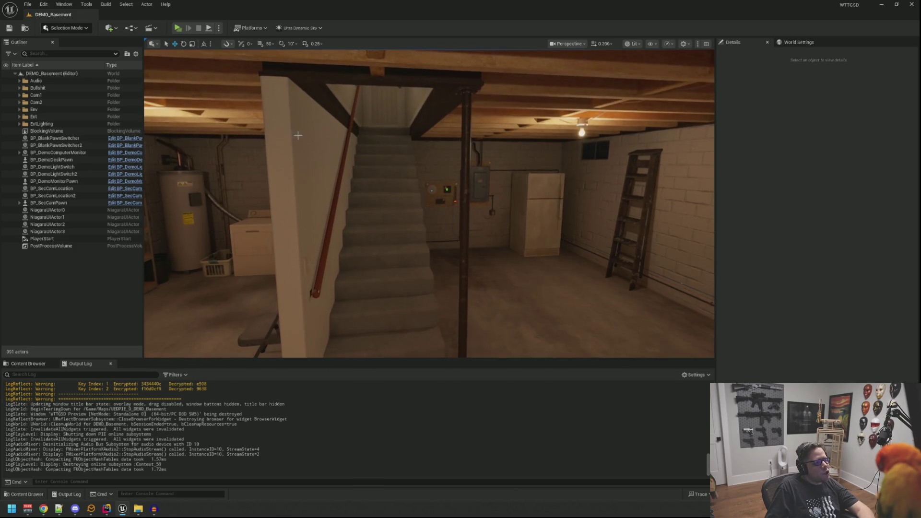
click(177, 28)
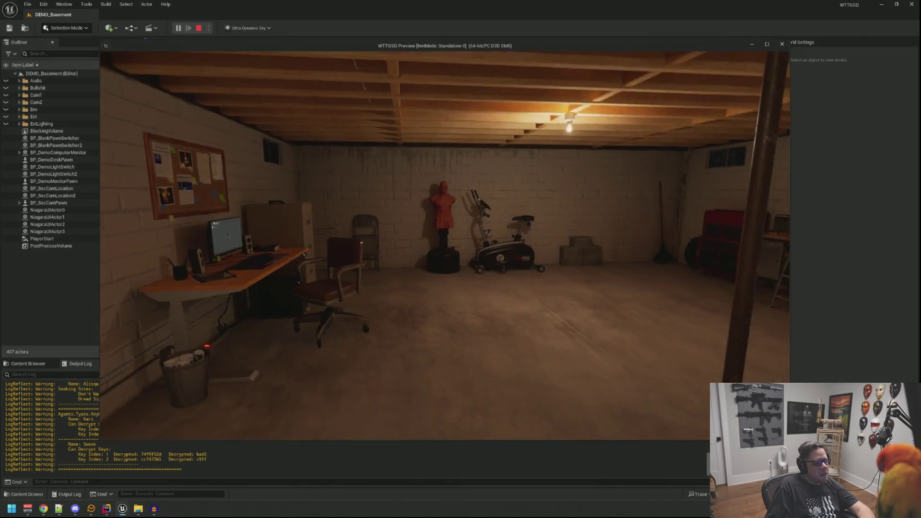
Climb to the door switch and toggle the basement light off and on repeatedly
key(w)
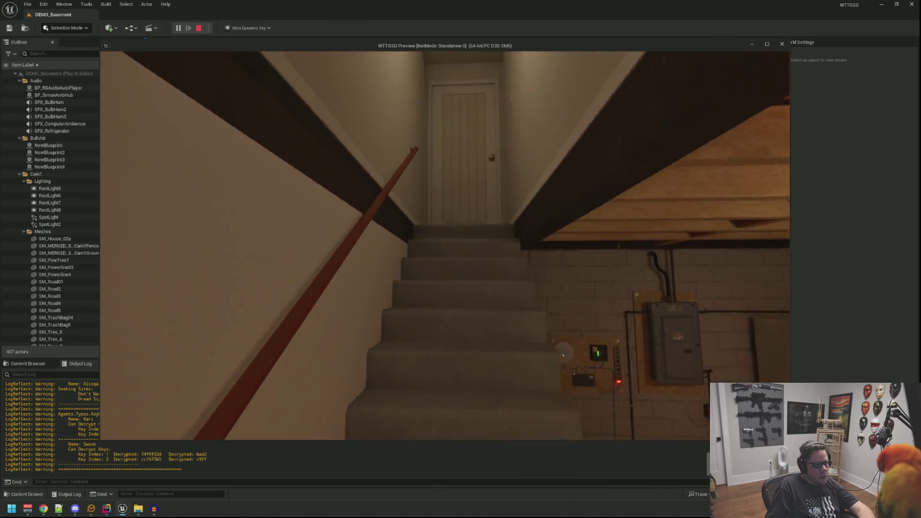
key(w)
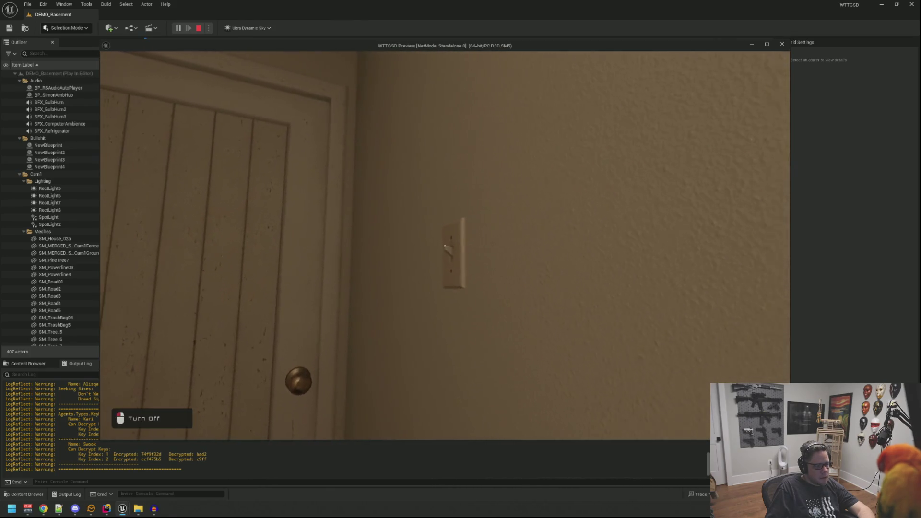
click(445, 246)
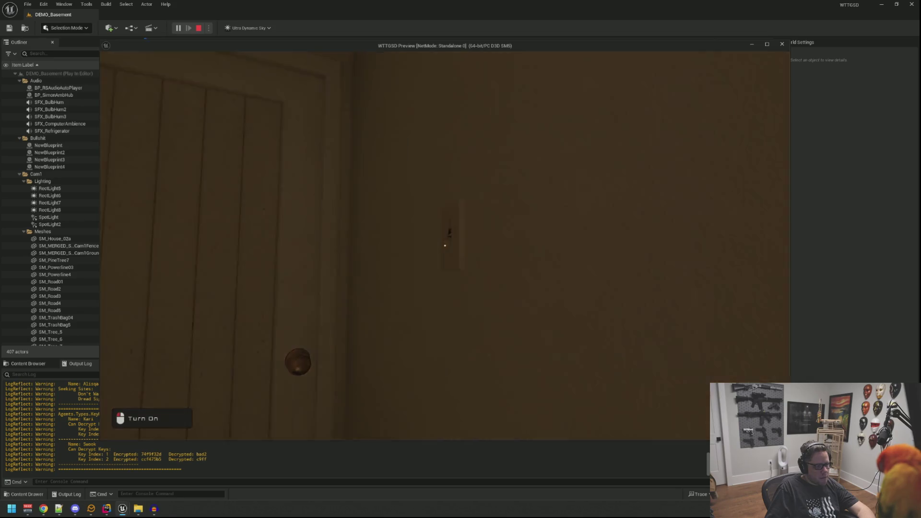
click(445, 245)
click(445, 246)
click(445, 245)
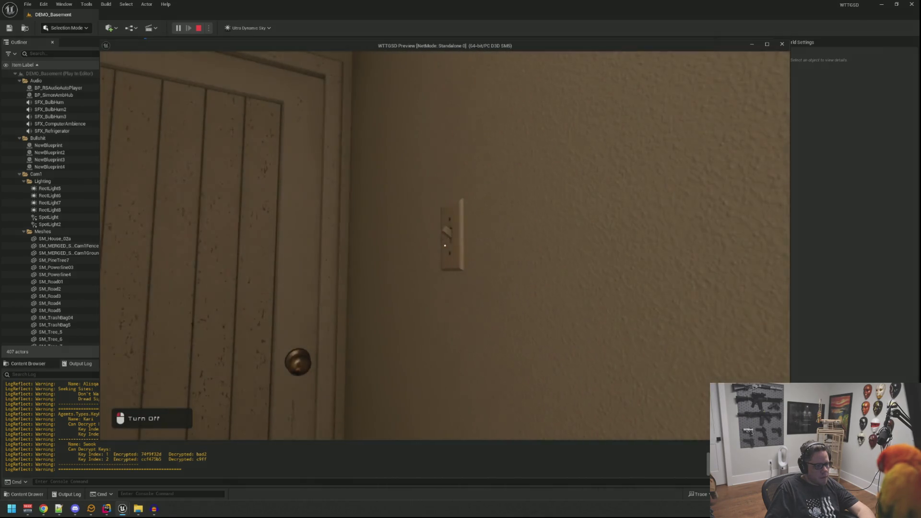
click(445, 245)
click(445, 245)
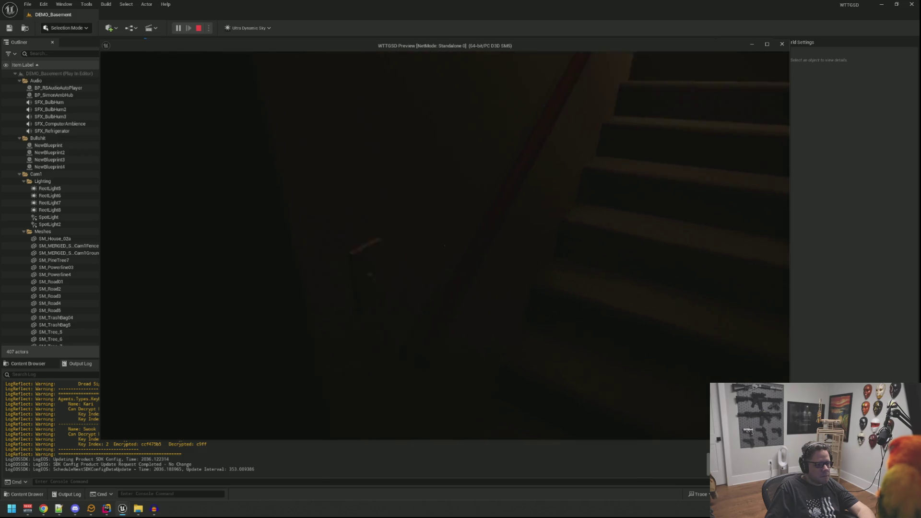
Turn the light back on, flip the stair switch twice, and end the session
click(444, 246)
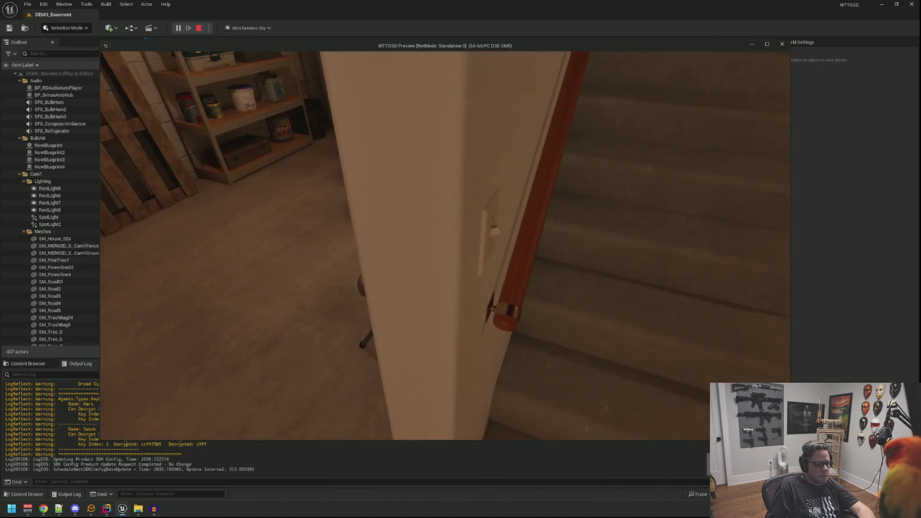
click(445, 246)
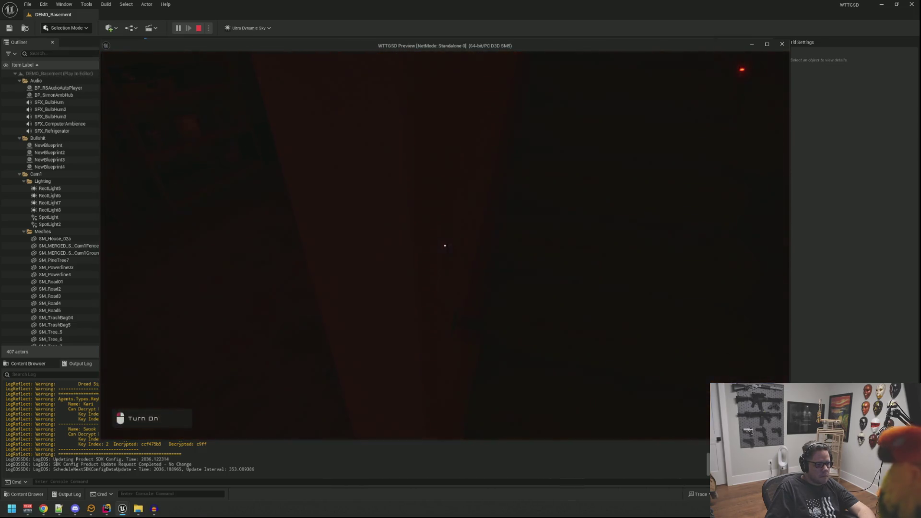
click(445, 246)
key(Escape)
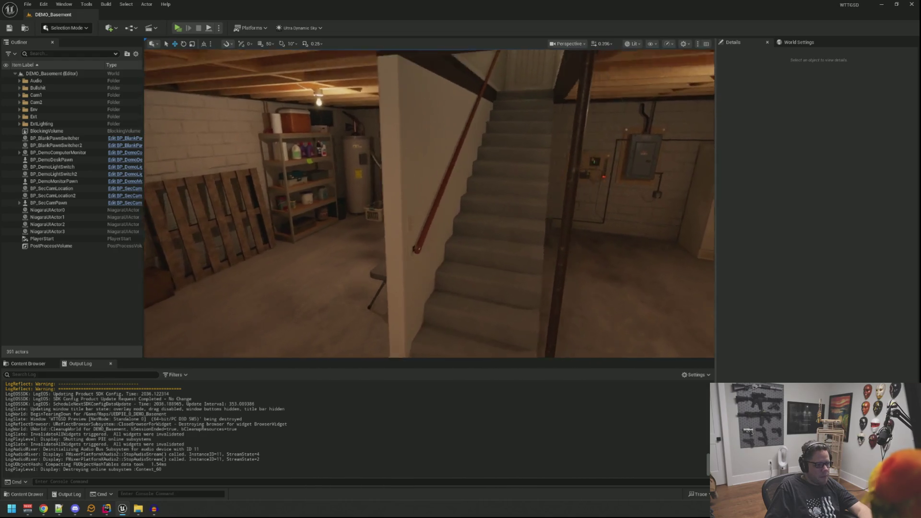
Search Project Settings for 'anti', choose Temporal Super-Resolution (TSR), and start Play
click(42, 5)
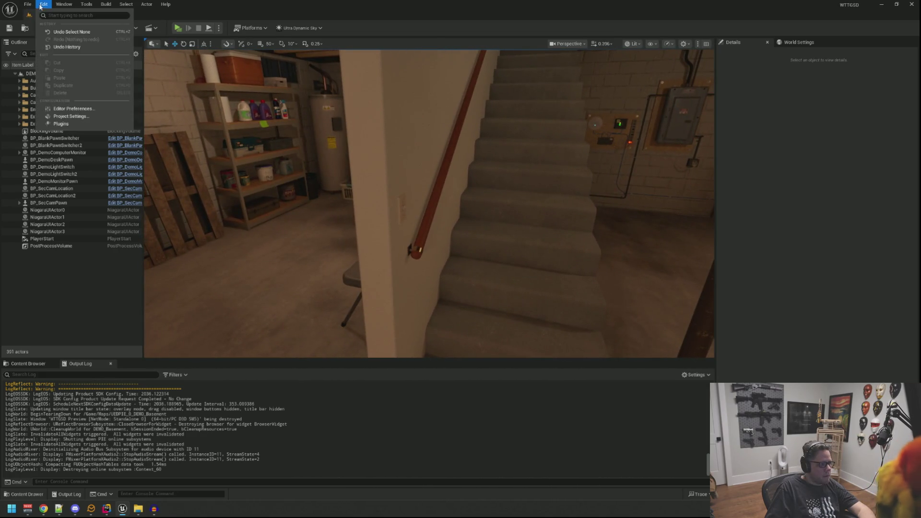
click(80, 117)
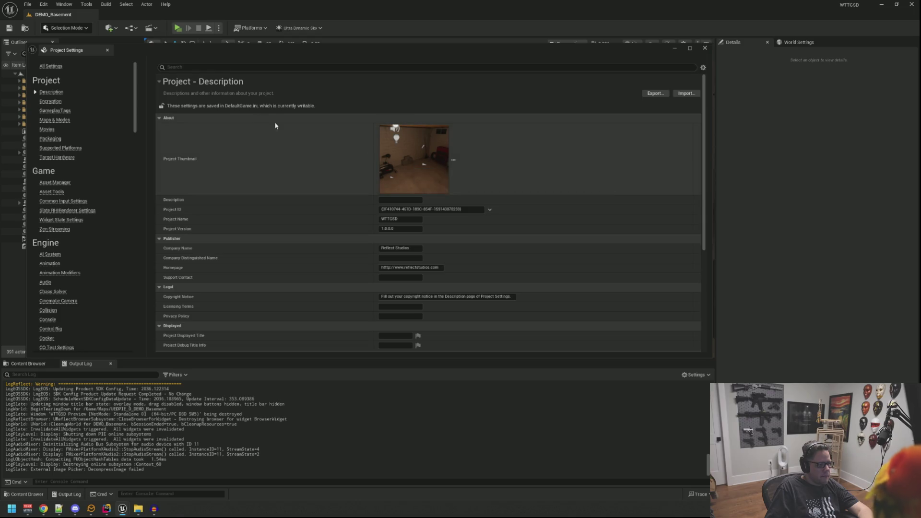
text(anti)
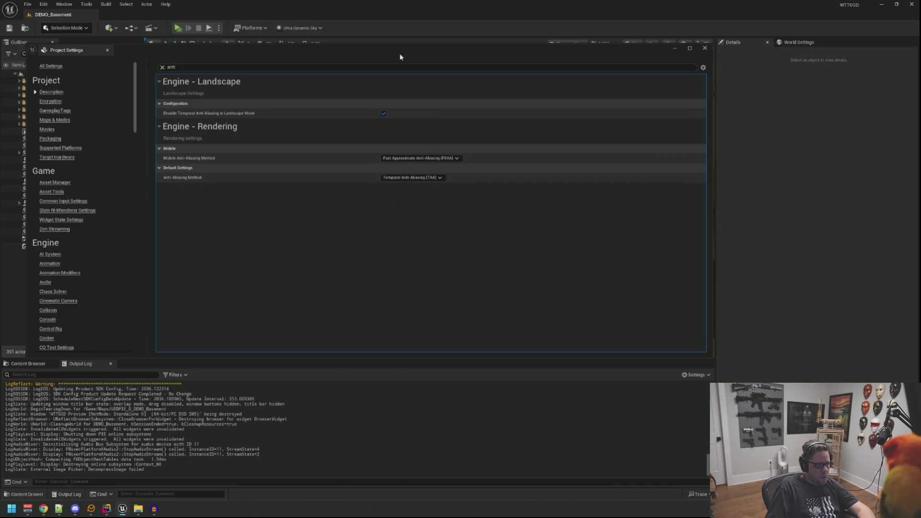
drag(400, 57, 450, 137)
click(482, 257)
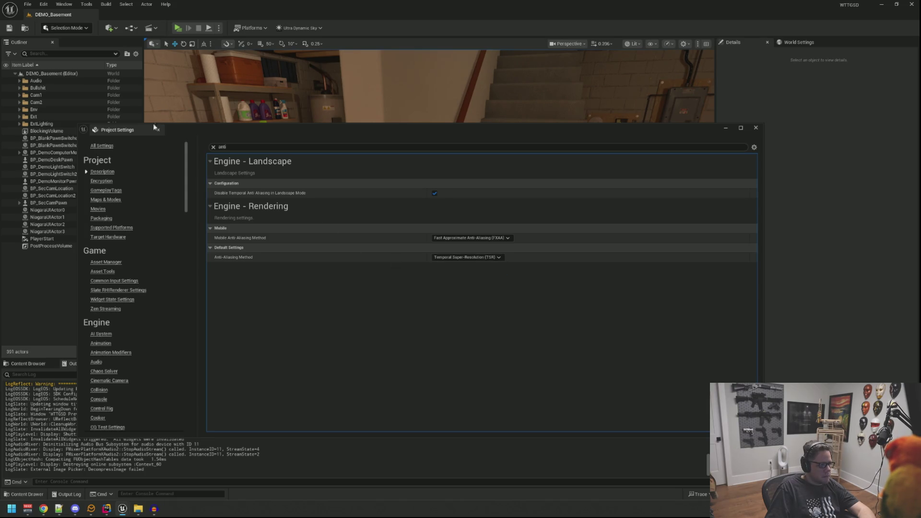
click(177, 28)
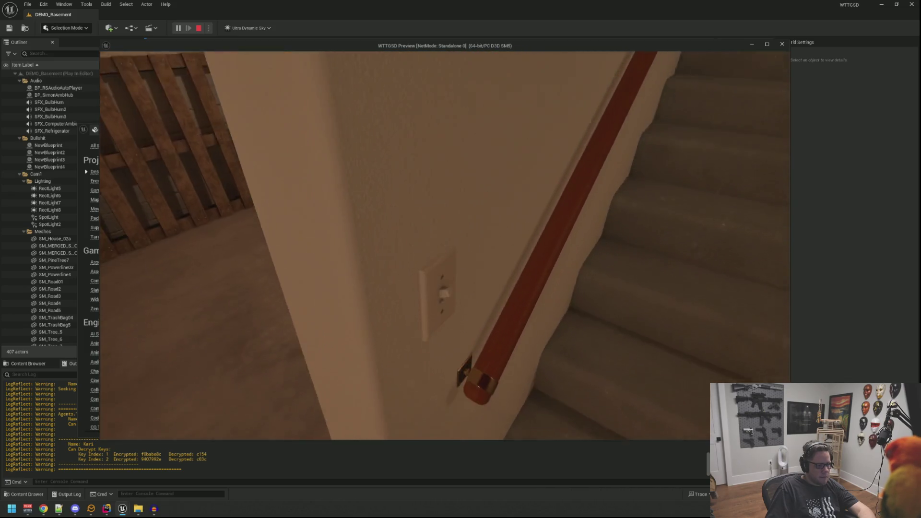
Toggle the basement light off and on at the stair switch under TSR
click(445, 247)
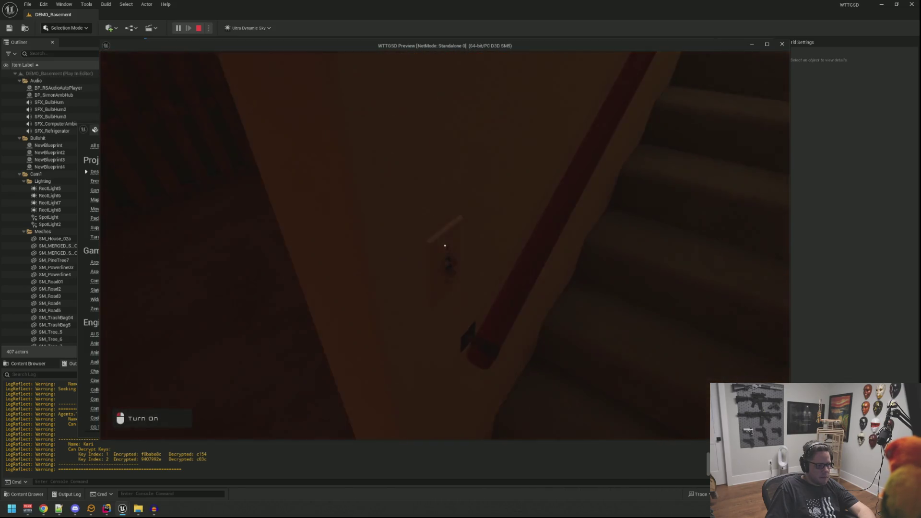
click(445, 246)
click(445, 246)
click(445, 246)
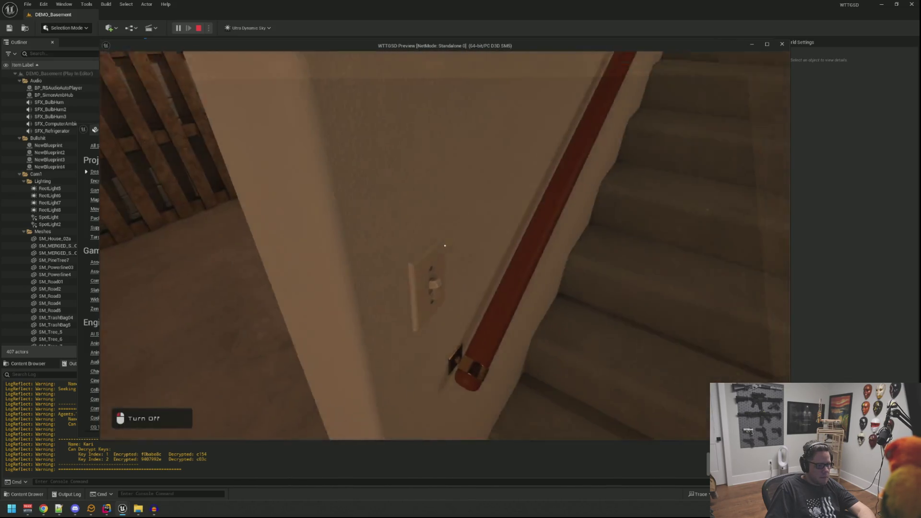
Climb to the door switch, flick the light repeatedly, then end the play session
key(w)
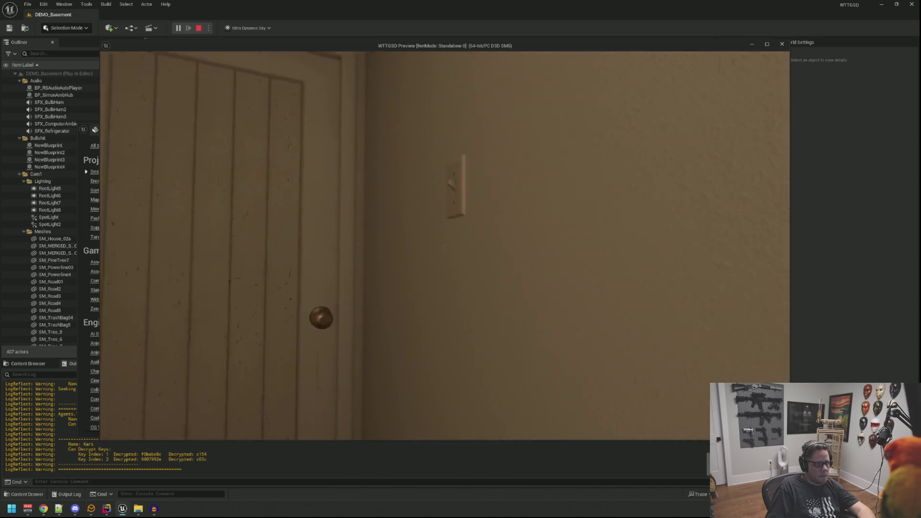
click(445, 246)
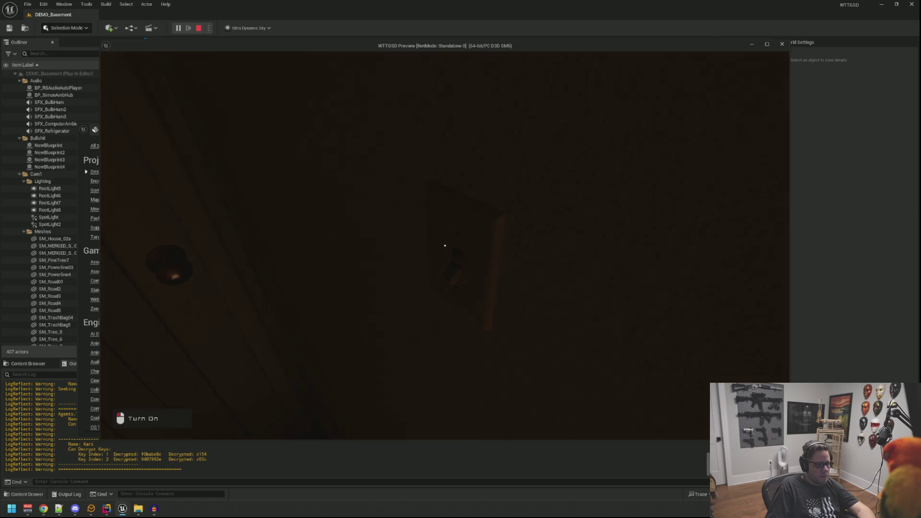
click(445, 245)
click(445, 246)
click(445, 246)
click(445, 245)
click(445, 245)
click(445, 246)
click(445, 245)
key(Escape)
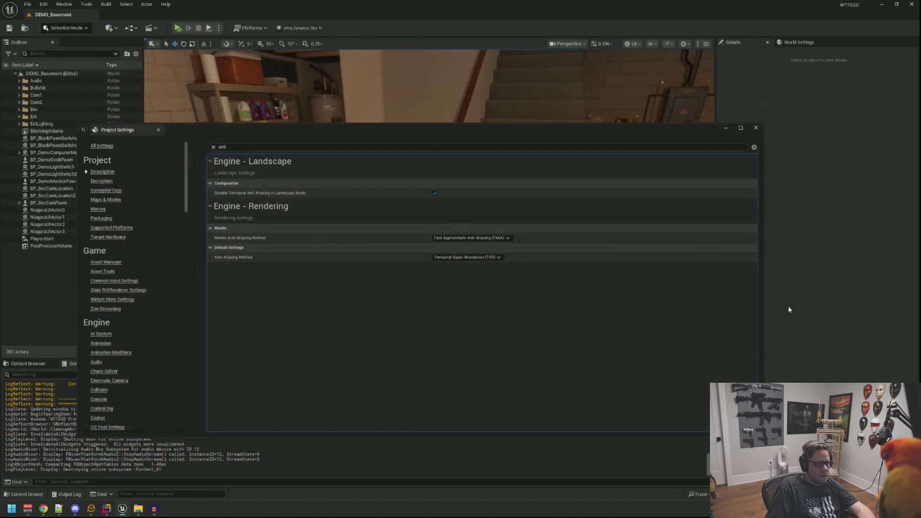
Set the Anti-Aliasing Method to FXAA, start Play, and switch on the basement lights
click(489, 257)
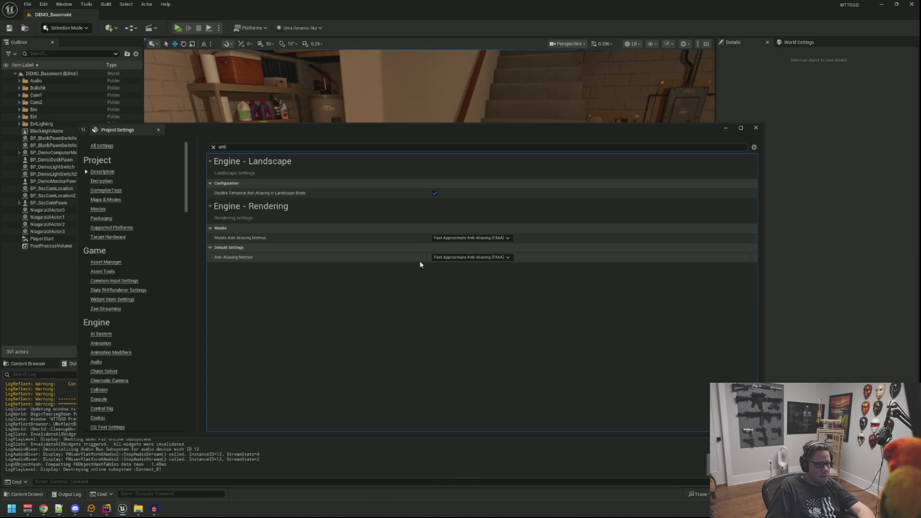
click(182, 27)
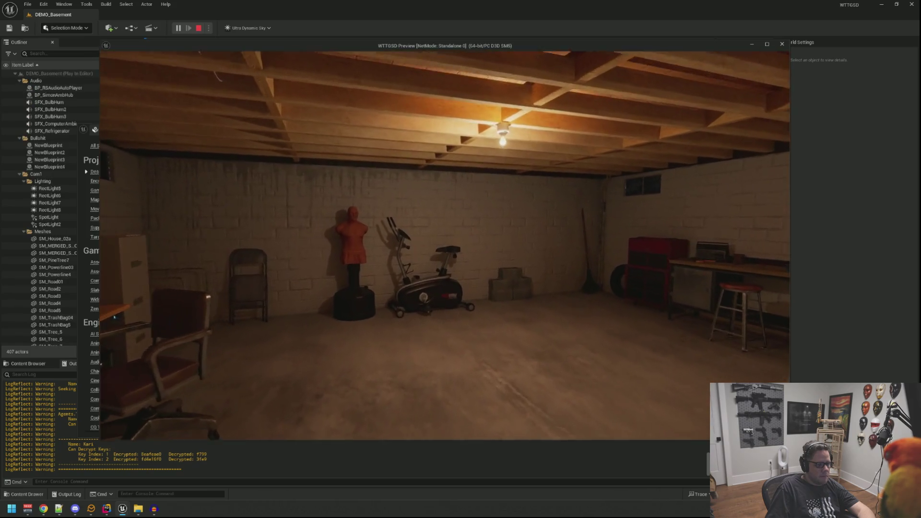
key(w)
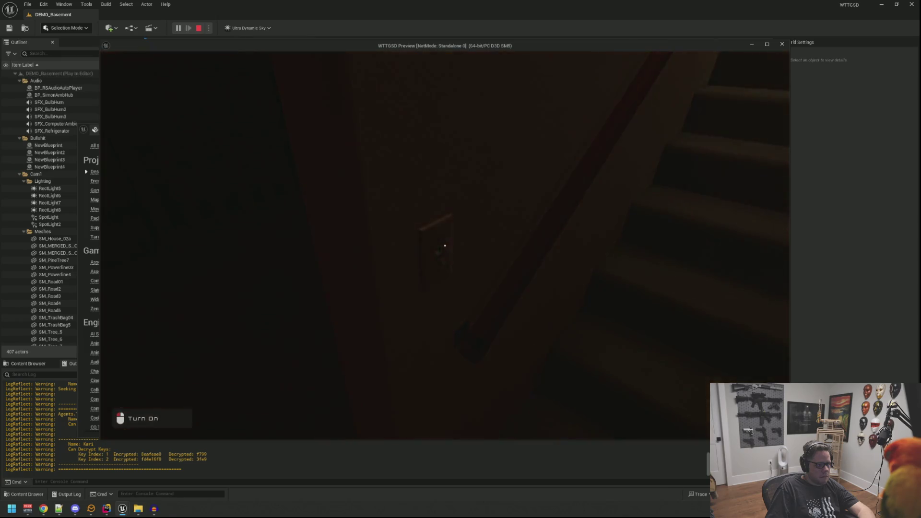
click(444, 246)
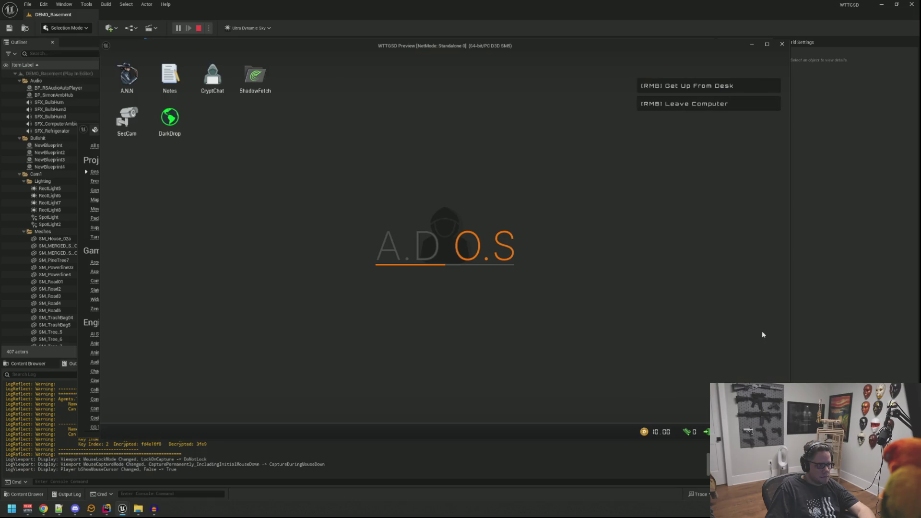
Step back from the computer, relight the basement, walk to the door, and stop playing
right_click(761, 330)
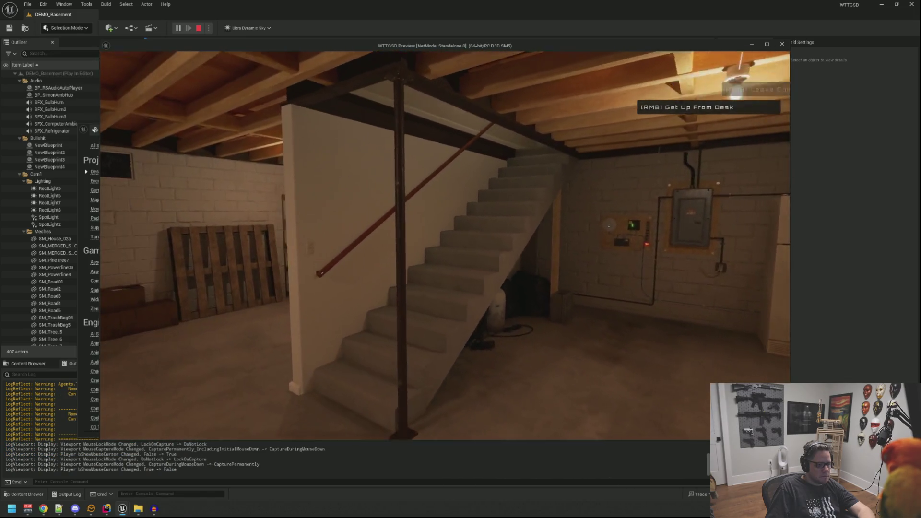
key(w)
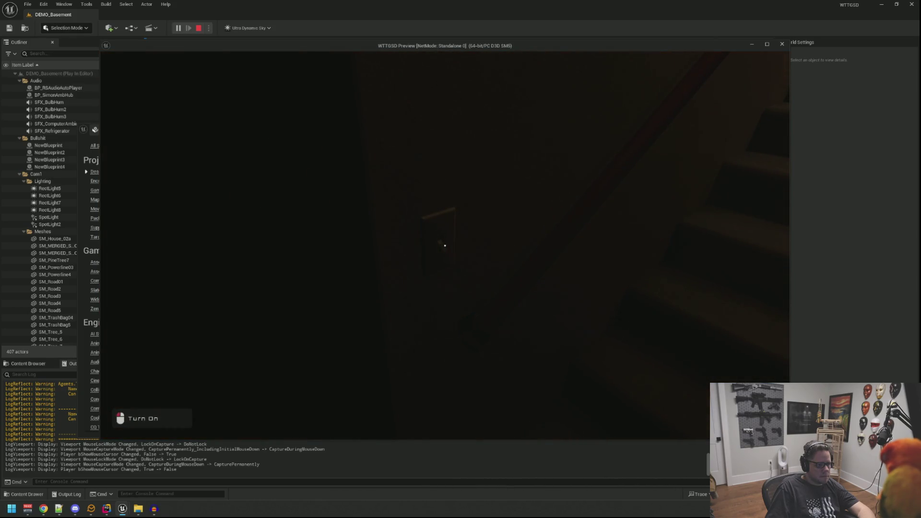
click(445, 246)
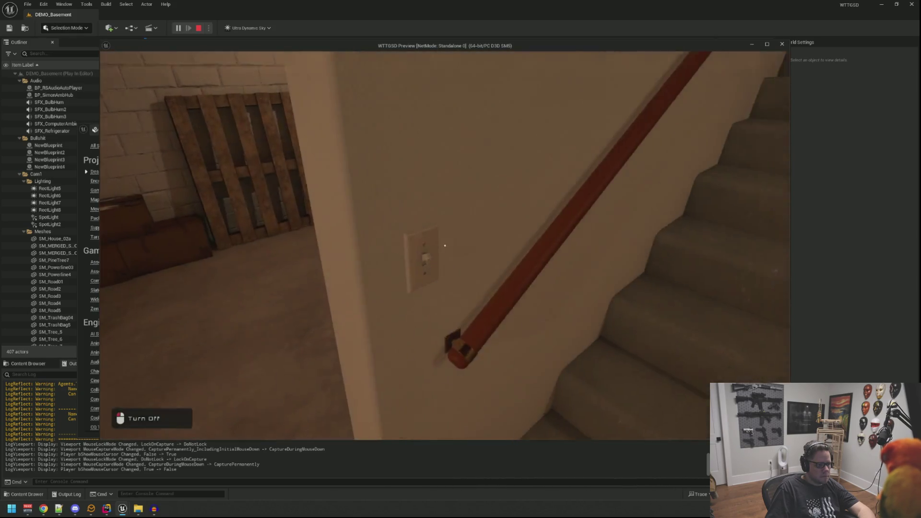
key(w)
key(w)
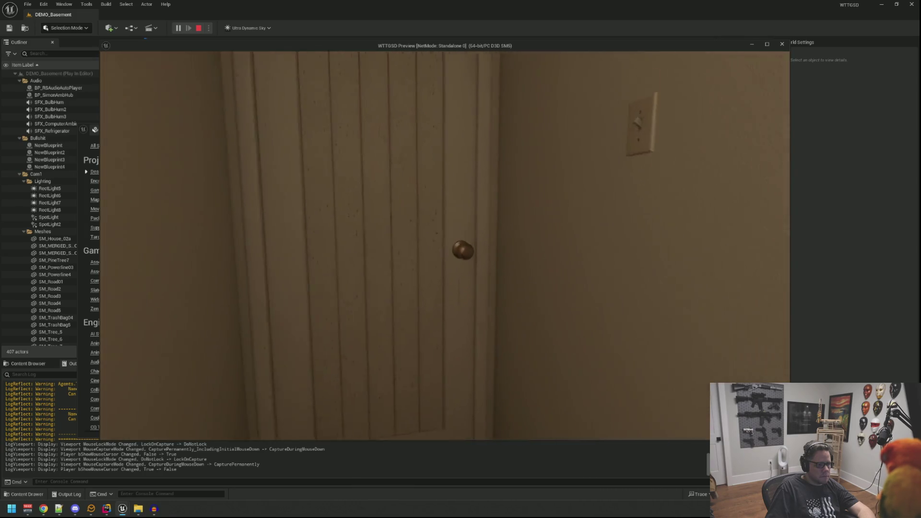
key(w)
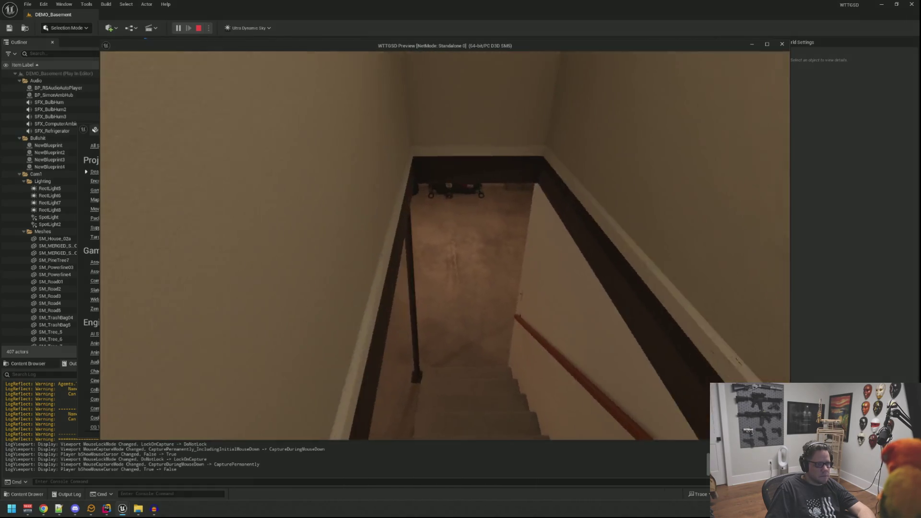
key(Escape)
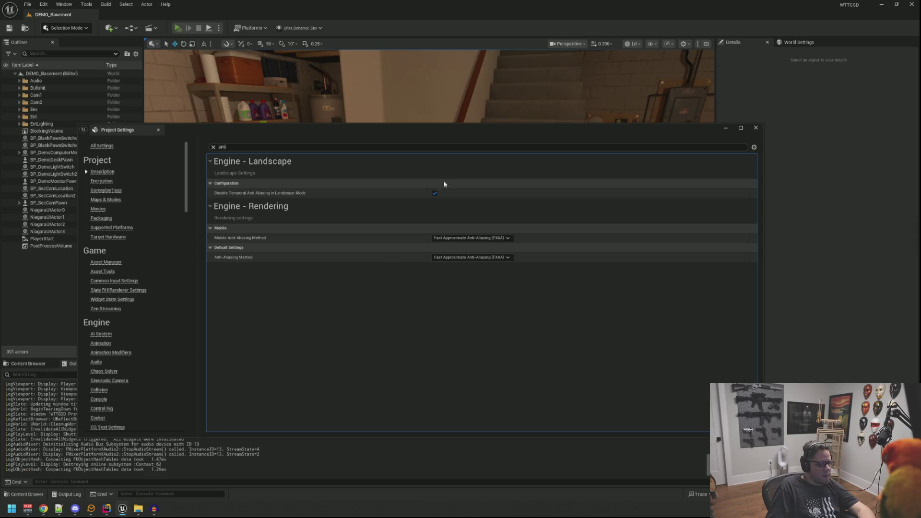
Start a new play test, go down the stairs, and toggle the stair-wall light switch
key(alt+p)
key(w)
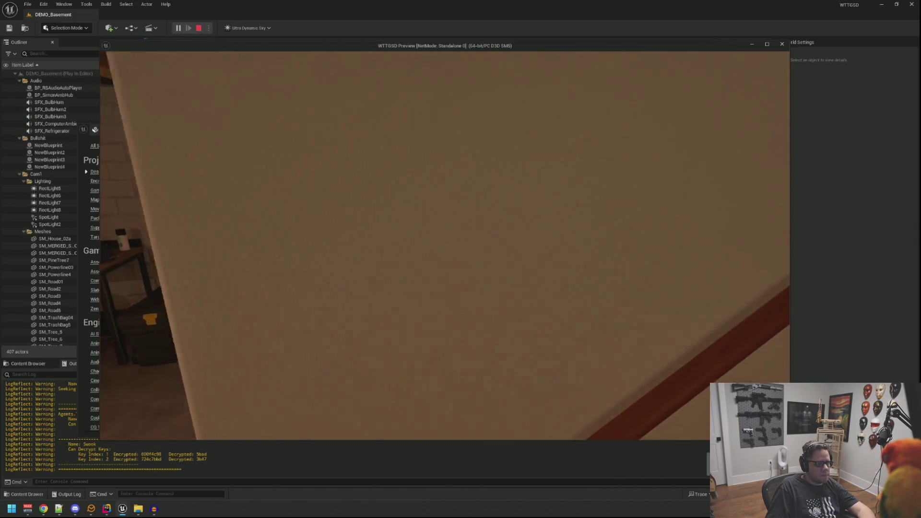
key(w)
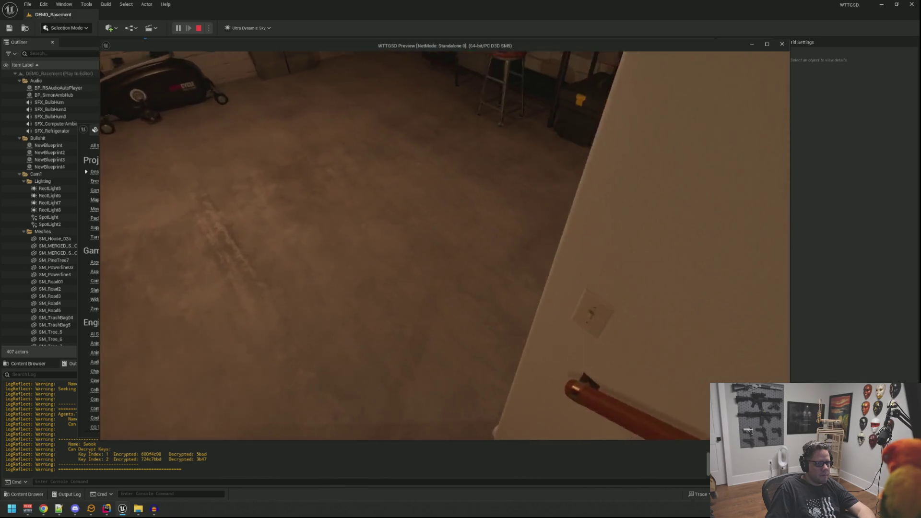
key(w)
click(444, 245)
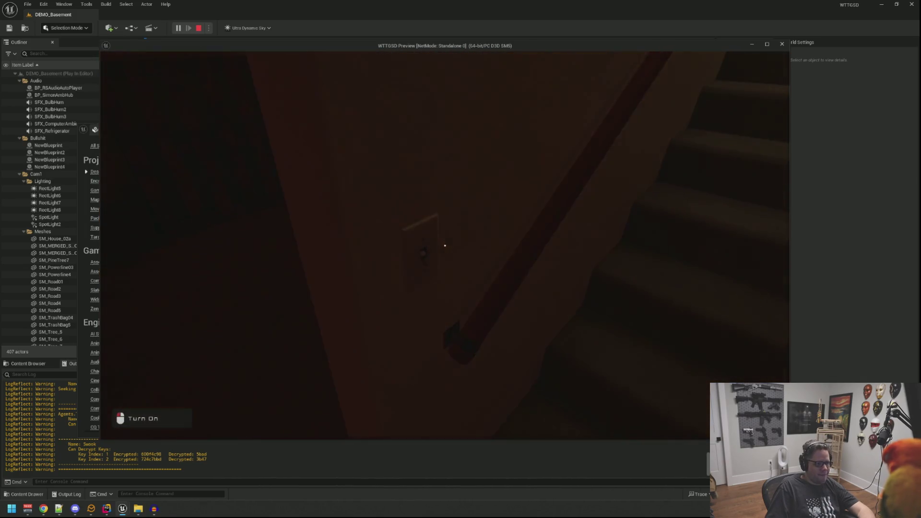
click(444, 246)
click(444, 245)
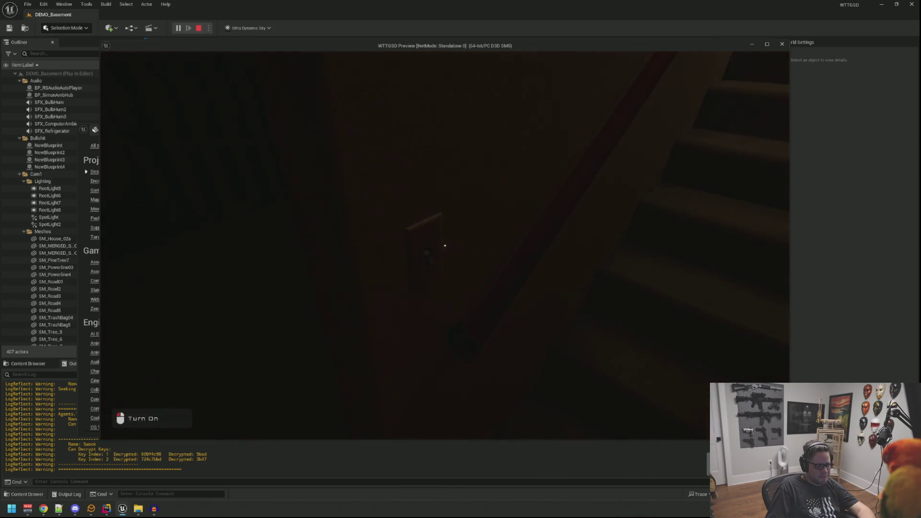
click(445, 245)
click(445, 245)
click(445, 245)
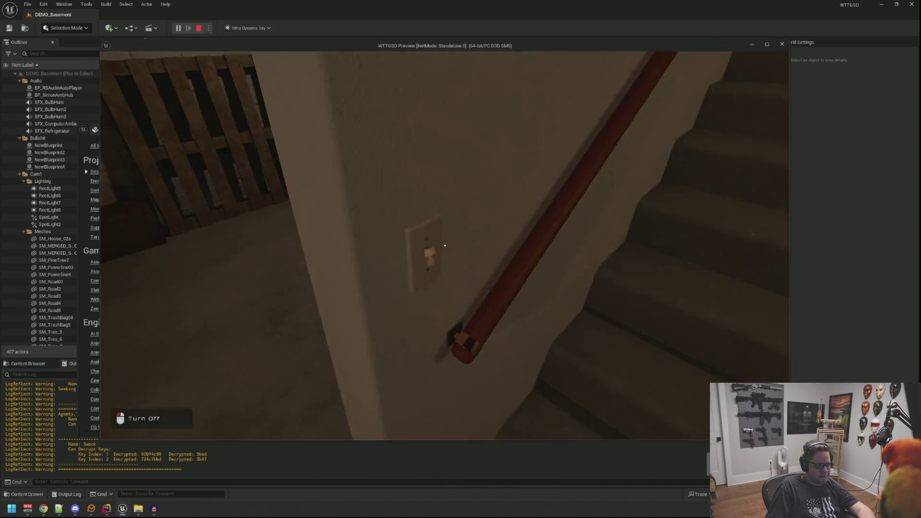
Climb to the top door switch and switch the light off and back on
key(w)
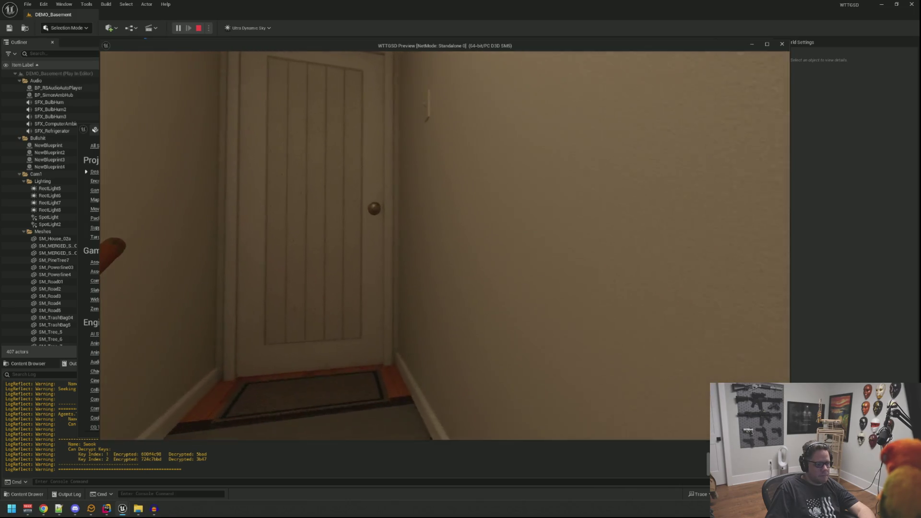
click(444, 245)
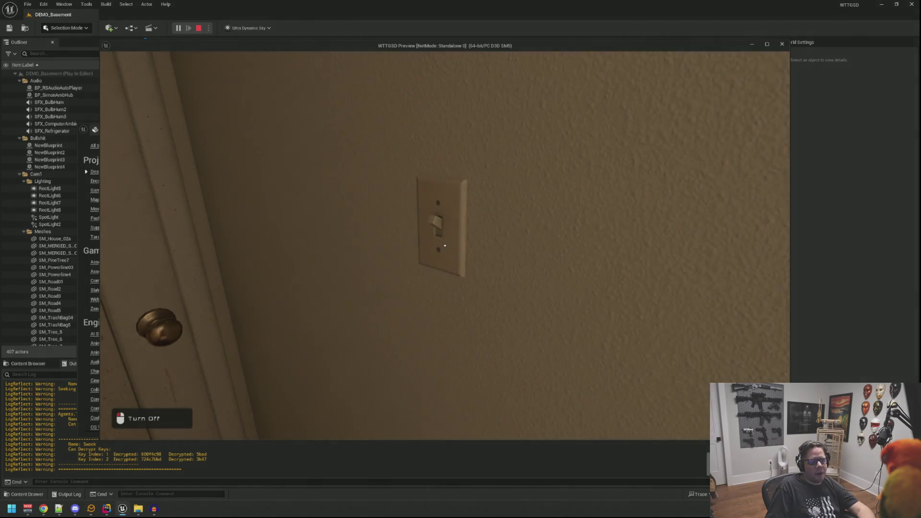
click(445, 245)
click(445, 246)
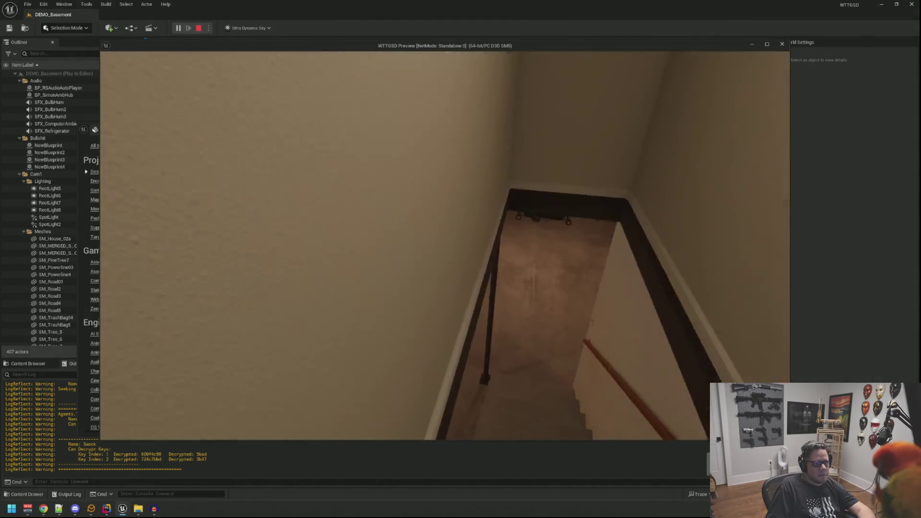
Return downstairs and flick the stair-wall switch repeatedly, ending with the light on
key(w)
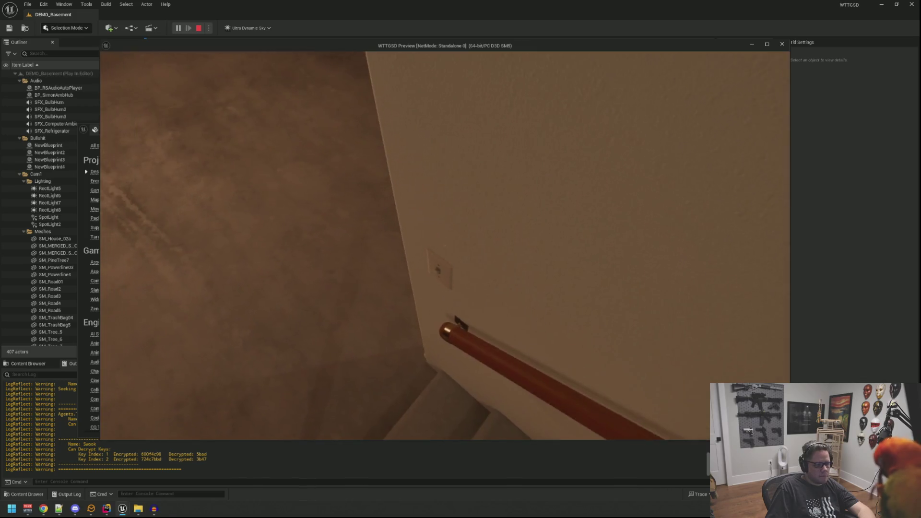
key(w)
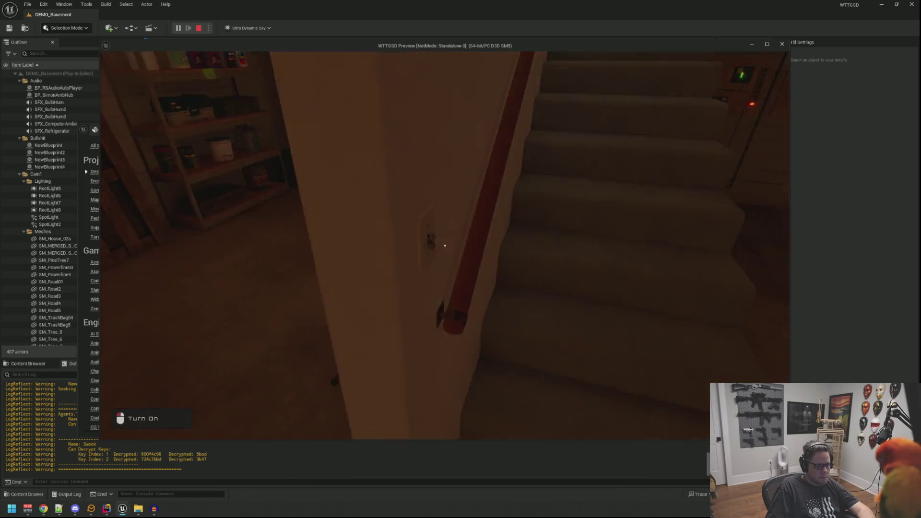
click(445, 245)
click(444, 245)
click(444, 245)
click(444, 245)
click(445, 245)
click(445, 245)
click(445, 245)
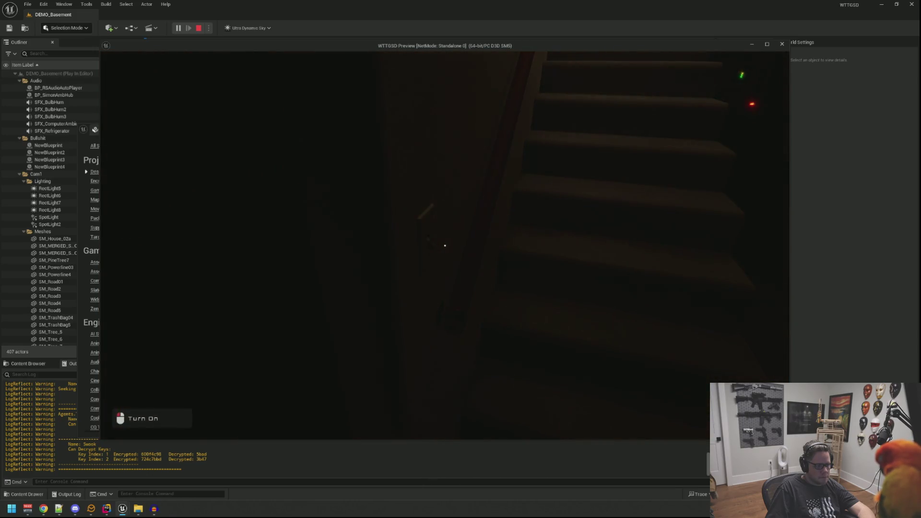
click(444, 245)
Walk into the basement, run 'stat fps' to show the frame rate, then pause and minimize the editor
key(w)
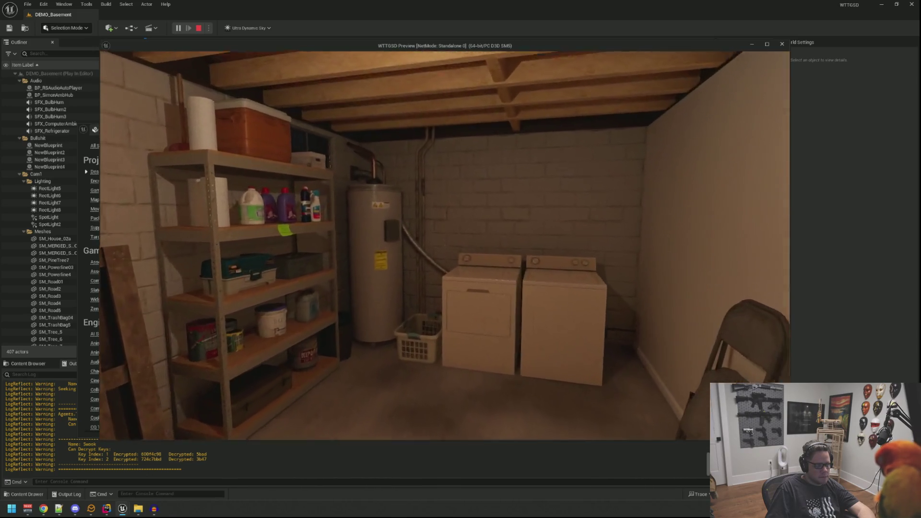
key(w)
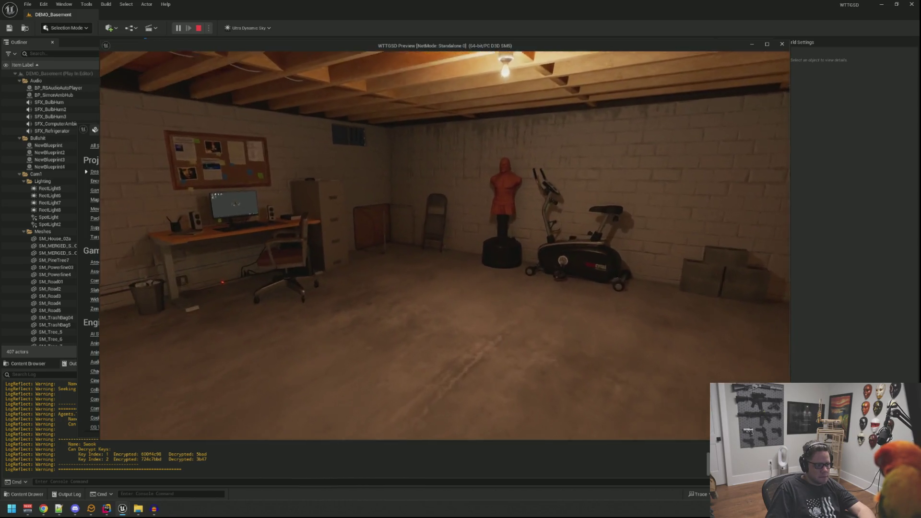
text(statfps)
key(Return)
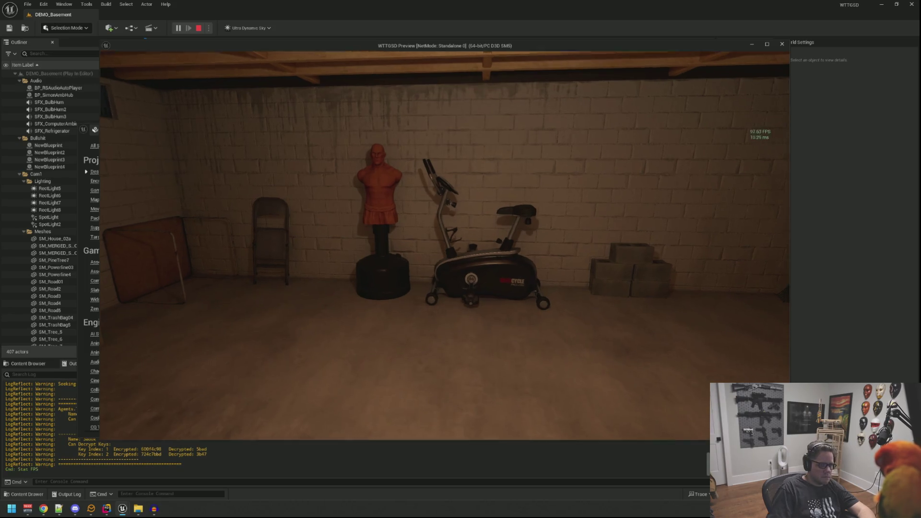
key(w)
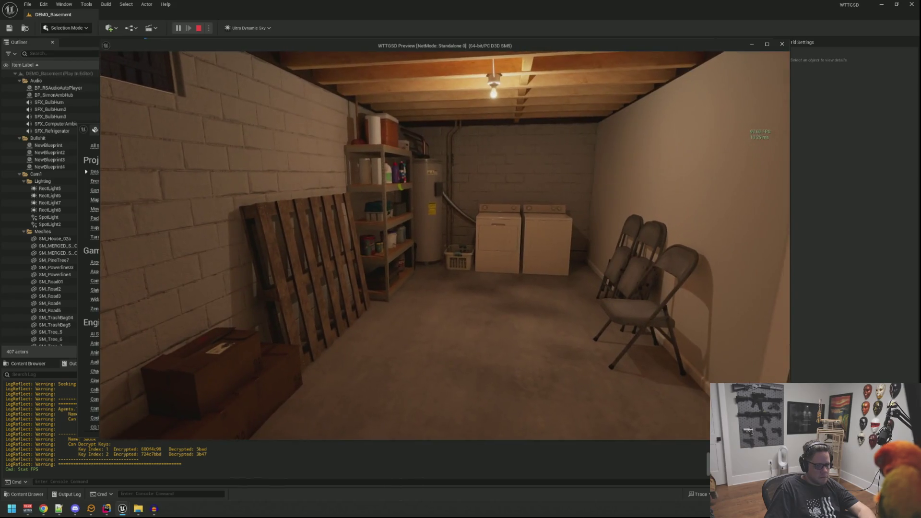
key(Escape)
click(882, 5)
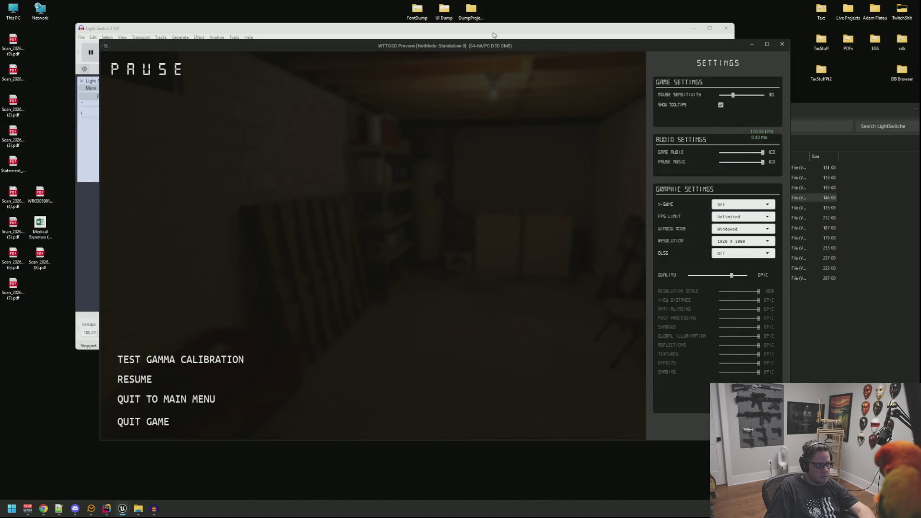
Close the Light Switch 2 Off audio project without saving and dismiss the file browser
click(493, 34)
click(725, 30)
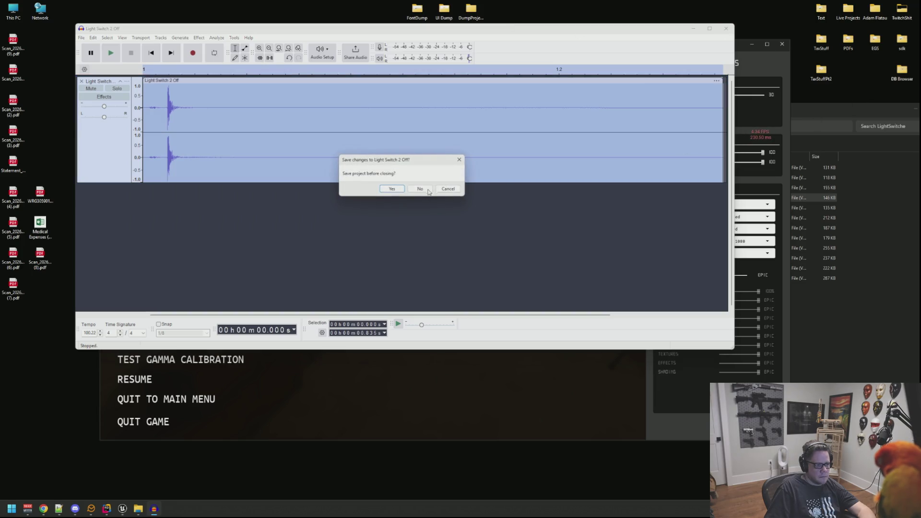
click(429, 192)
click(836, 115)
key(alt+F4)
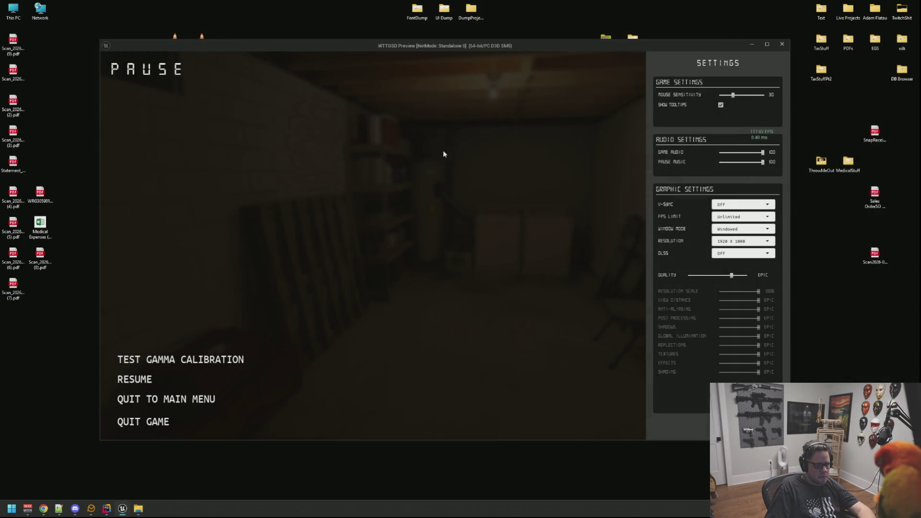
Enter 't.MaxFPS' and 't.MaxFPS 9' in the game console, then resume the game
key(grave)
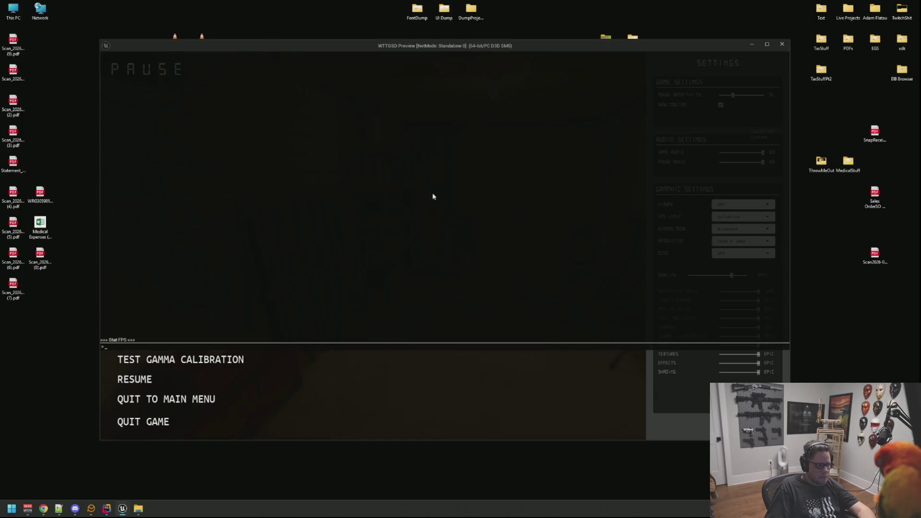
text(t.MaxFPS 99)
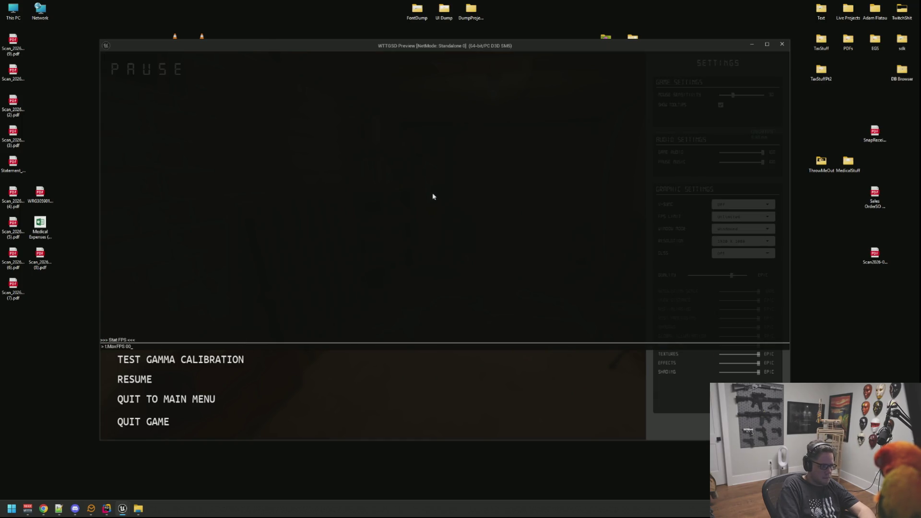
key(grave)
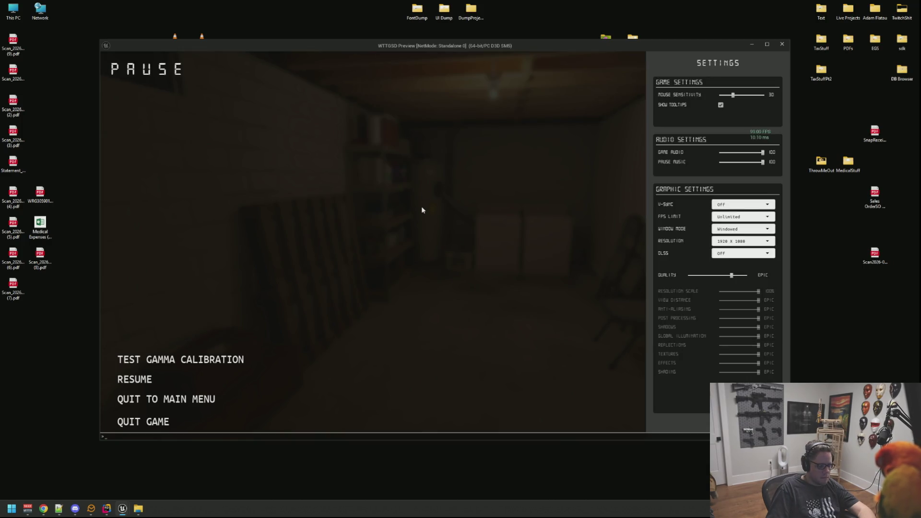
text(t.MaxFPS 9)
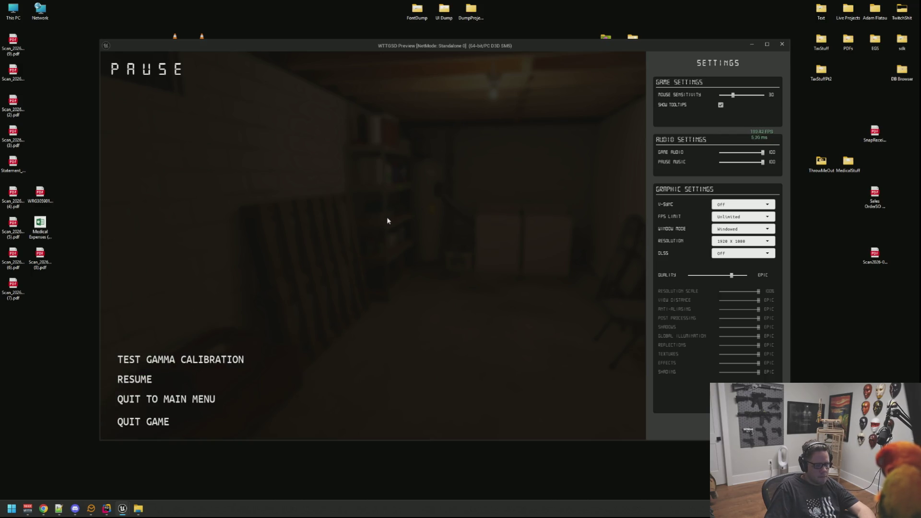
click(134, 379)
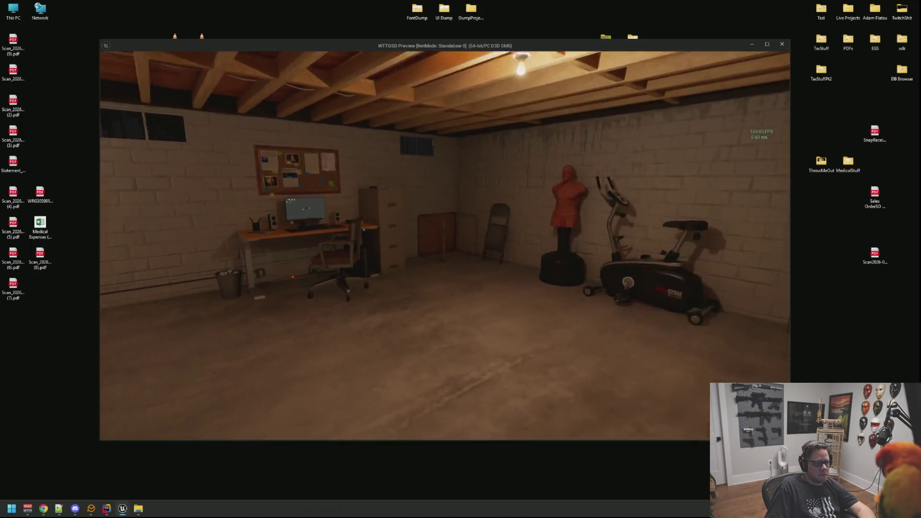
Walk to the stair switch, flick the basement lights off and back on, then end play
key(w)
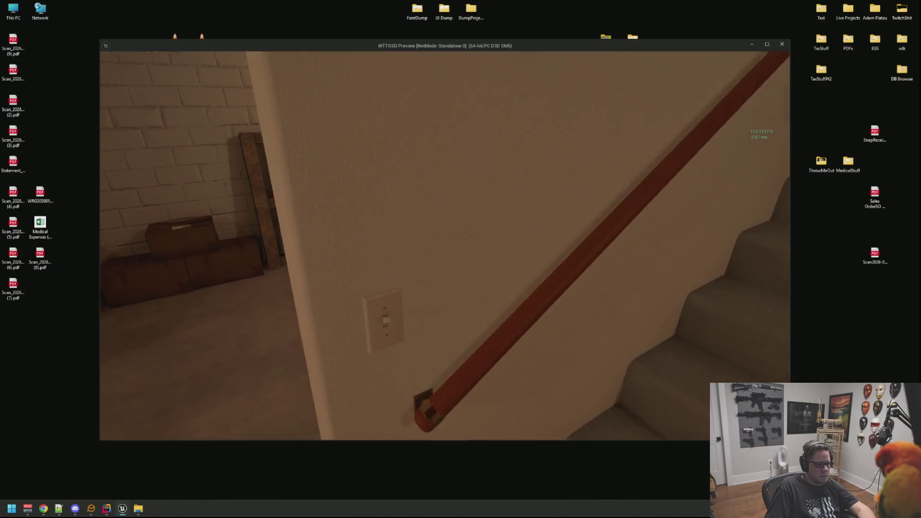
click(445, 246)
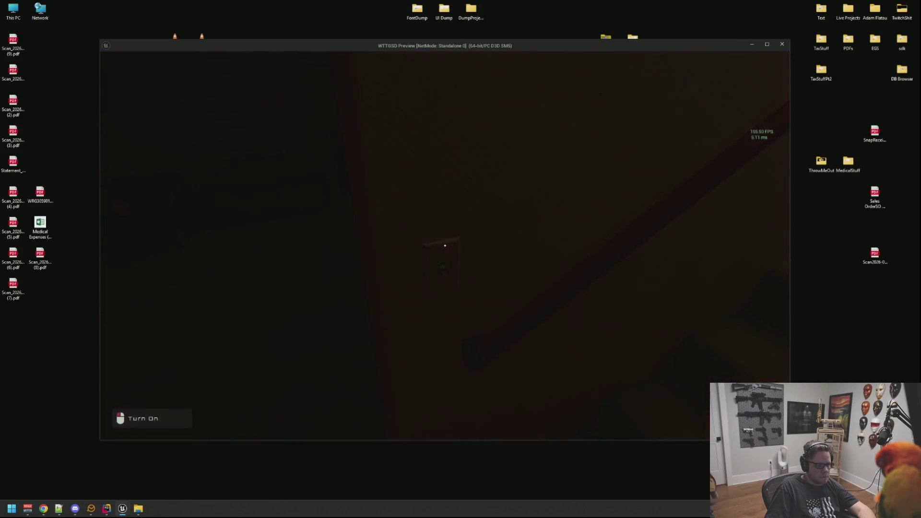
click(445, 245)
click(445, 245)
click(445, 246)
click(445, 245)
click(445, 245)
click(446, 245)
click(445, 245)
click(445, 245)
click(445, 246)
click(445, 245)
click(446, 246)
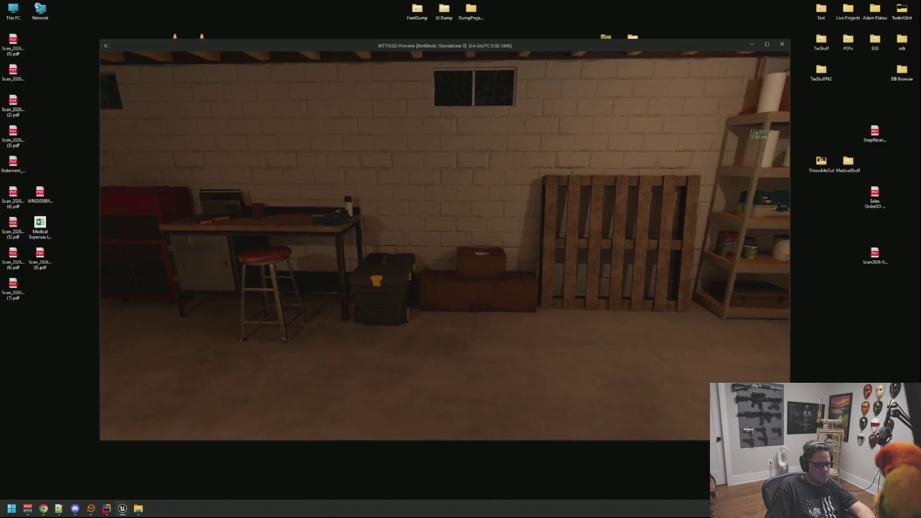
key(Escape)
click(124, 507)
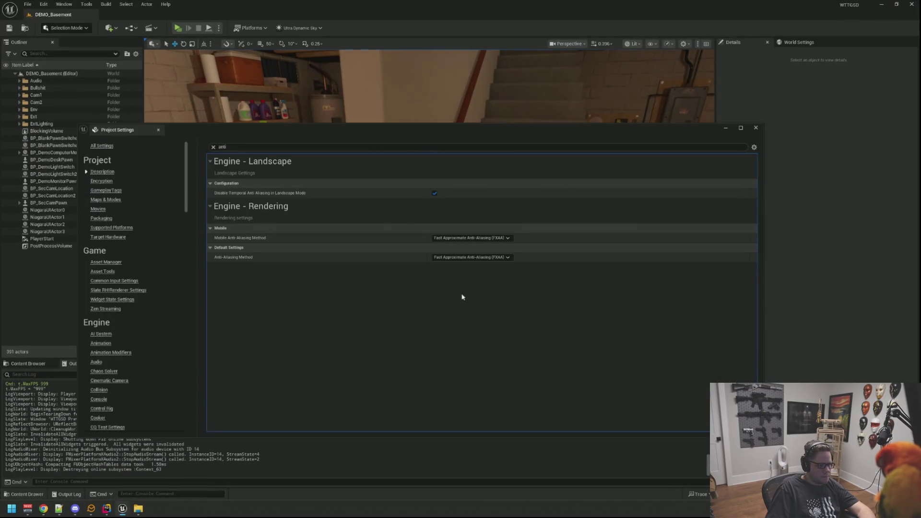
Set the default Anti-Aliasing Method back to TSR, start Play, and take control of the game view
click(481, 287)
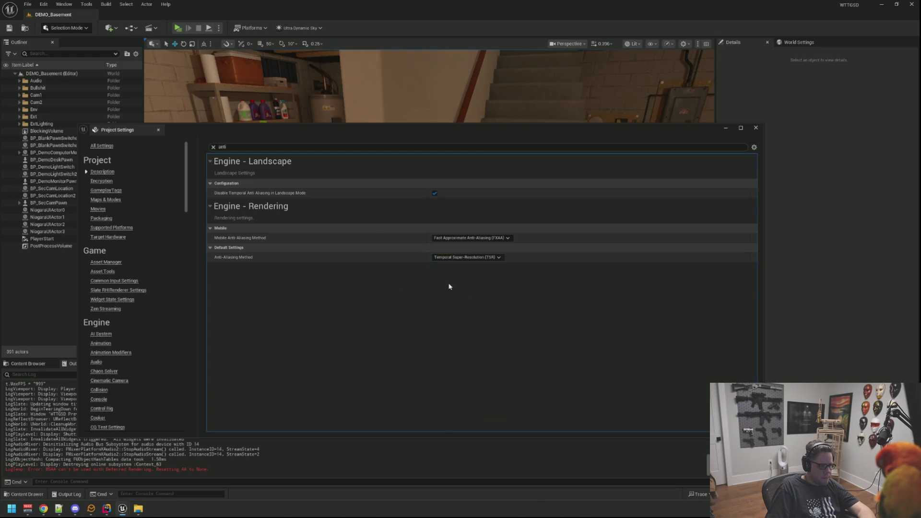
click(179, 29)
click(546, 209)
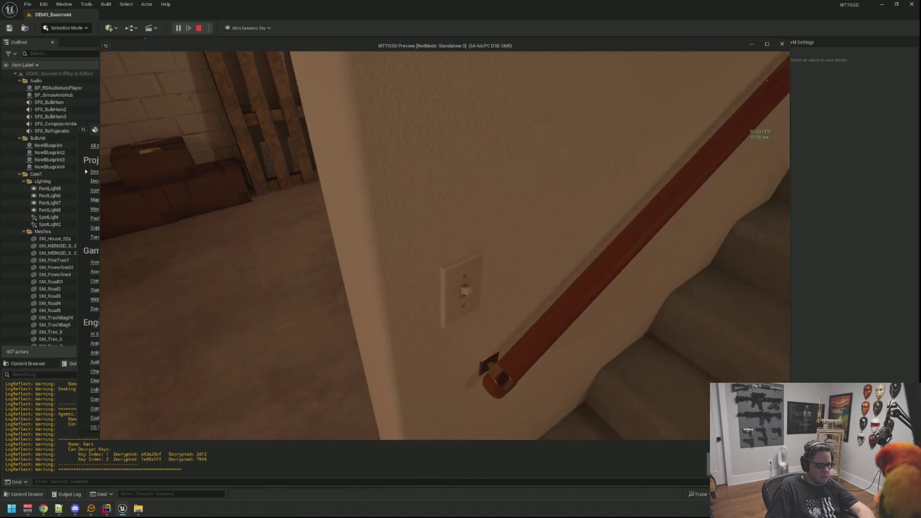
Minimize the editor behind the paused preview, resume, and switch the lights off and on
key(Escape)
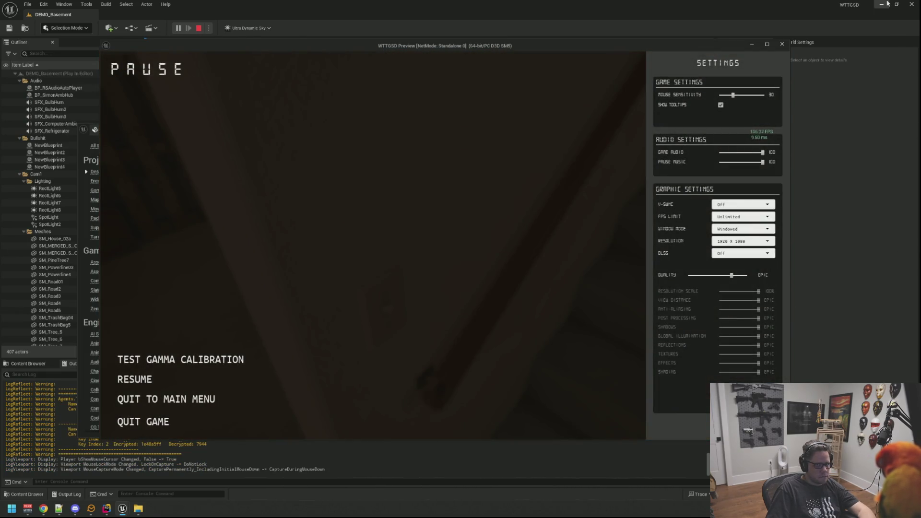
click(883, 4)
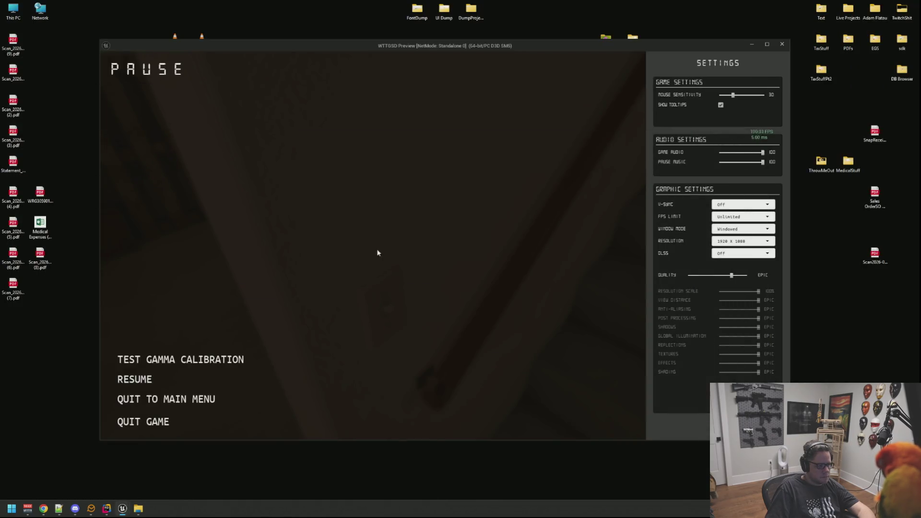
click(150, 380)
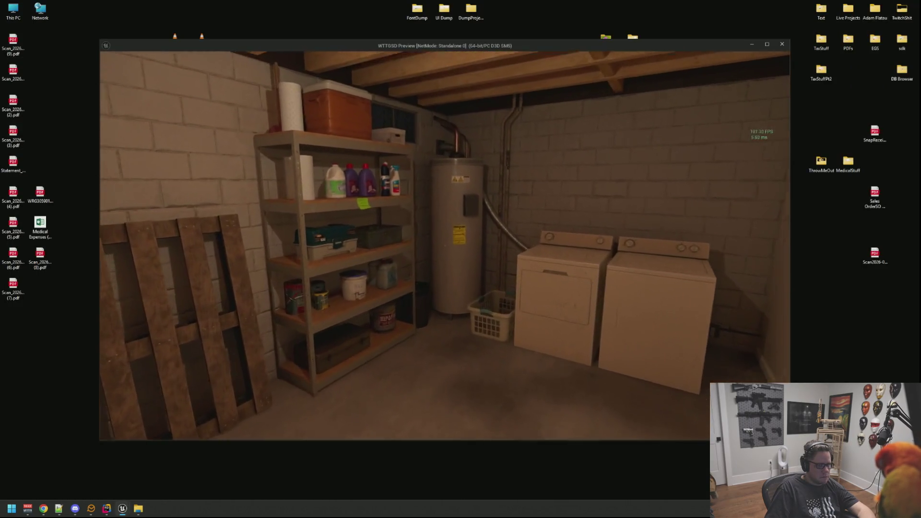
key(w)
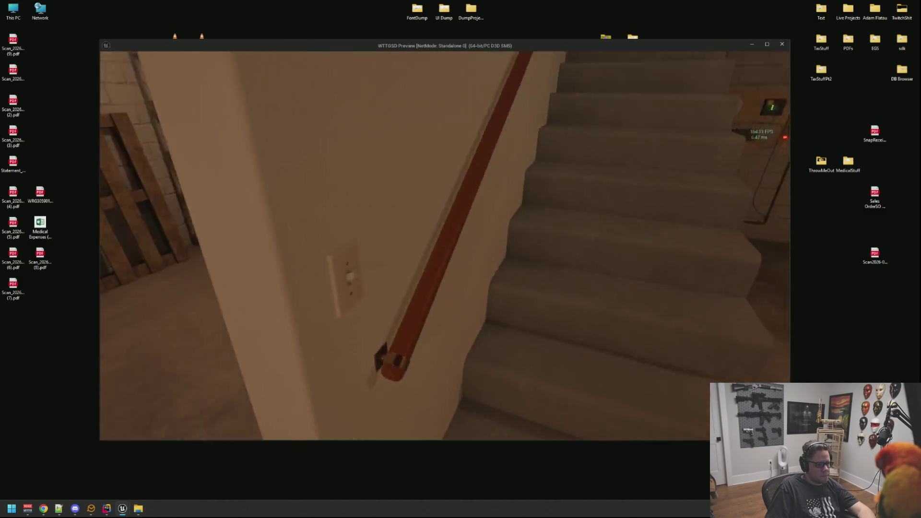
click(445, 245)
click(445, 245)
Walk up to the door switch and back down the stairs, then stop the play-test
key(w)
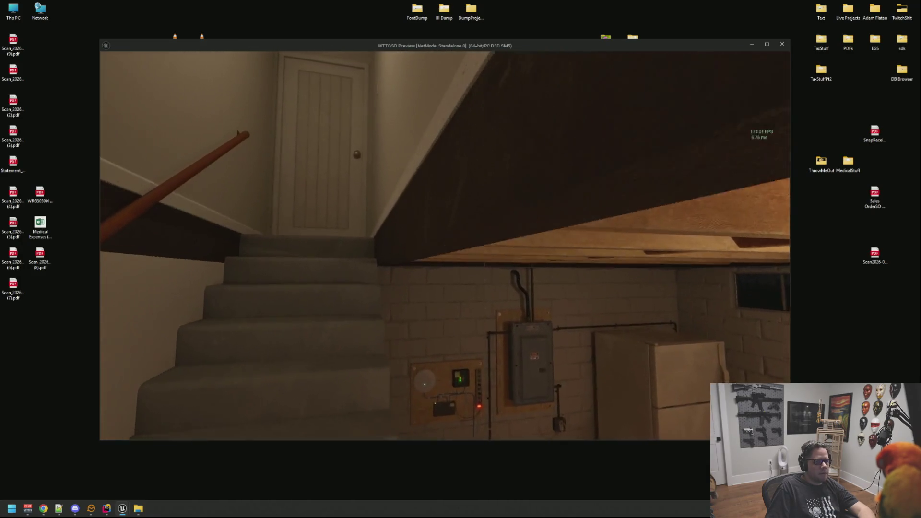
key(w)
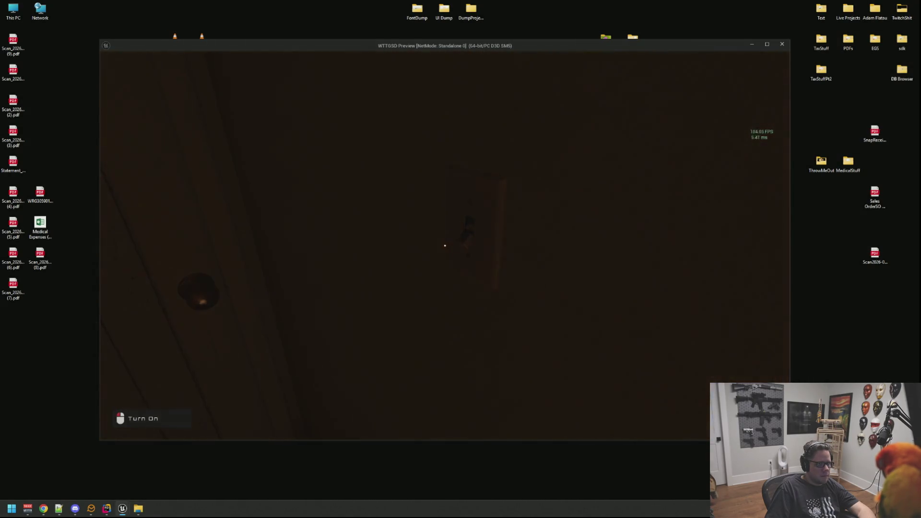
key(w)
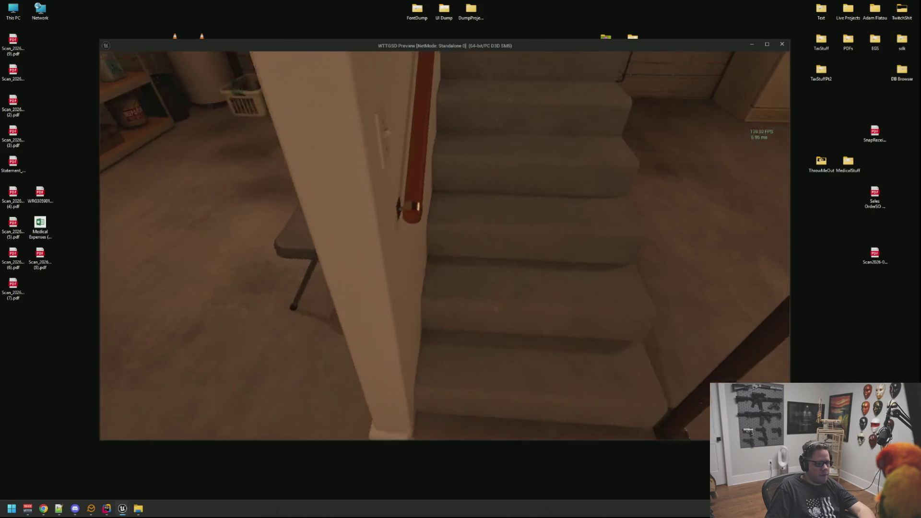
key(Escape)
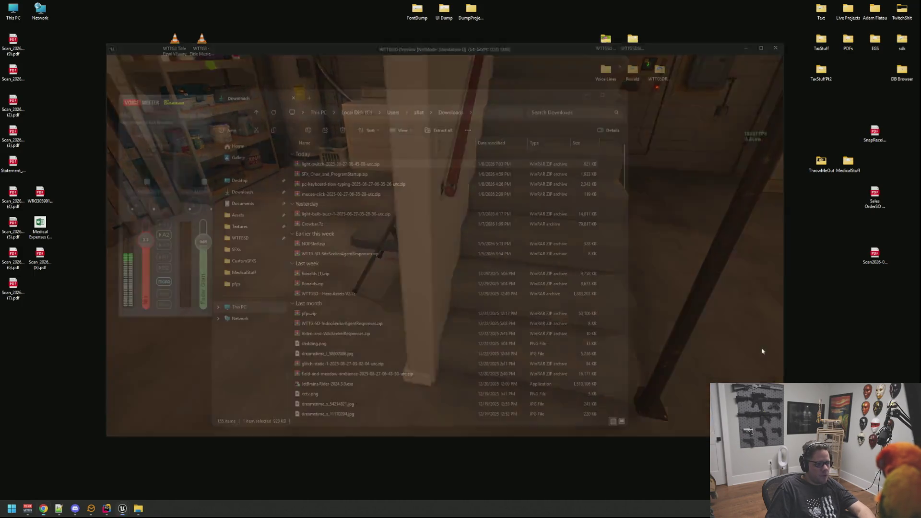
Launch GitHub Desktop via 'github' search, commit the 20 files to main, and return to Unreal
key(super)
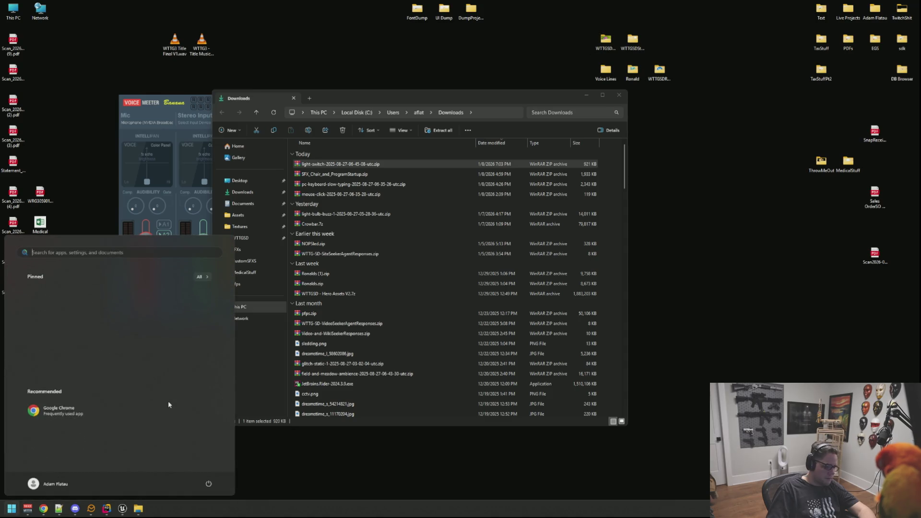
text(github)
key(Return)
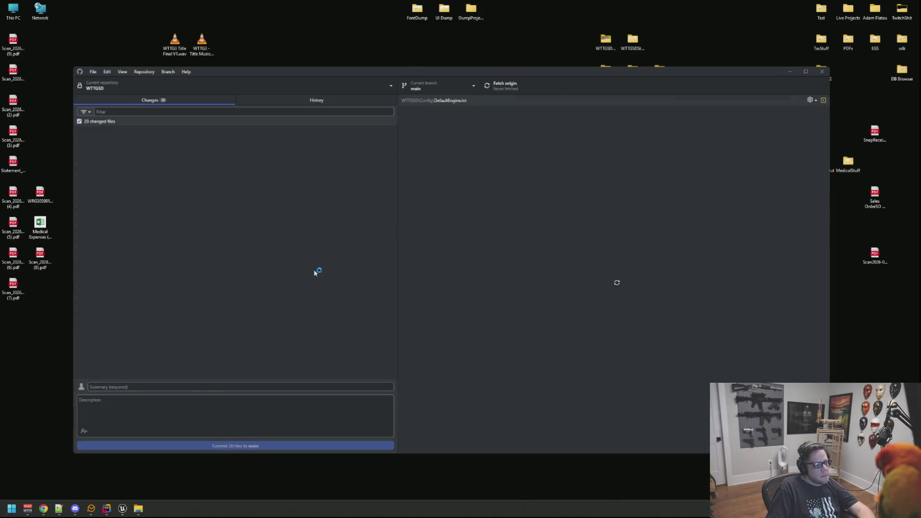
click(262, 446)
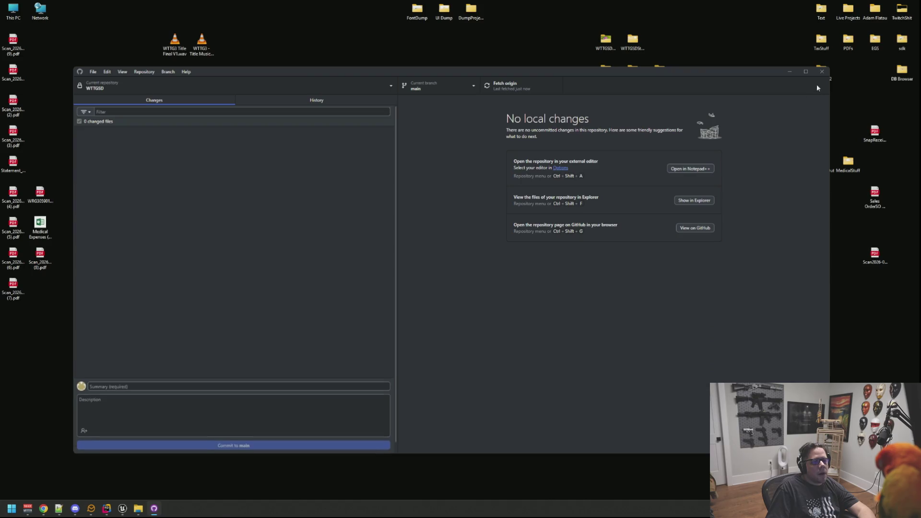
click(821, 72)
click(122, 508)
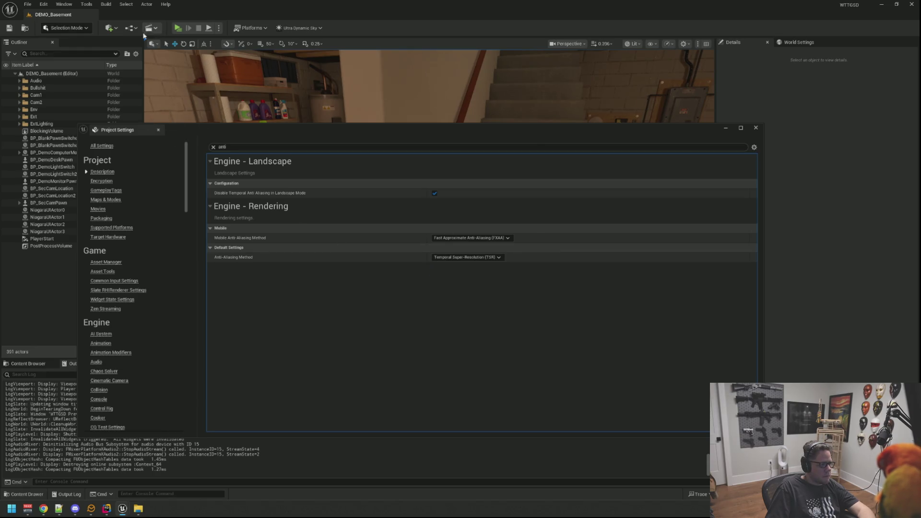
Play-test the level by sitting at the desk computer and getting up, then pause and stop
click(177, 29)
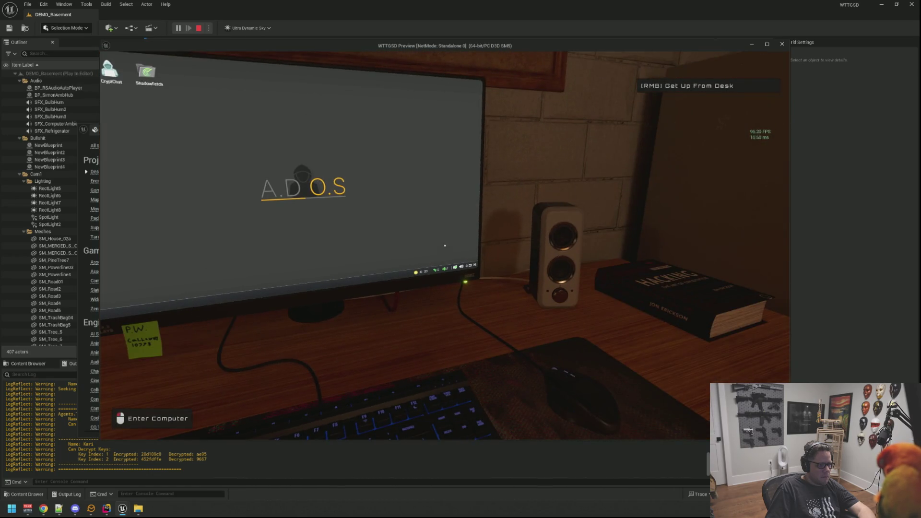
click(444, 246)
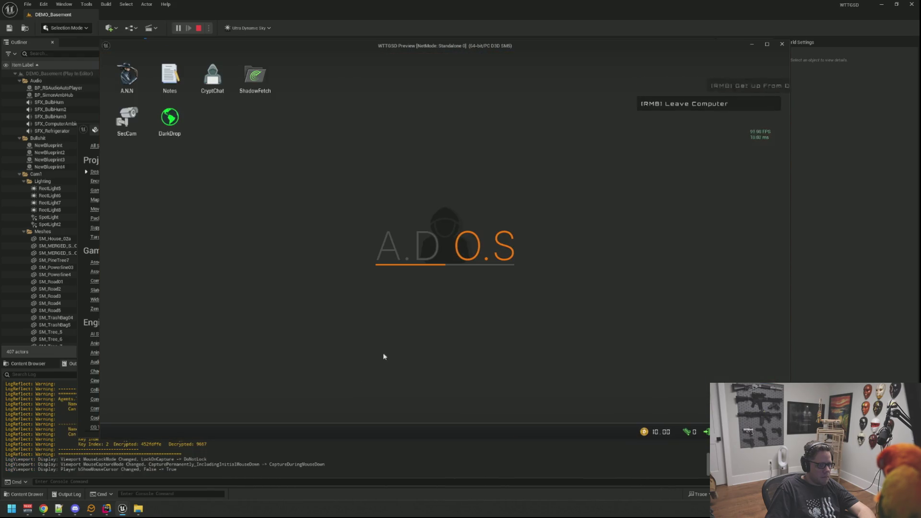
right_click(384, 354)
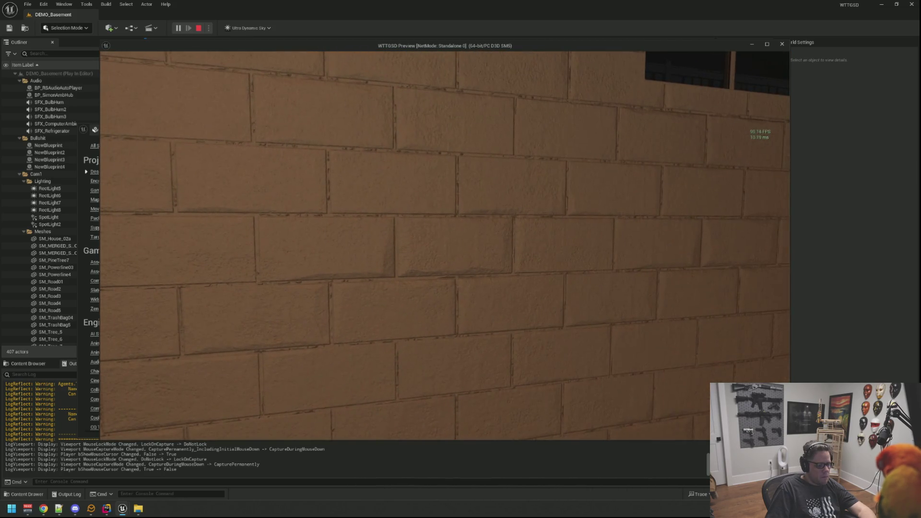
key(Escape)
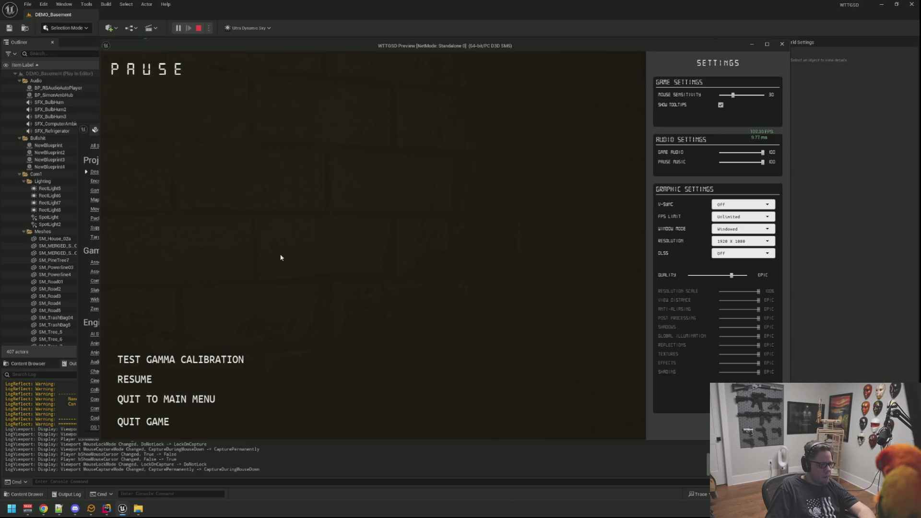
key(Escape)
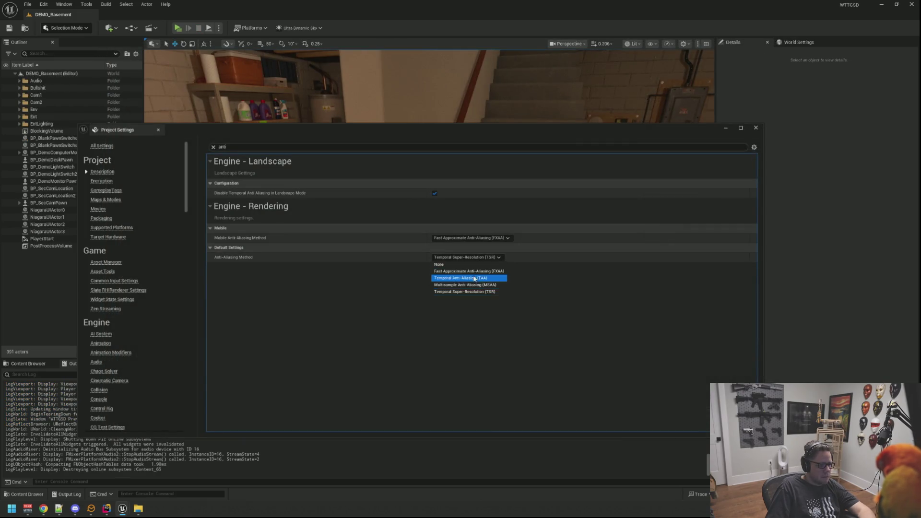
Close Project Settings, start a play-test, and open the ShadowFetch app on the in-game computer
click(158, 130)
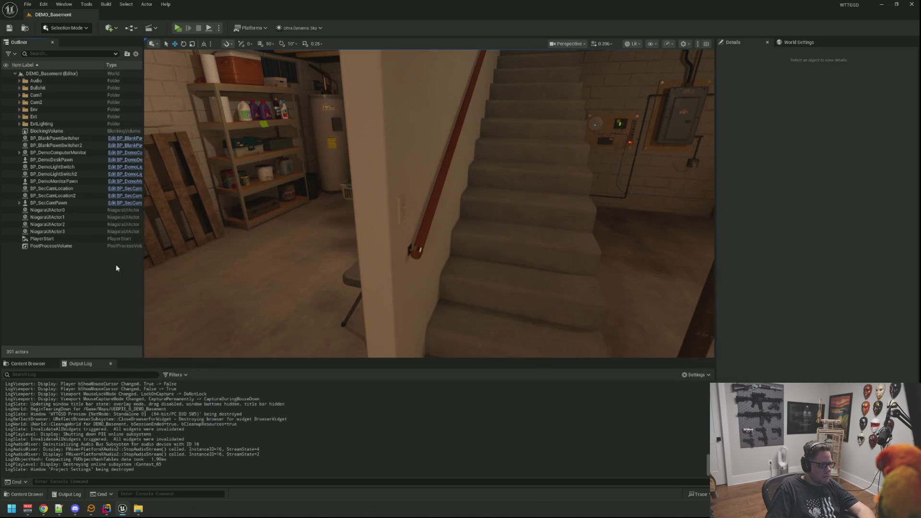
click(178, 28)
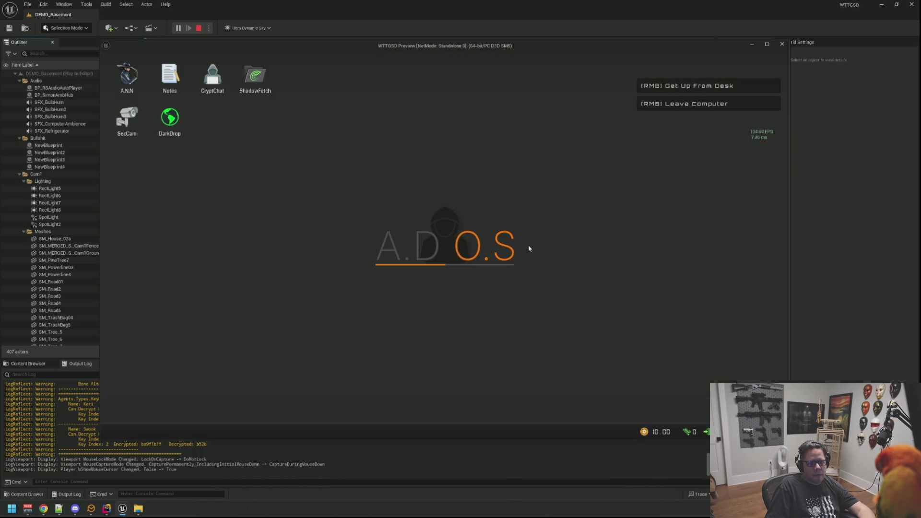
right_click(480, 225)
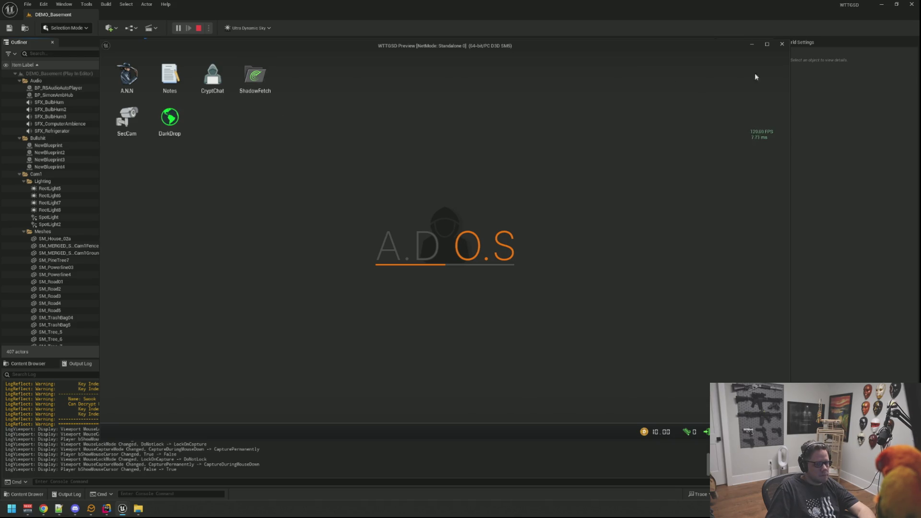
click(880, 4)
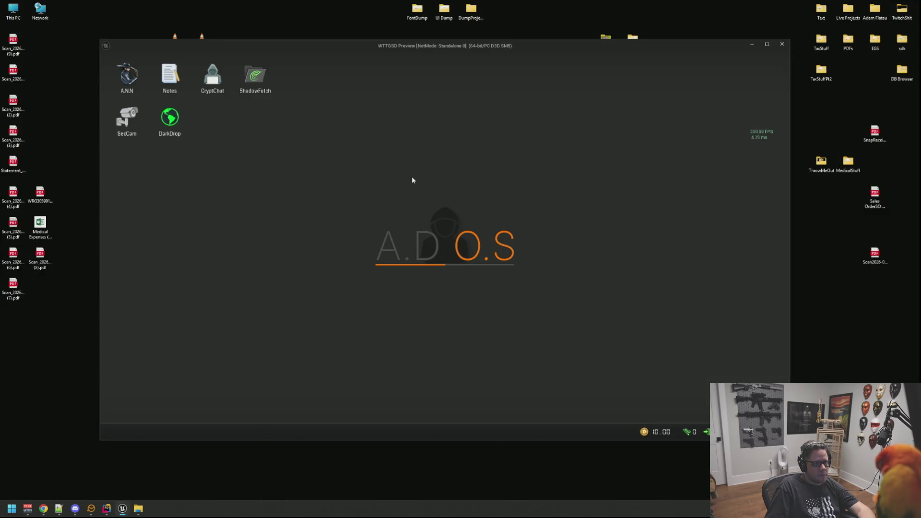
double_click(246, 88)
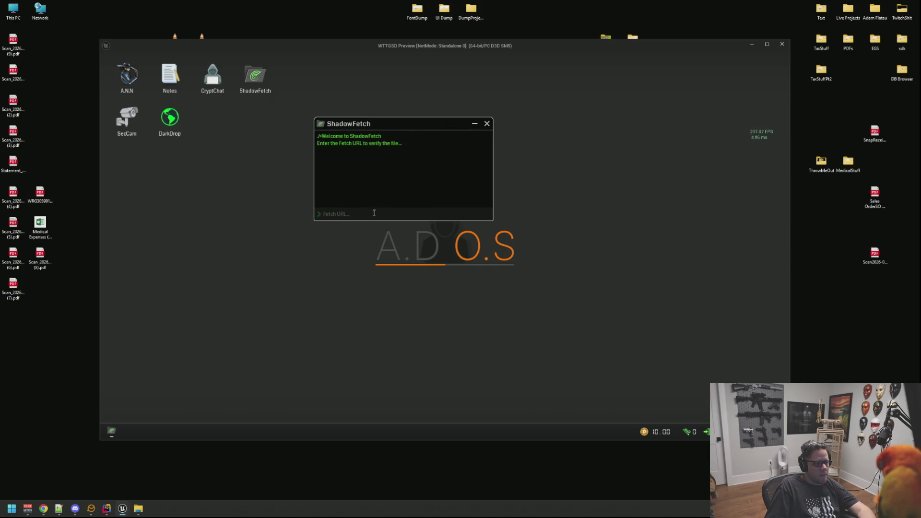
right_click(454, 269)
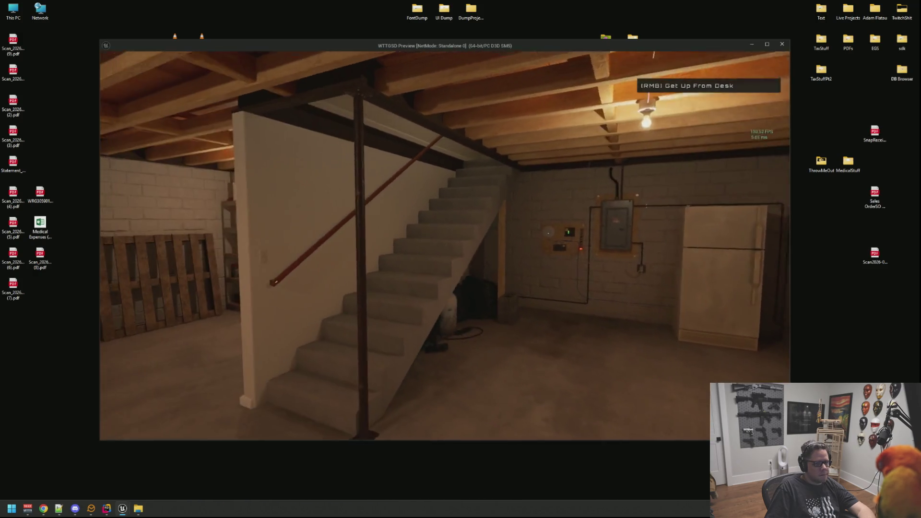
right_click(445, 246)
Walk to the stairs, turn the stair light on, switch the basement light off, and stop the preview
key(w)
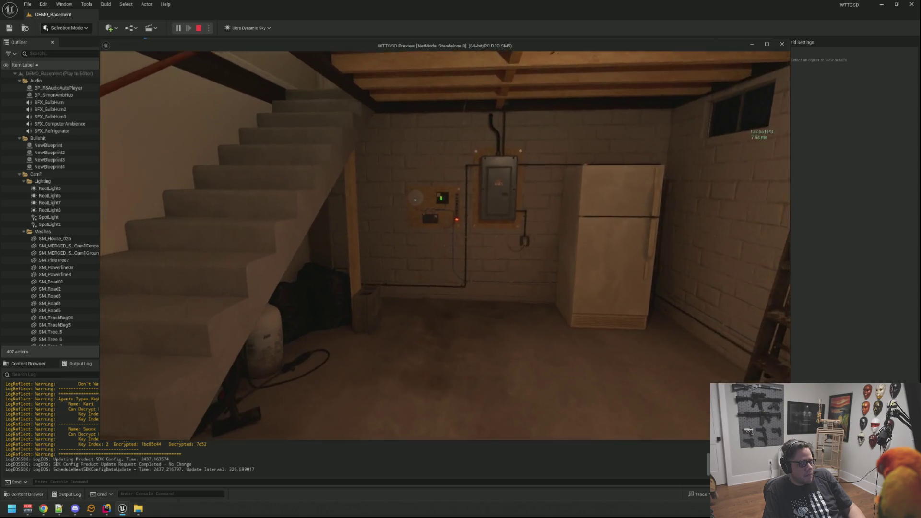
key(Escape)
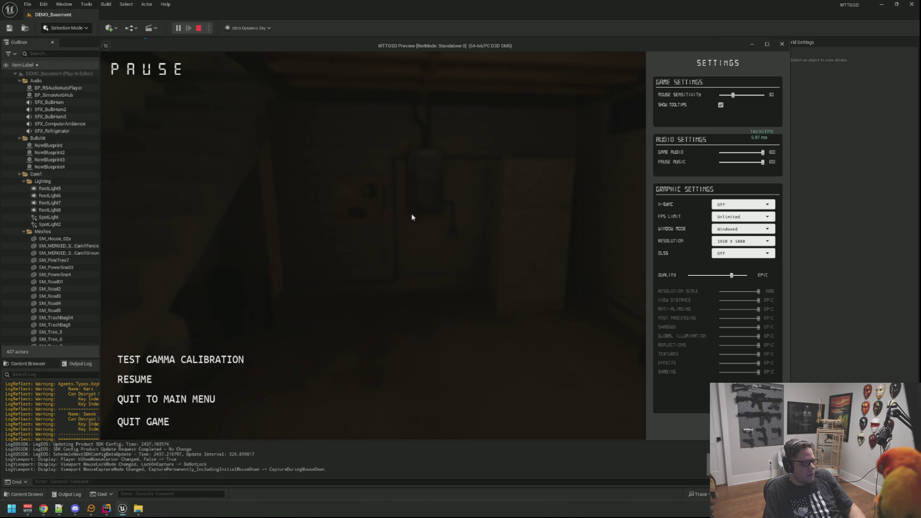
click(159, 380)
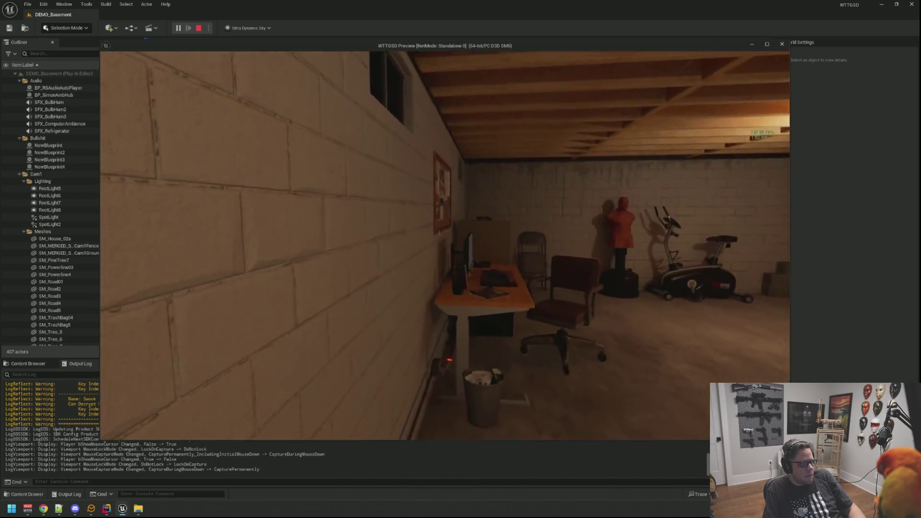
key(w)
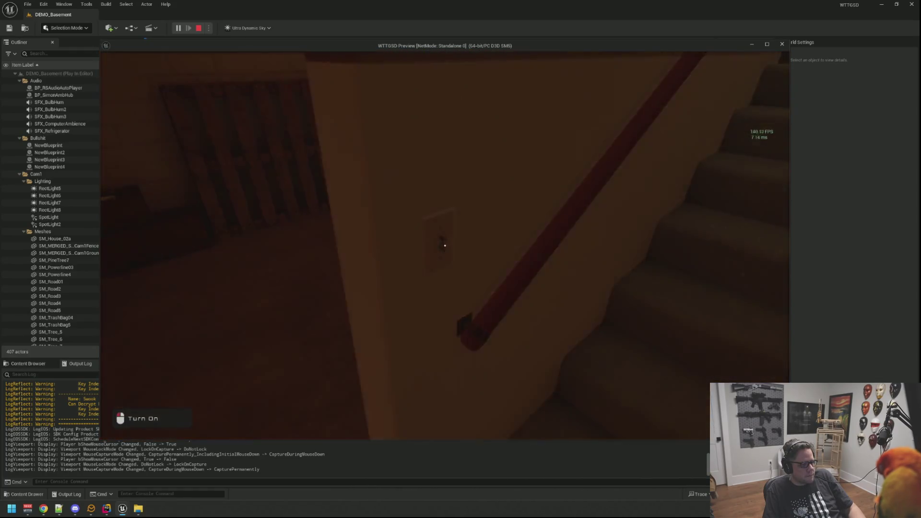
click(444, 245)
key(w)
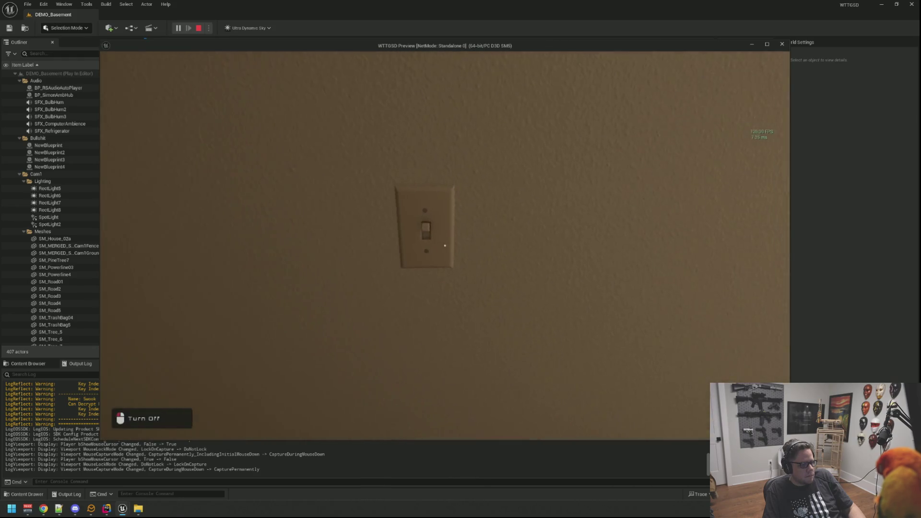
click(445, 246)
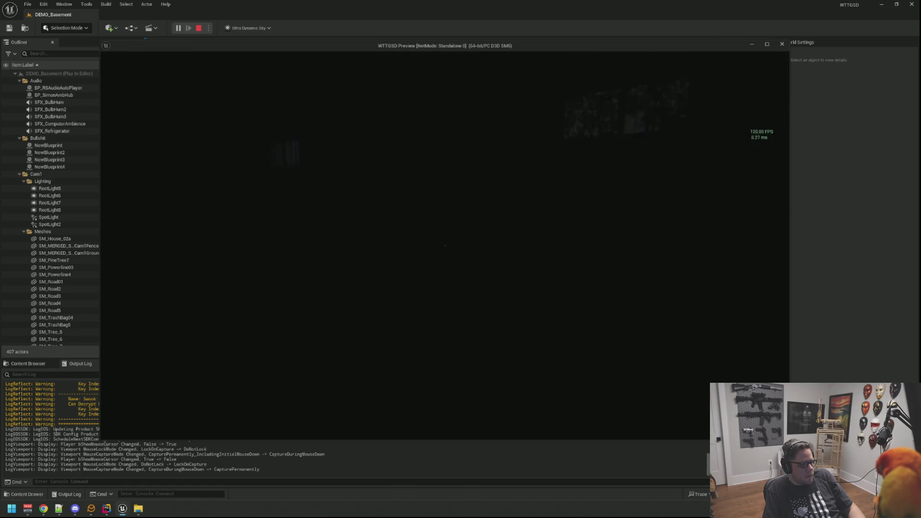
key(Escape)
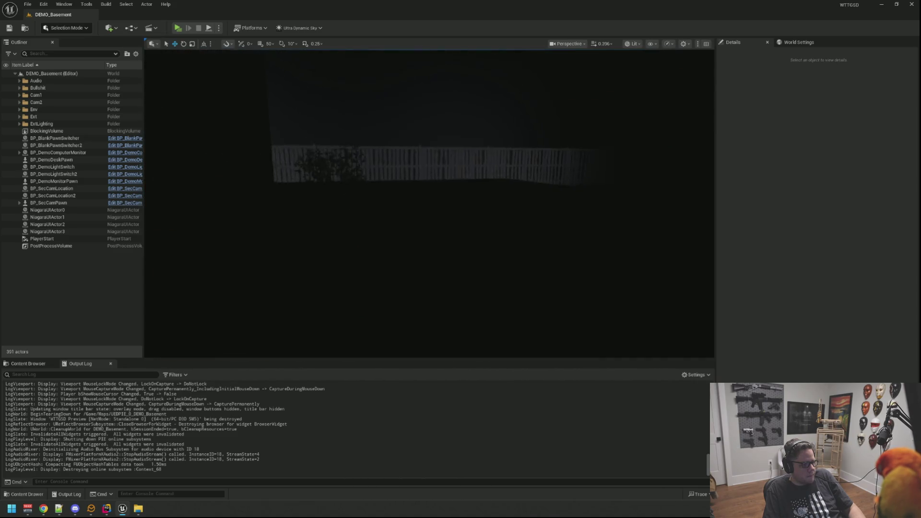
Orbit the view over the dark exterior yard and open the Quick Add actor-placement menu
drag(499, 229, 499, 229)
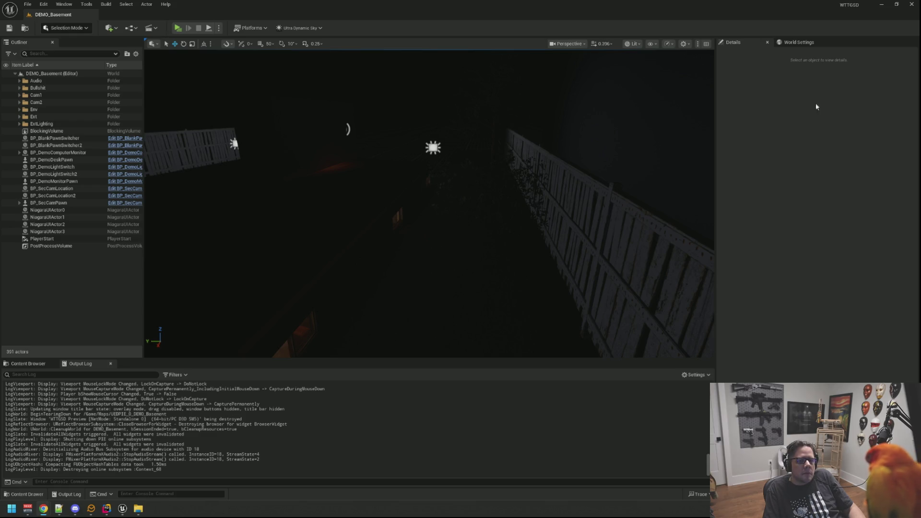
drag(461, 124, 409, 135)
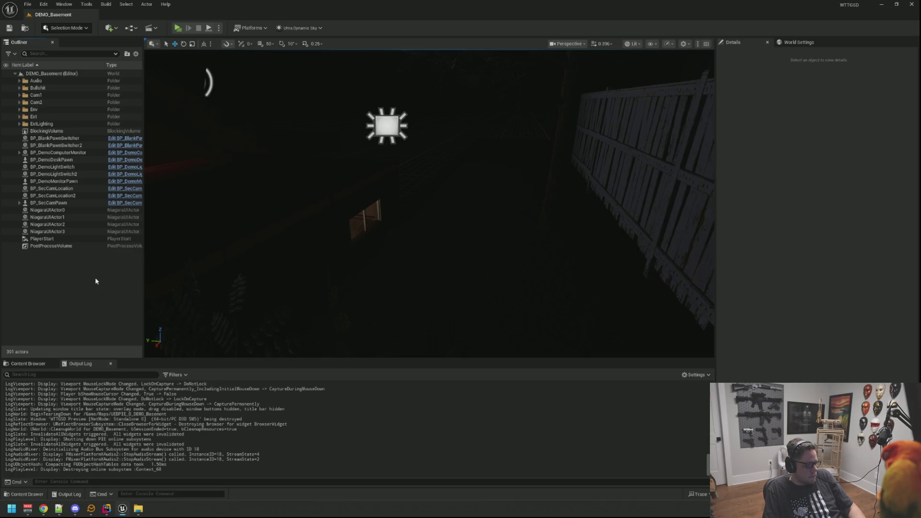
click(110, 28)
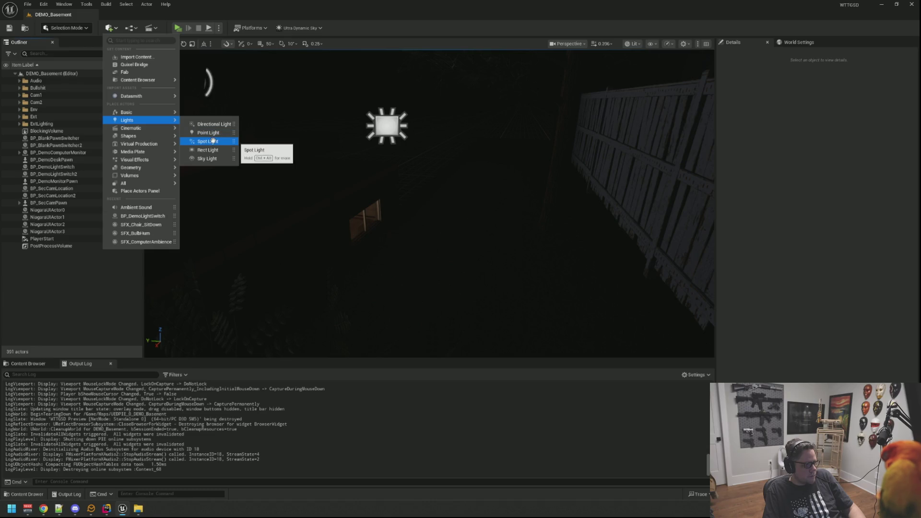
Place SpotLight3 outside the basement, move it higher and to the right, and save the level
click(212, 140)
drag(430, 180, 430, 180)
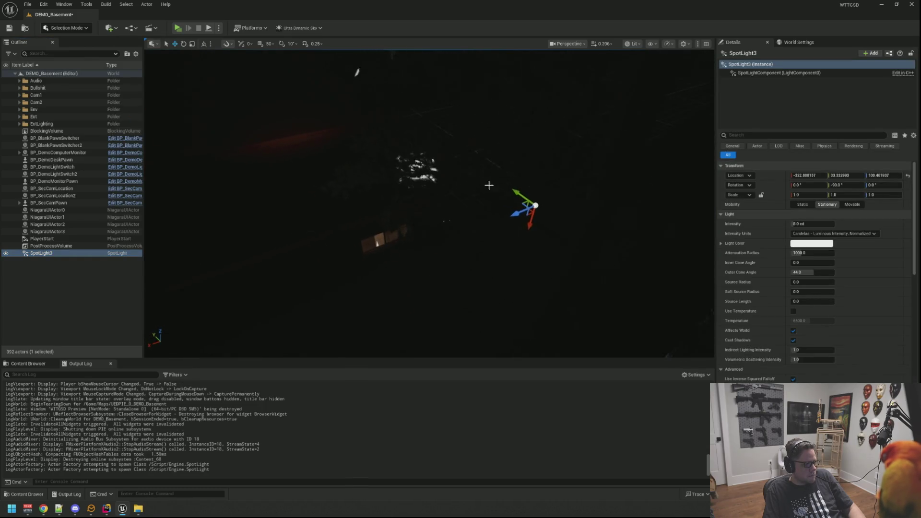
drag(349, 280, 338, 281)
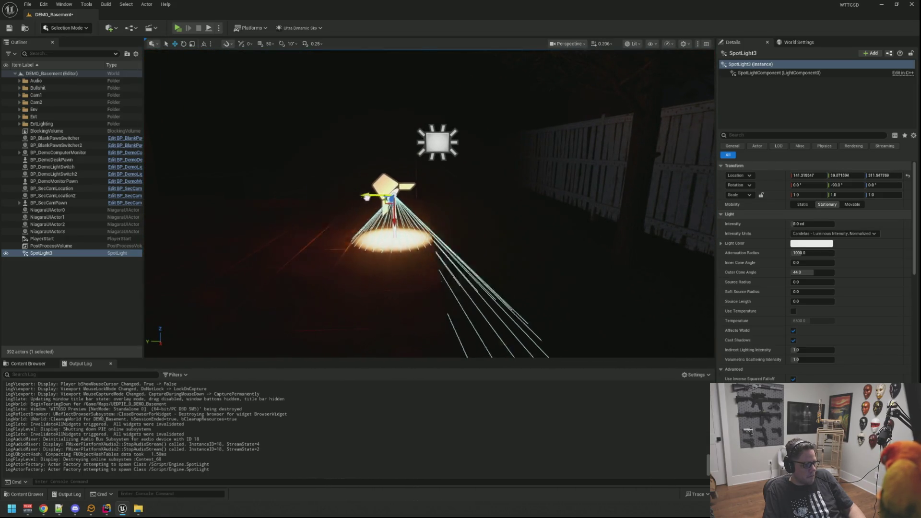
drag(608, 198, 628, 198)
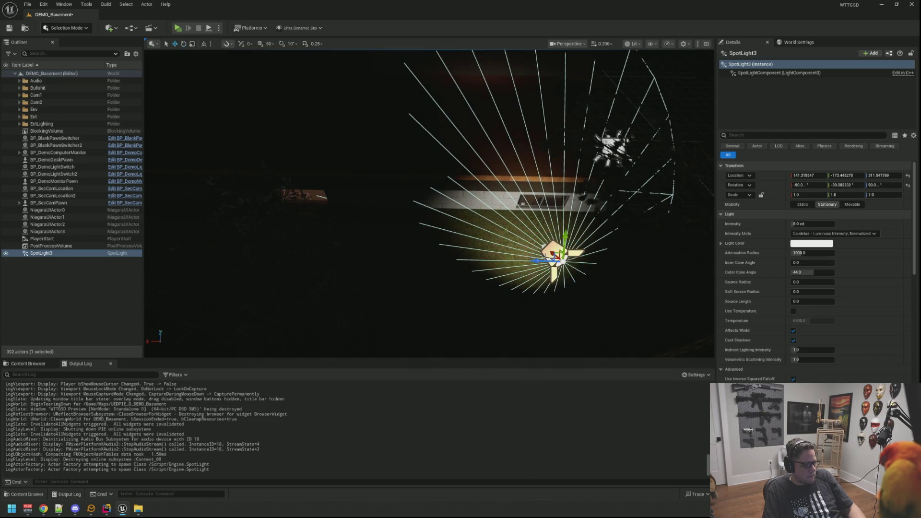
drag(430, 203, 381, 232)
mouse_move(469, 209)
mouse_down()
mouse_move(672, 154)
mouse_move(584, 198)
mouse_move(633, 173)
mouse_move(432, 206)
mouse_move(289, 210)
mouse_up()
drag(658, 250, 658, 249)
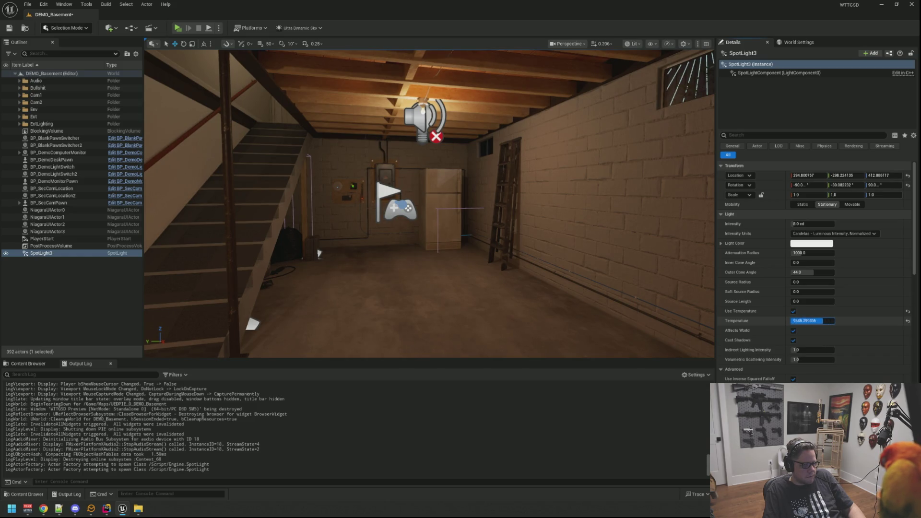
key(ctrl+s)
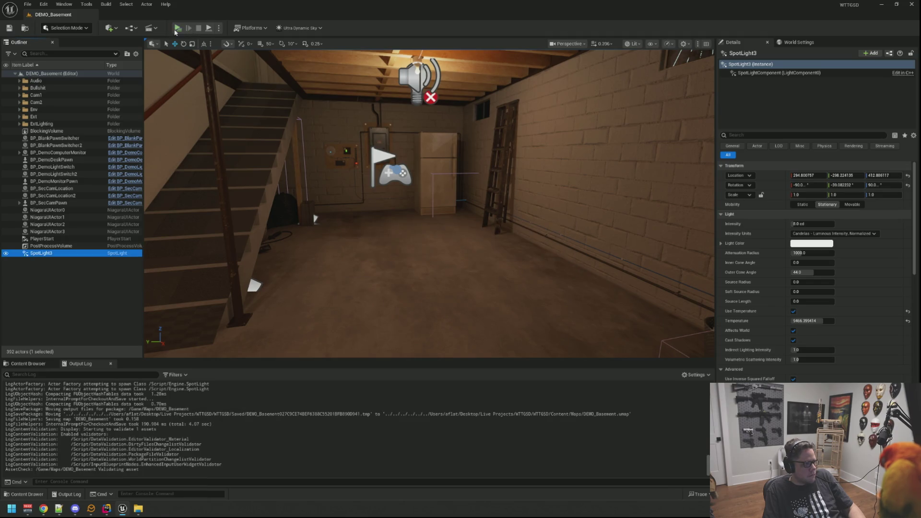
click(177, 29)
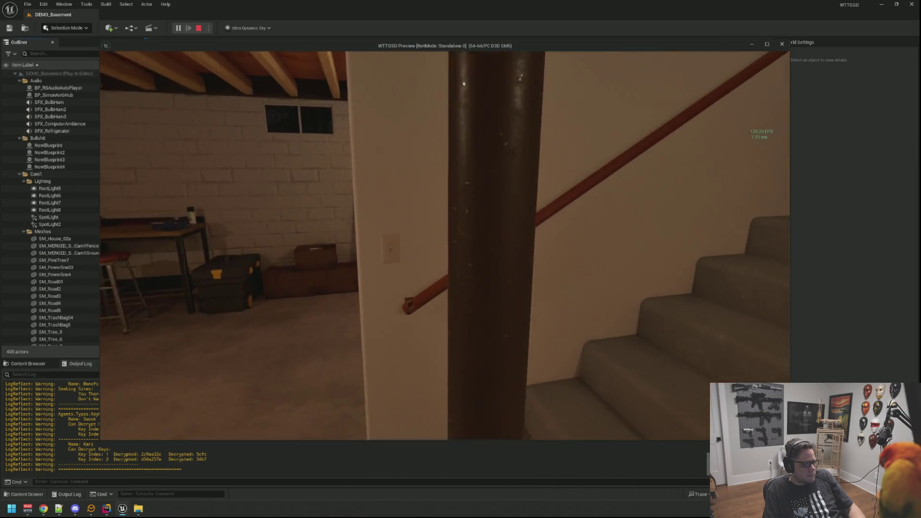
key(e)
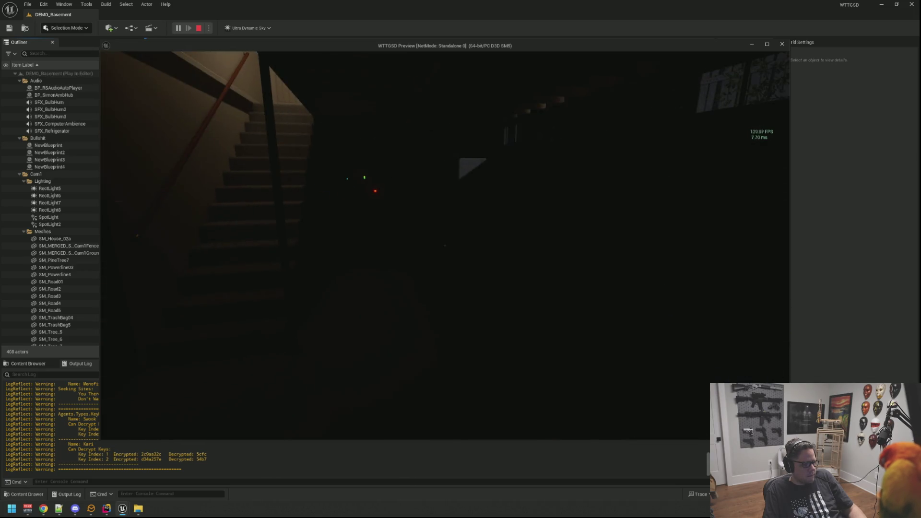
key(Escape)
key(f)
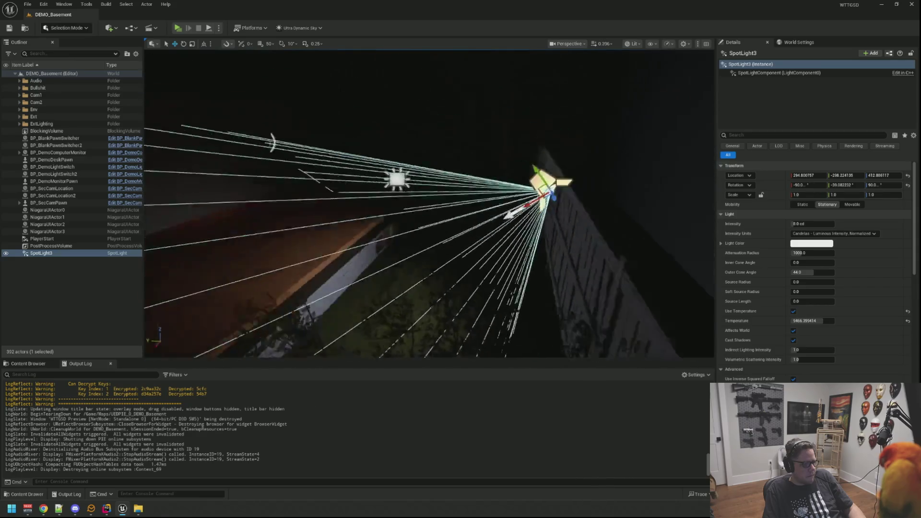
Rotate SpotLight3 so its cone swings upward, then refocus the view on it
mouse_move(558, 162)
mouse_down()
mouse_move(573, 165)
mouse_move(551, 160)
mouse_up()
drag(519, 199, 545, 149)
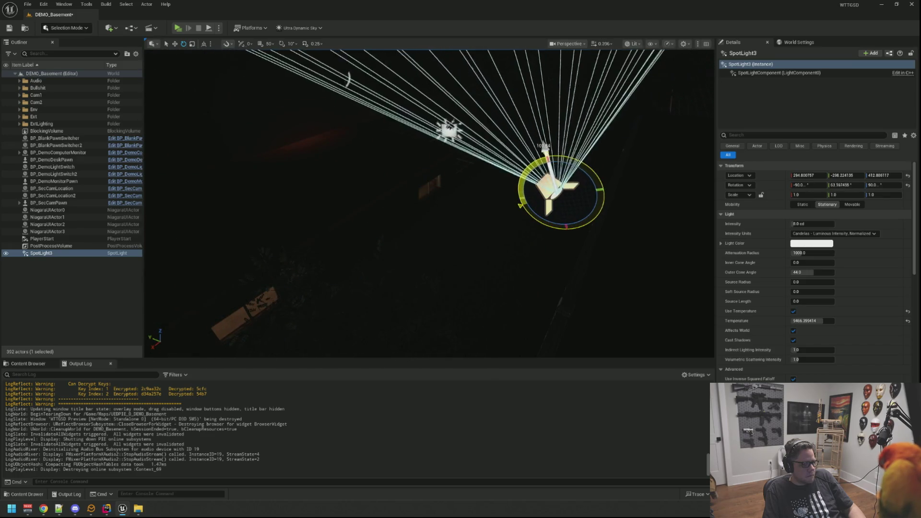
mouse_move(348, 79)
mouse_down()
mouse_move(323, 179)
mouse_move(353, 257)
mouse_move(303, 261)
mouse_up()
key(f)
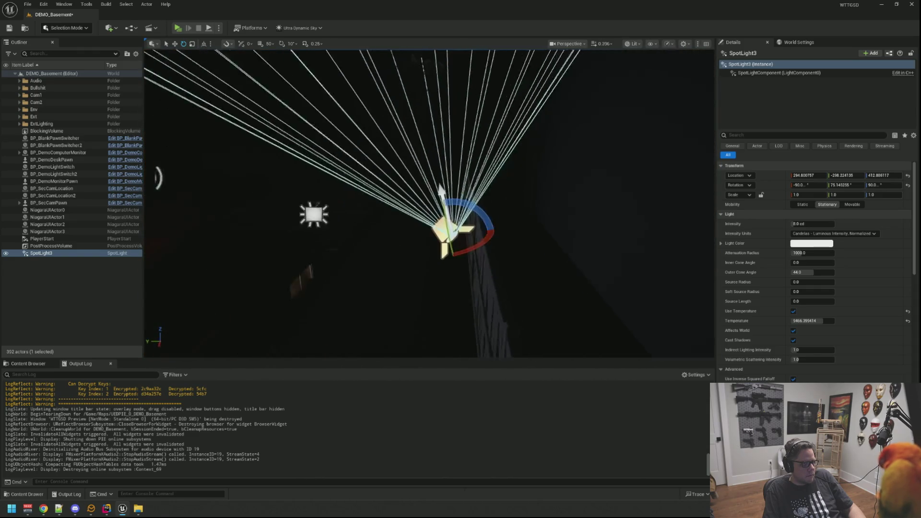
mouse_move(432, 201)
mouse_down()
mouse_move(422, 192)
mouse_move(446, 211)
mouse_move(432, 201)
mouse_up()
drag(667, 160, 667, 159)
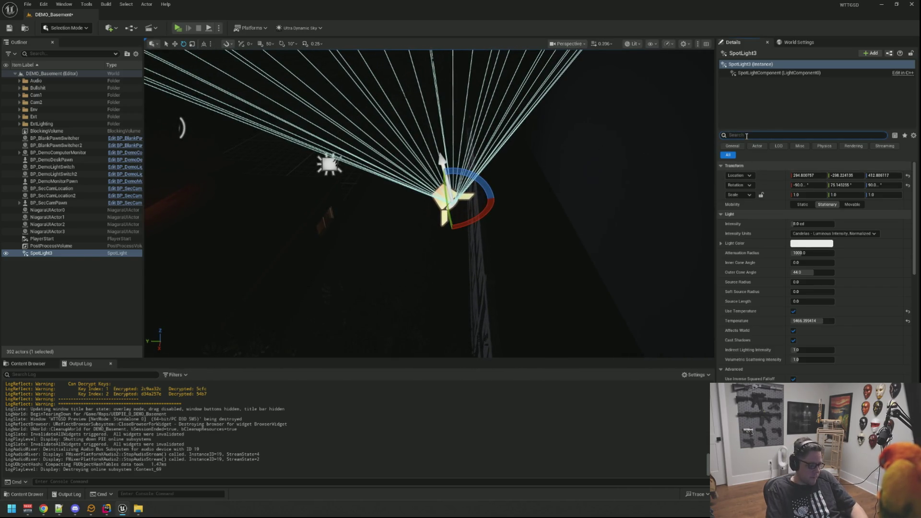
Rotate SpotLight3 again so its beam sweeps down the wall, then deselect it
text(shado)
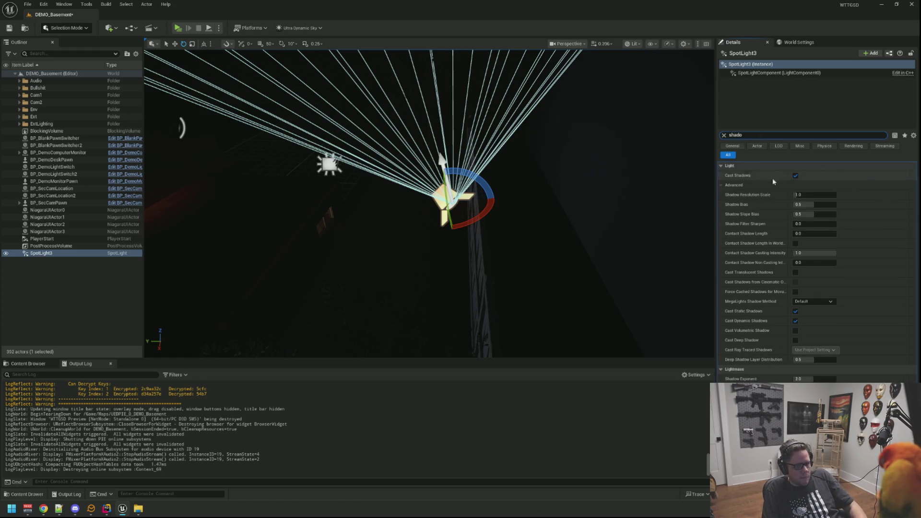
mouse_move(512, 180)
mouse_down()
mouse_move(484, 153)
mouse_move(522, 206)
mouse_move(504, 168)
mouse_up()
mouse_move(577, 170)
mouse_down()
mouse_move(566, 163)
mouse_move(578, 170)
mouse_up()
drag(534, 118, 527, 165)
drag(432, 201, 403, 177)
drag(503, 128, 502, 128)
key(Escape)
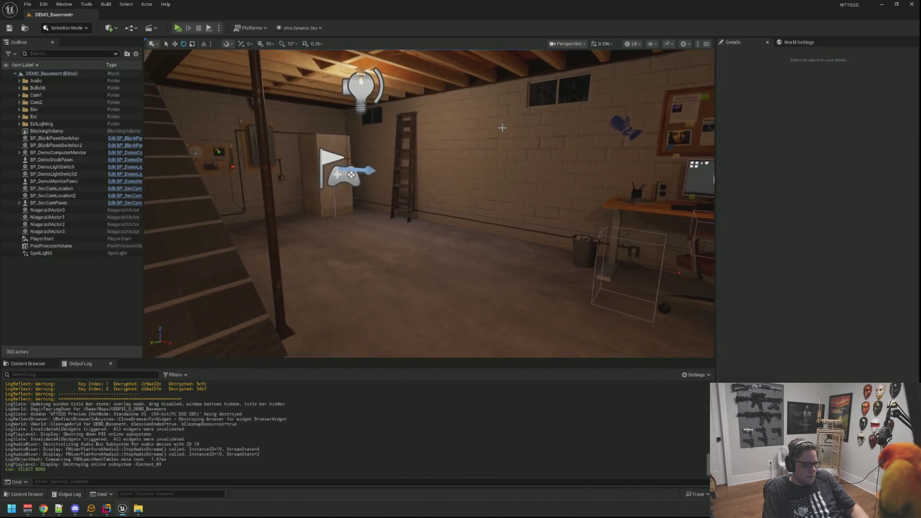
Save the level and play-test it, switching the basement lights off with E
key(ctrl+s)
key(alt+p)
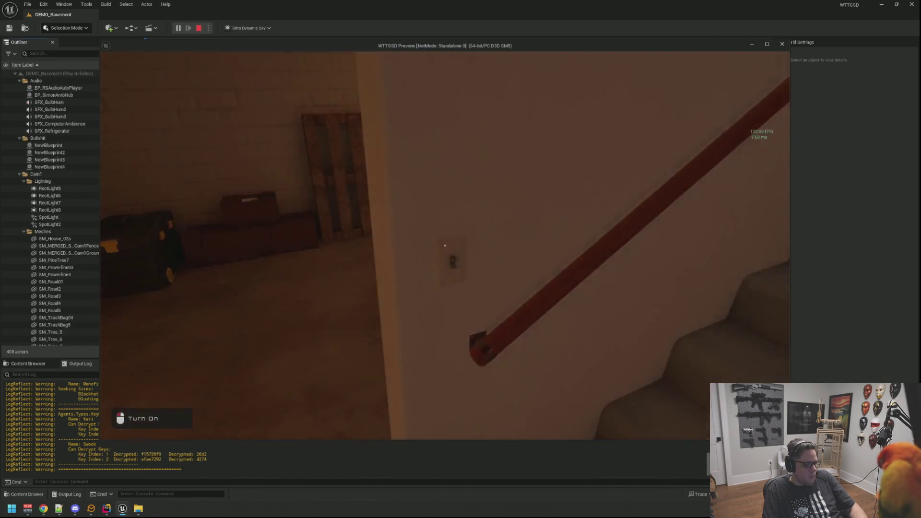
key(e)
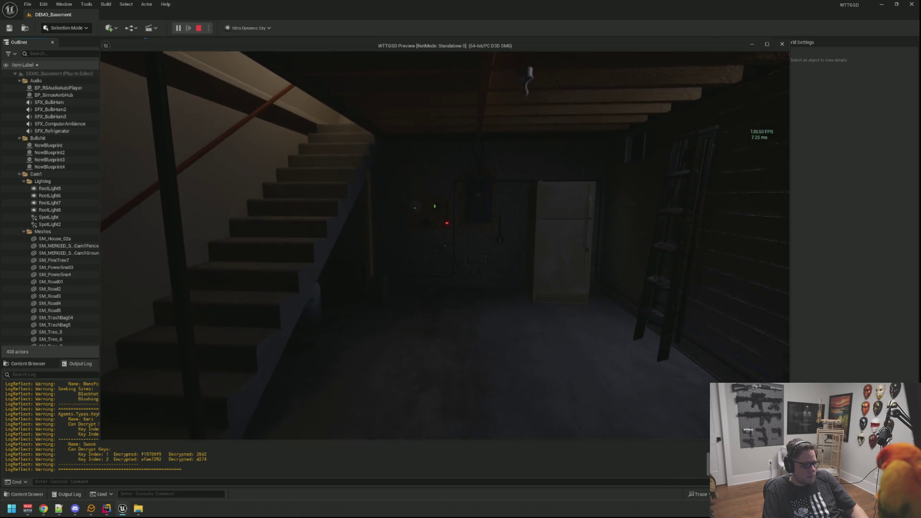
key(Escape)
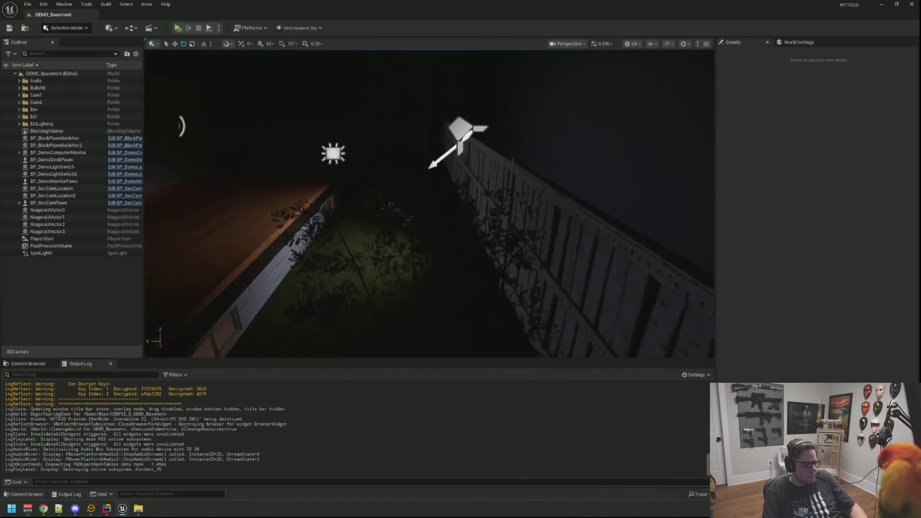
Delete SpotLight3 from the level and start another play-test
click(471, 191)
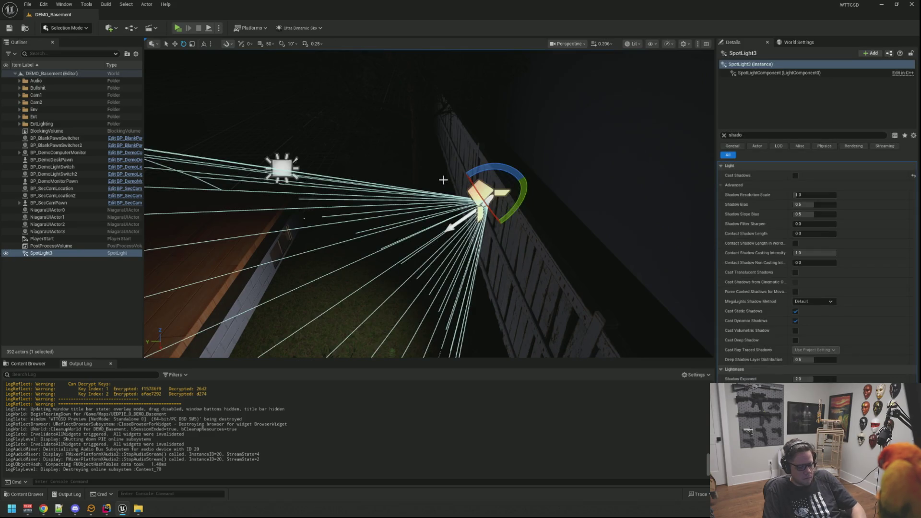
key(Delete)
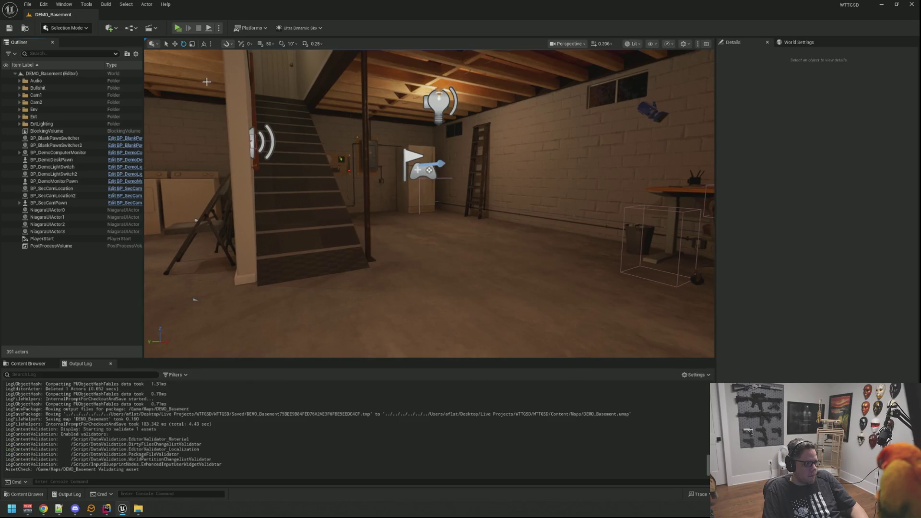
click(178, 29)
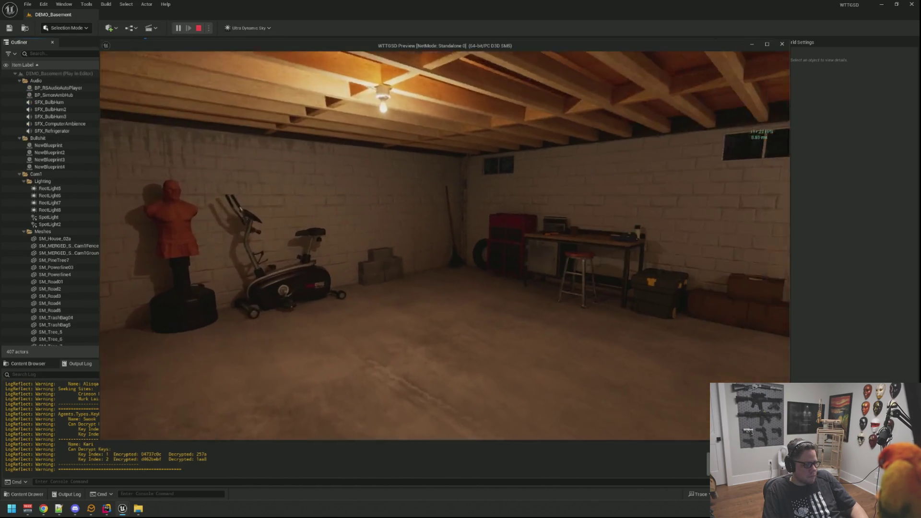
Walk through the basement, turn the lights off at the stair switch, and climb upstairs
key(w)
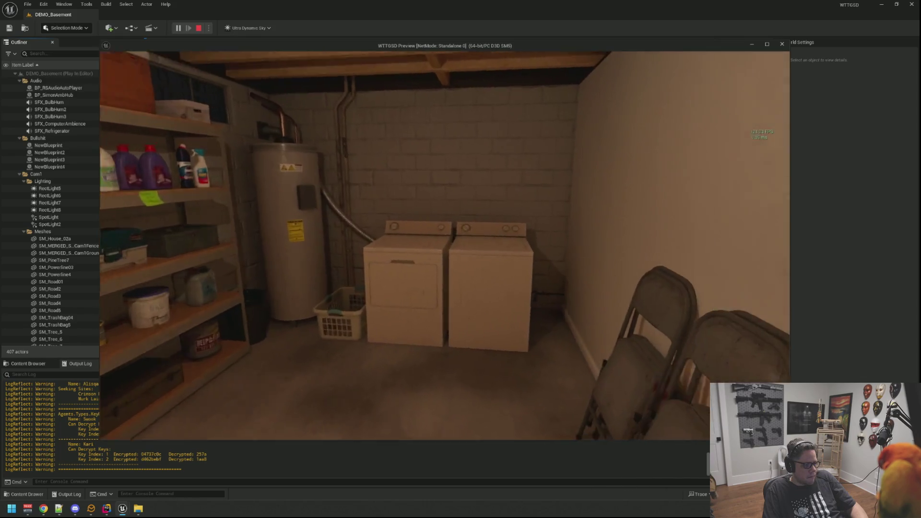
key(s)
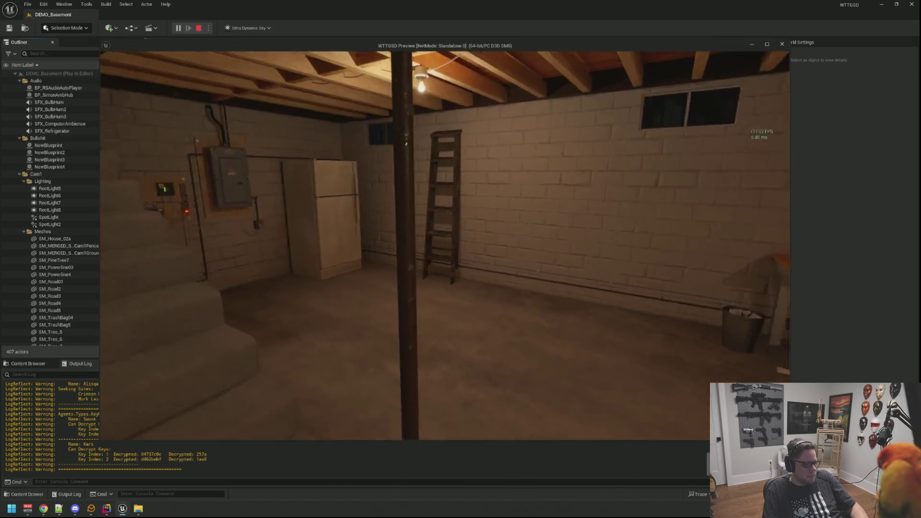
key(w)
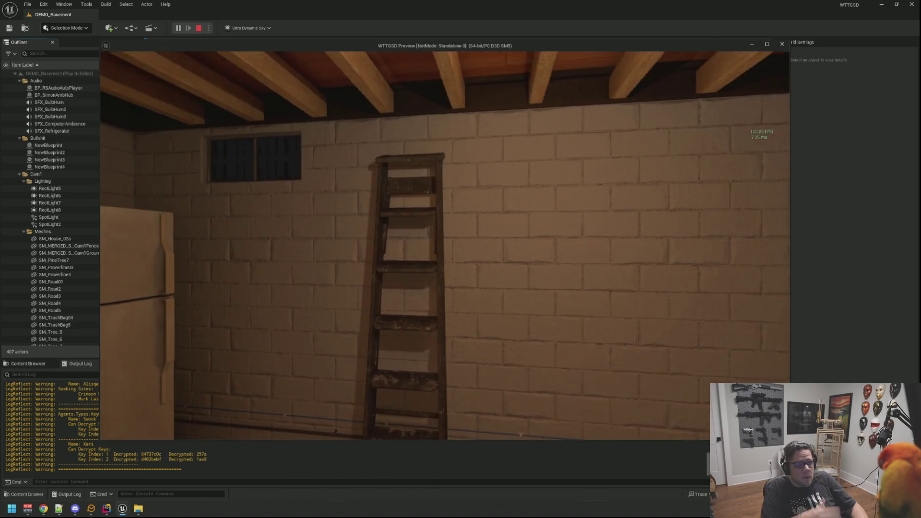
key(w)
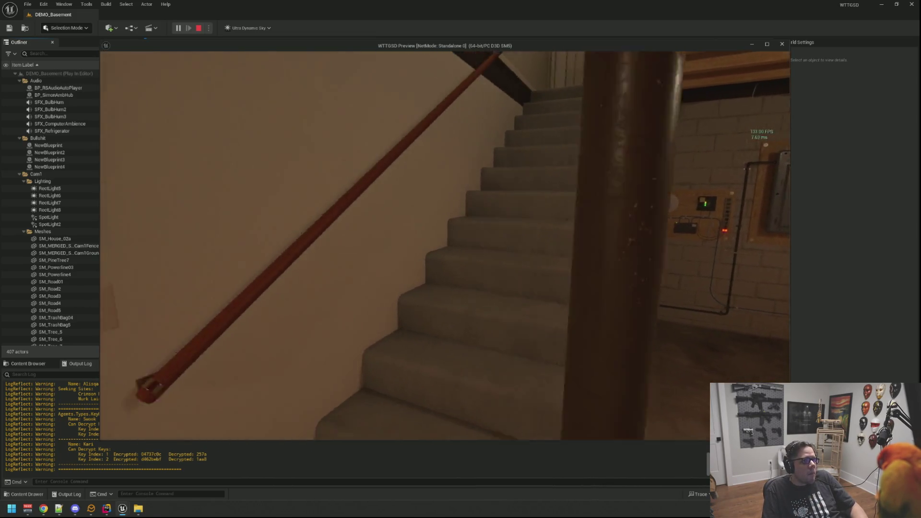
key(e)
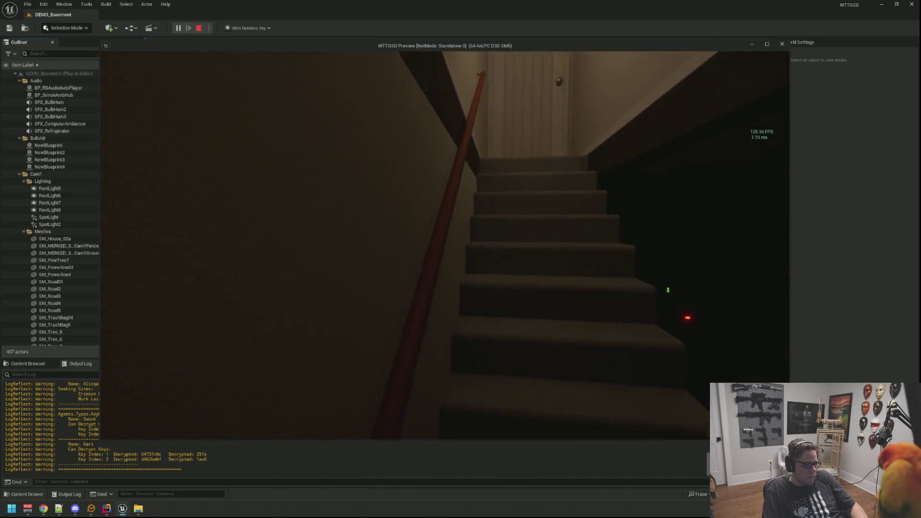
key(w)
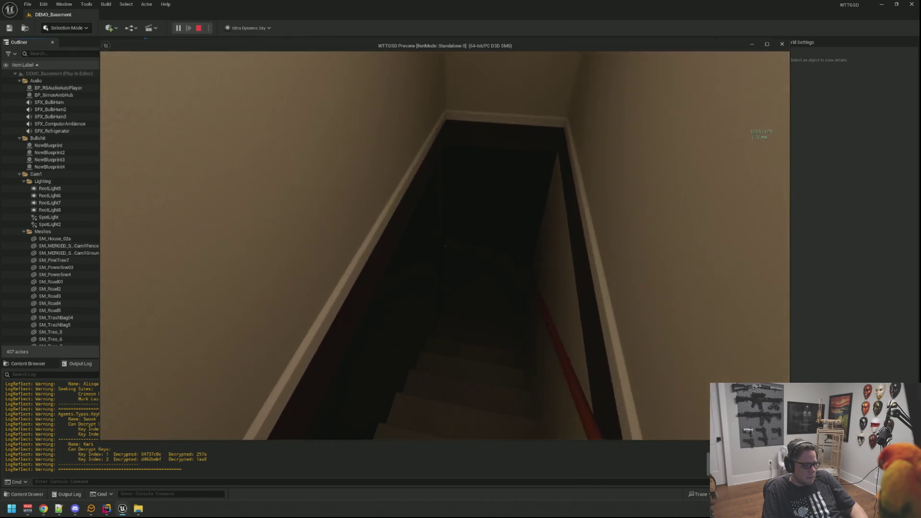
key(w)
key(w)
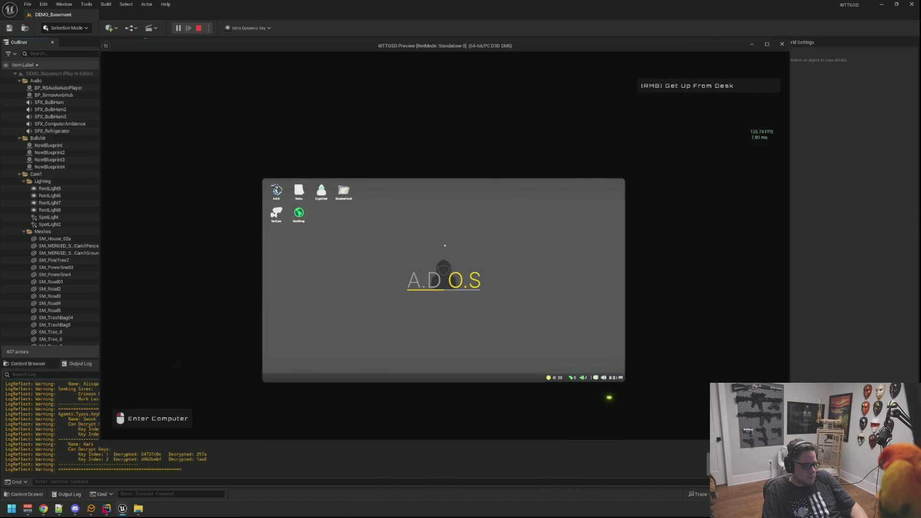
Use the in-game computer's DarkDrop app and camera feed, then stop the play session
click(444, 245)
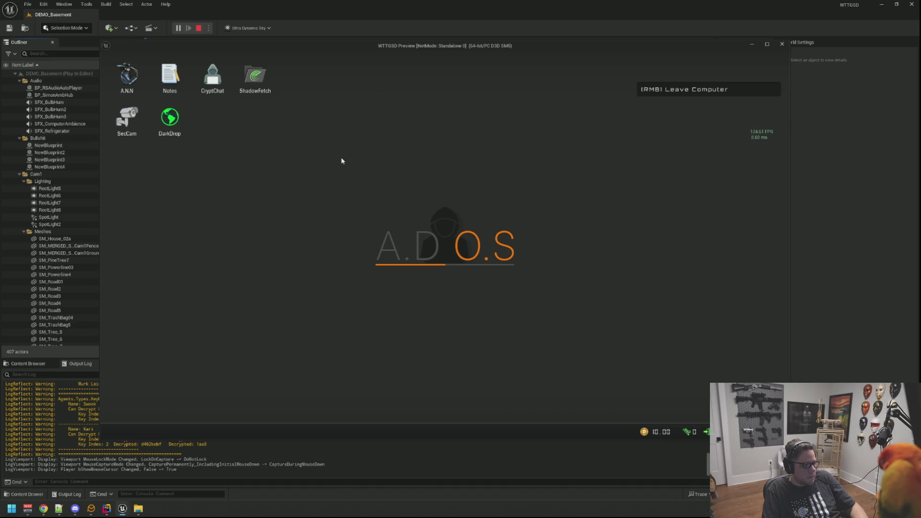
double_click(166, 124)
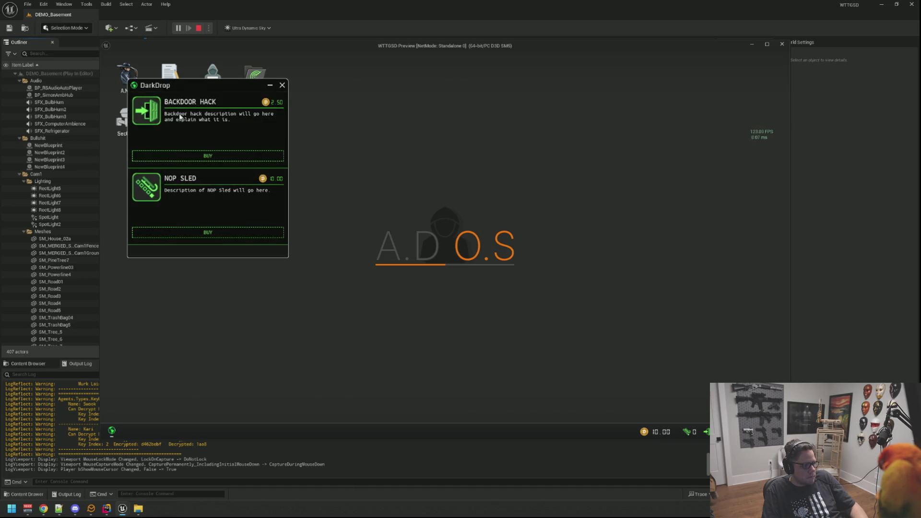
drag(190, 90, 336, 122)
click(428, 119)
right_click(428, 119)
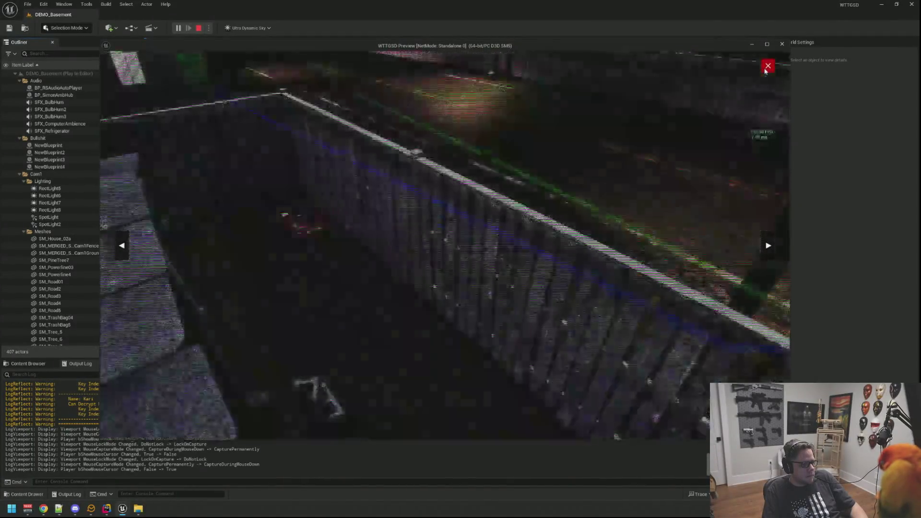
click(768, 66)
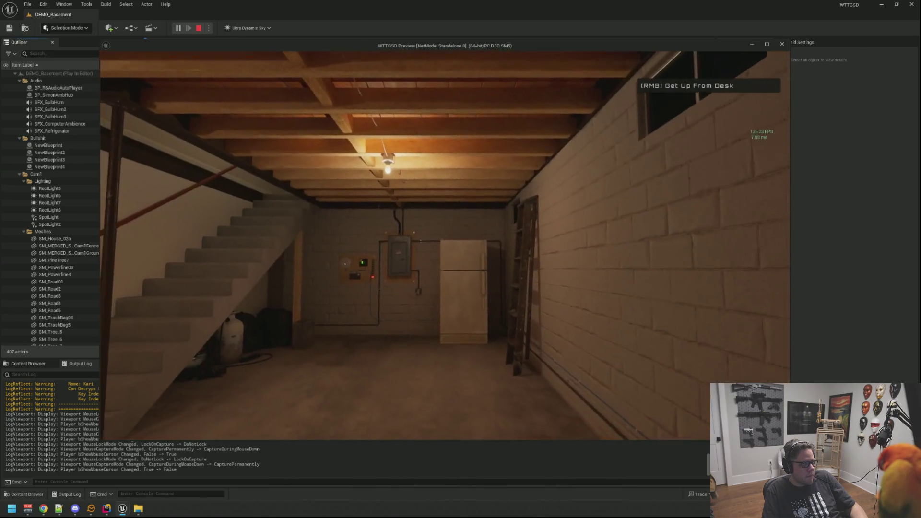
key(Escape)
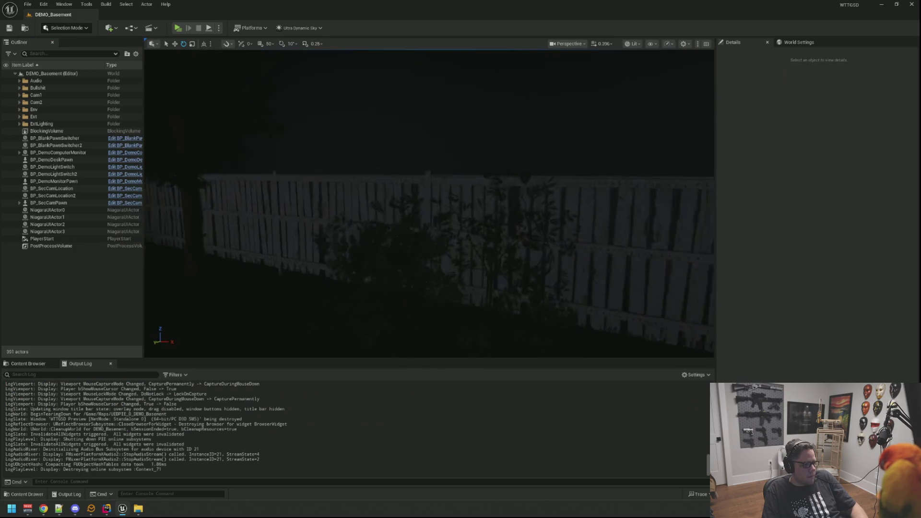
Select PointLight4 along the fence and frame the view on it
mouse_move(429, 204)
mouse_down()
mouse_move(413, 201)
mouse_move(428, 203)
mouse_up()
click(382, 261)
key(f)
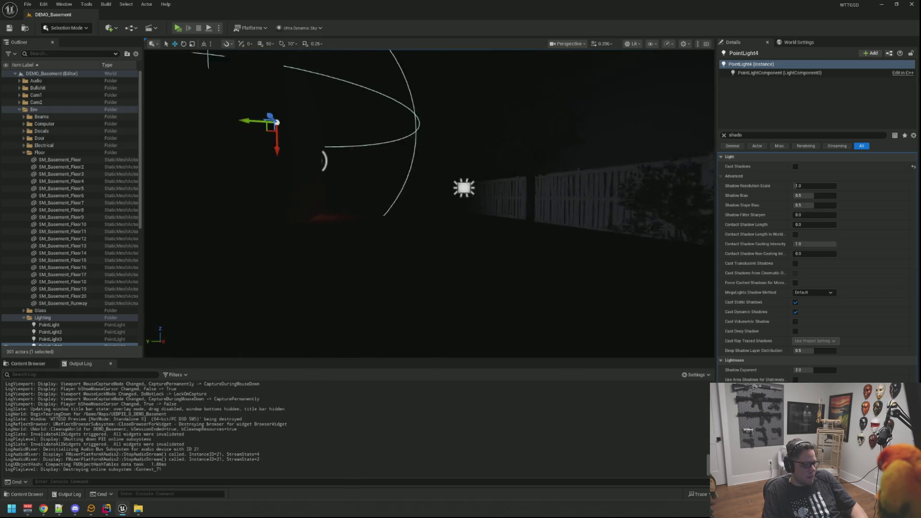
drag(429, 204, 429, 204)
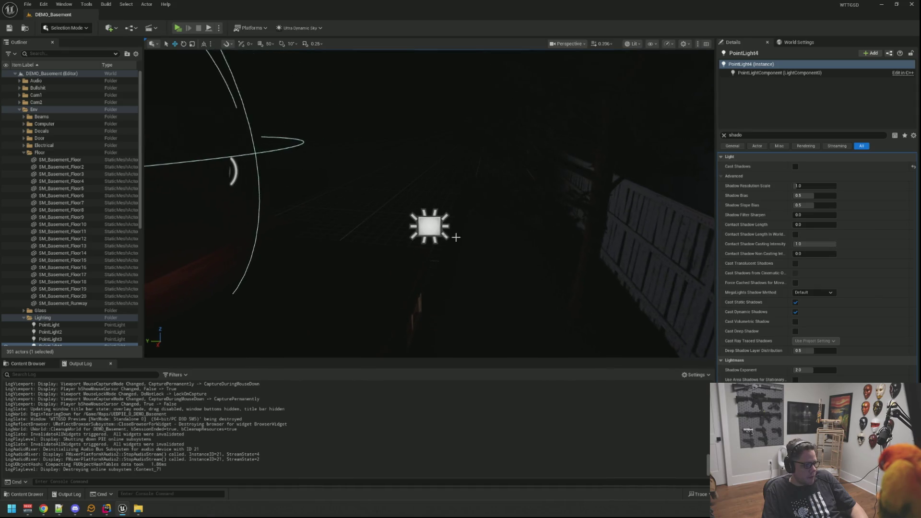
Duplicate the exterior RectLight as RectLight11 and rotate the copy toward the house
click(453, 235)
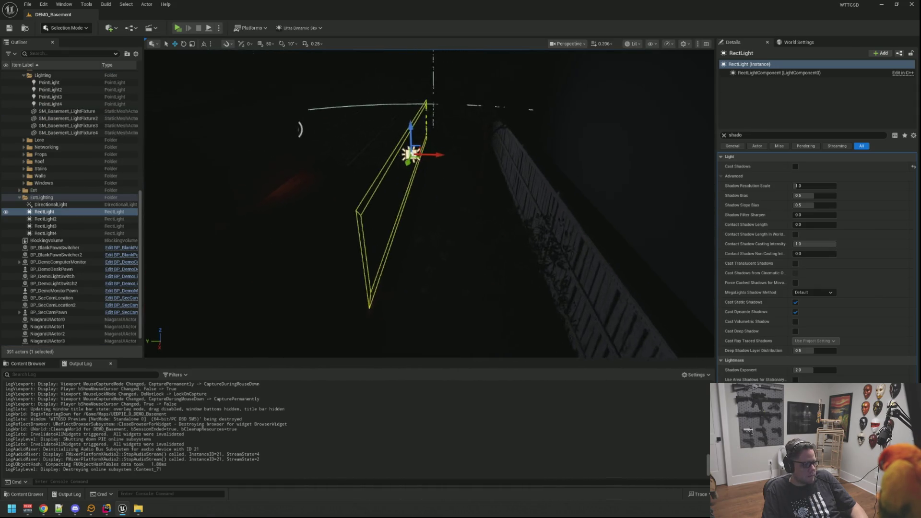
mouse_move(429, 204)
mouse_down()
mouse_move(461, 203)
mouse_move(451, 203)
mouse_move(460, 211)
mouse_up()
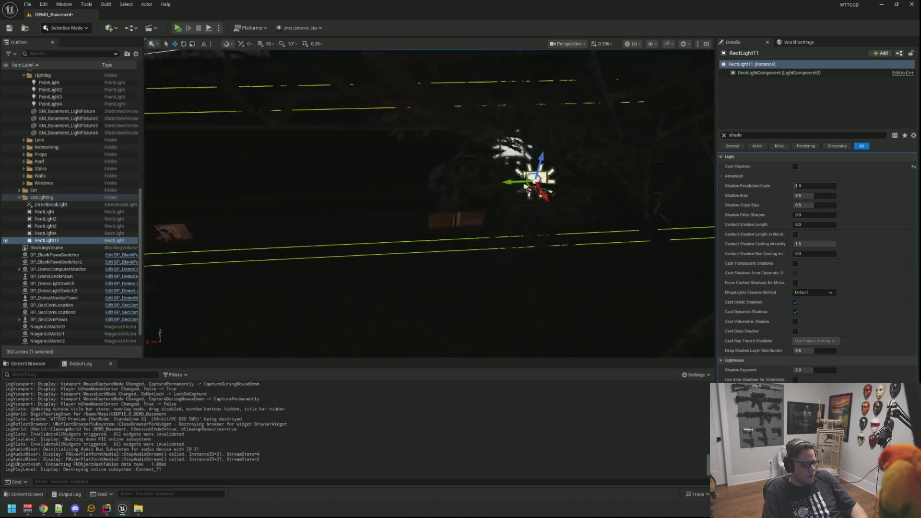
drag(429, 203, 451, 197)
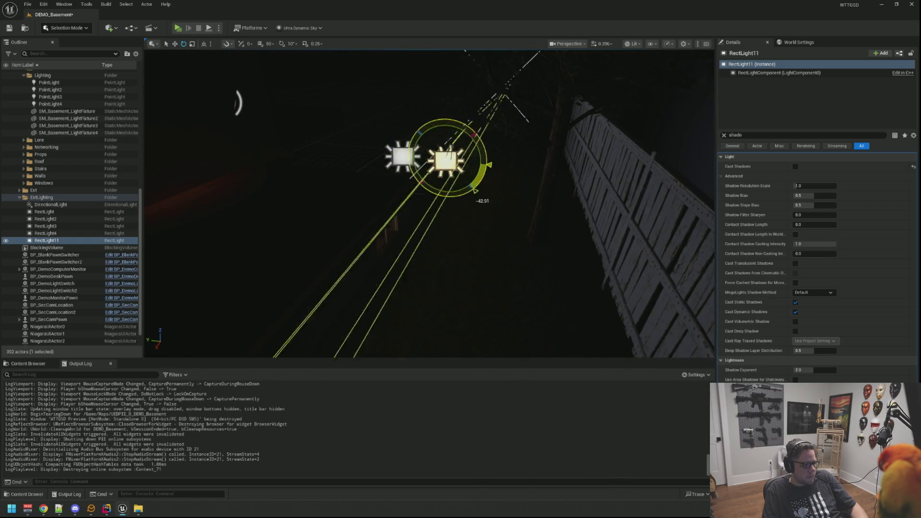
drag(428, 204, 478, 190)
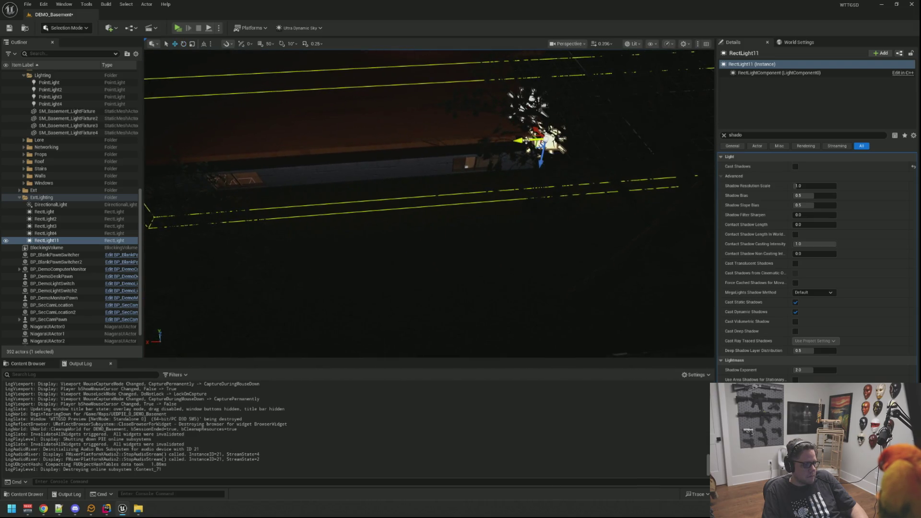
drag(261, 147, 261, 237)
drag(214, 280, 115, 280)
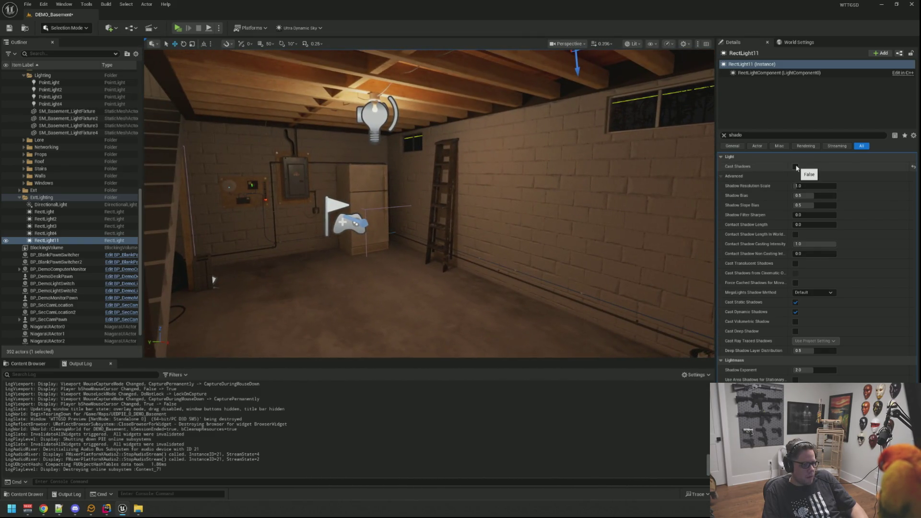
mouse_move(214, 279)
mouse_down()
mouse_move(206, 274)
mouse_move(251, 220)
mouse_move(274, 216)
mouse_move(366, 251)
mouse_move(454, 223)
mouse_move(442, 206)
mouse_up()
key(Escape)
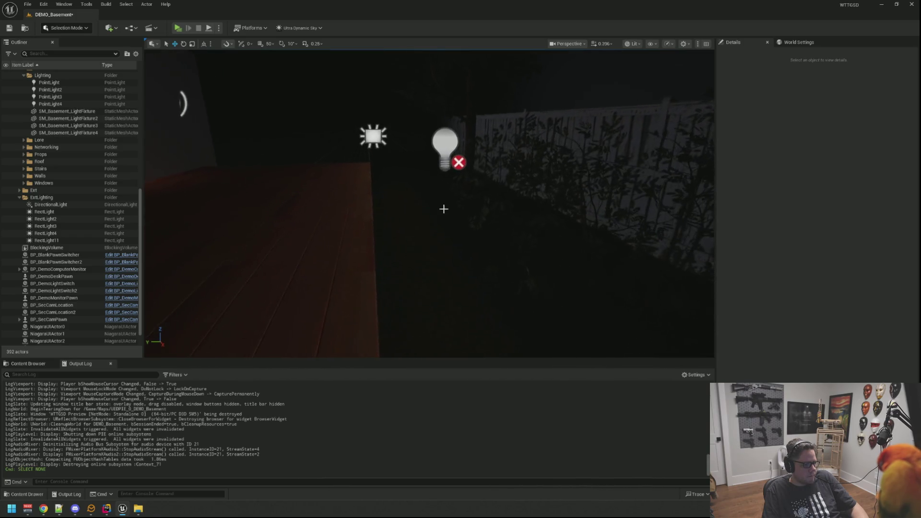
Save, play-test with the basement lights switched off, then return outside and select RectLight11
key(ctrl+s)
key(alt+p)
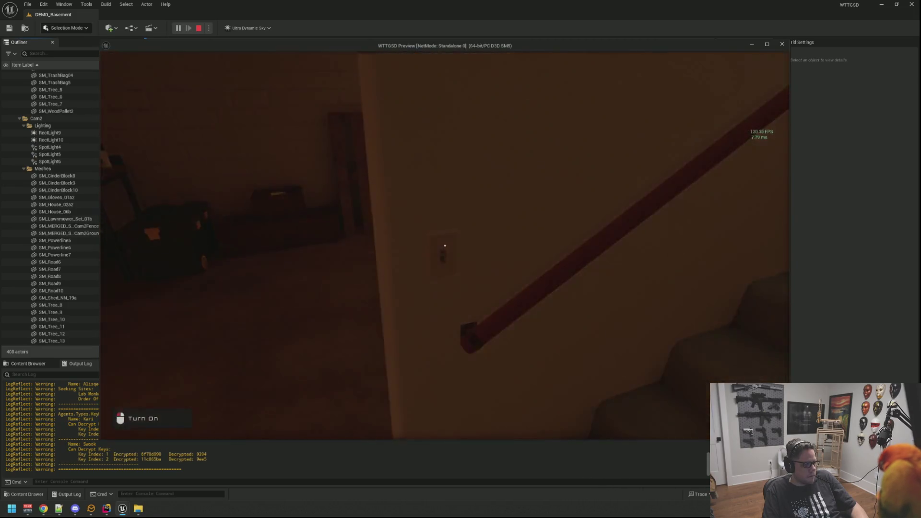
click(445, 246)
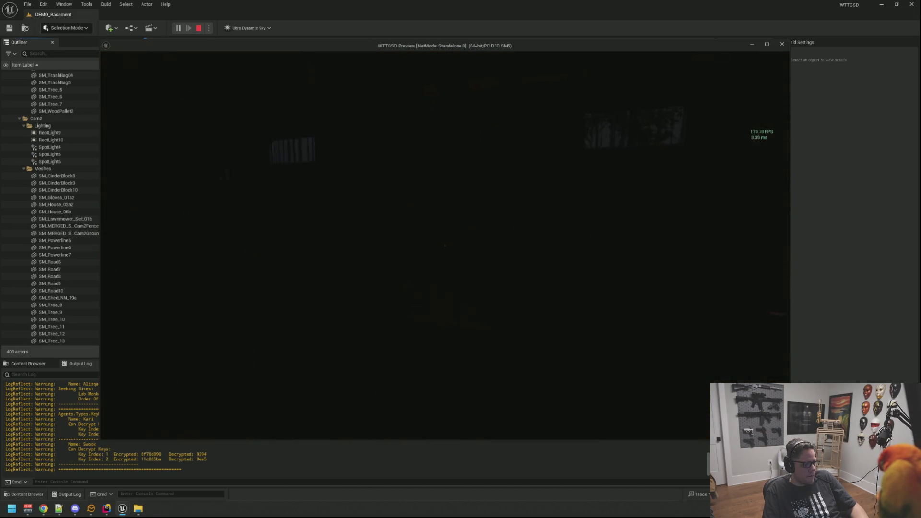
mouse_move(444, 246)
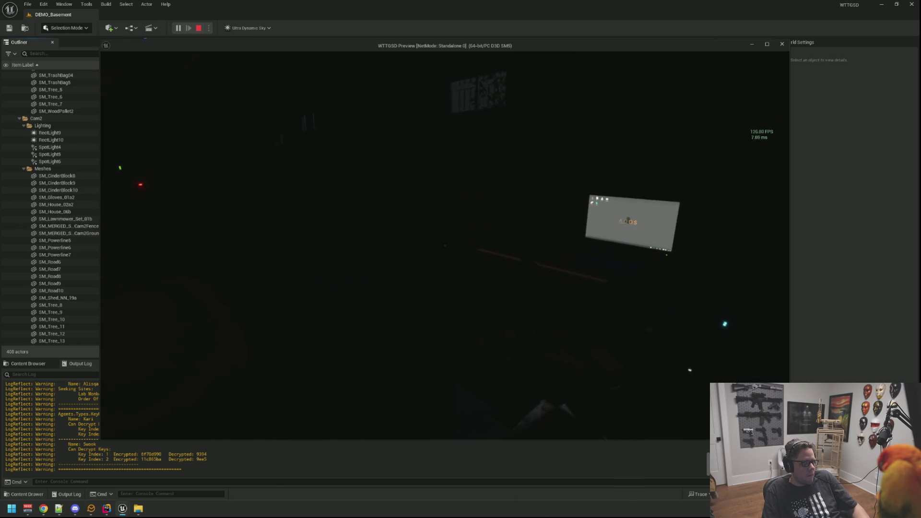
key(Escape)
mouse_move(429, 204)
mouse_down()
mouse_move(412, 199)
mouse_move(418, 211)
mouse_move(440, 191)
mouse_move(446, 201)
mouse_up()
click(474, 239)
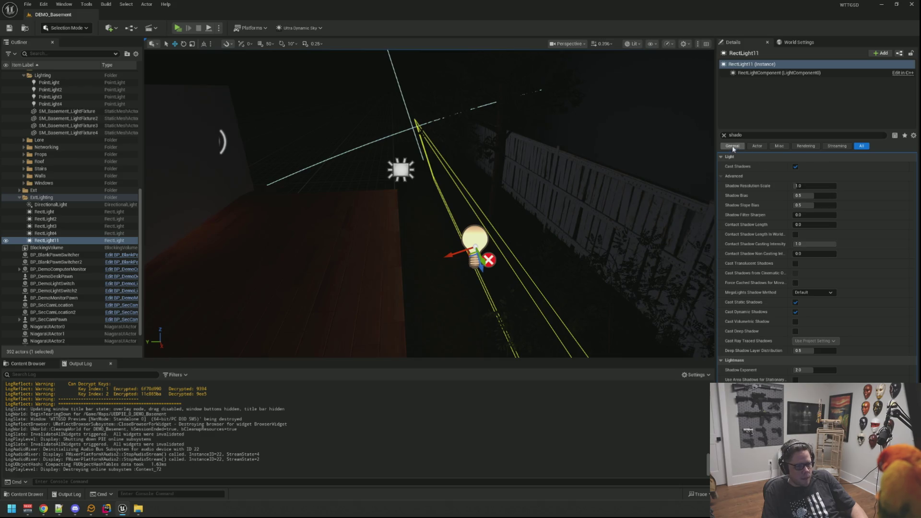
Clear the Details filter, lower RectLight11 toward the basement window, and save the level
click(724, 135)
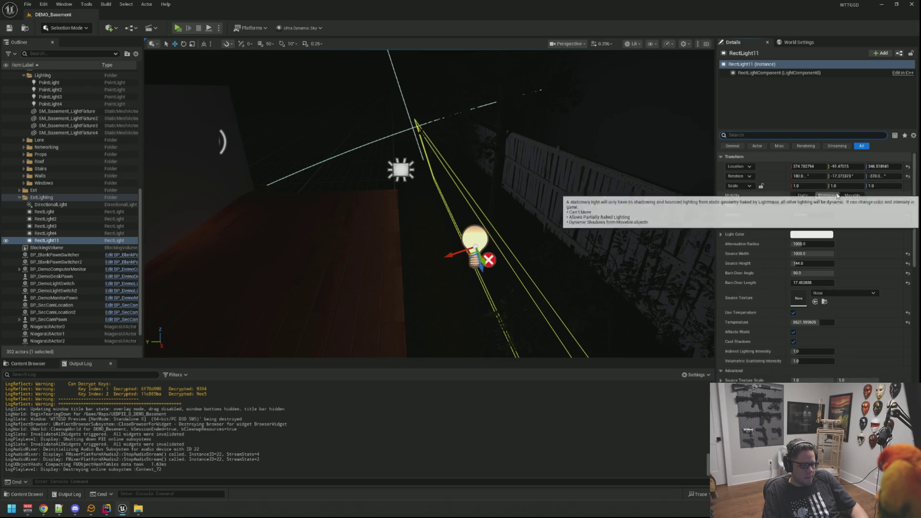
mouse_move(432, 216)
mouse_down()
mouse_move(393, 201)
mouse_move(360, 211)
mouse_move(489, 198)
mouse_up()
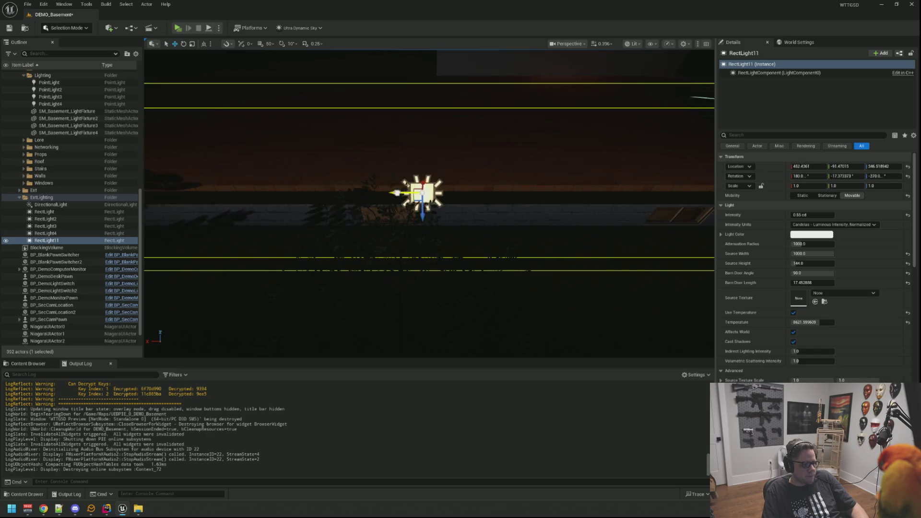
mouse_move(393, 192)
mouse_down()
mouse_move(336, 221)
mouse_move(365, 174)
mouse_move(407, 158)
mouse_move(436, 187)
mouse_move(478, 152)
mouse_up()
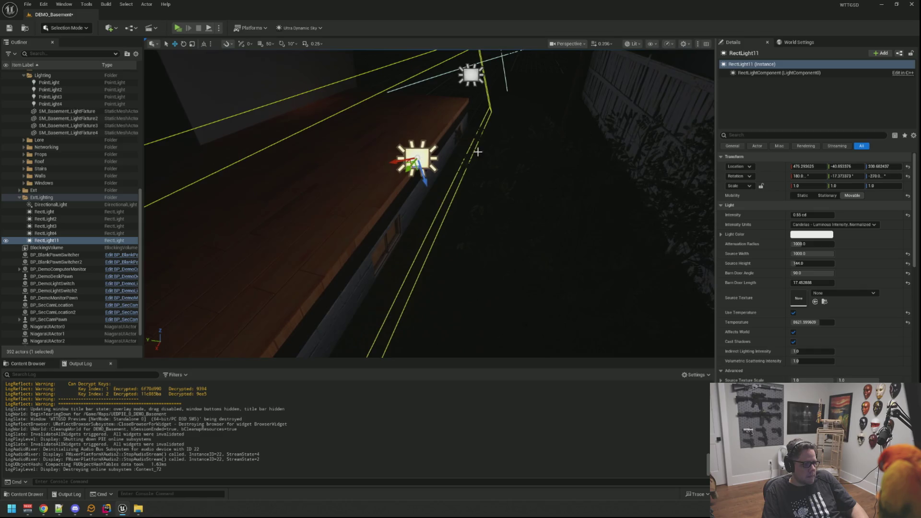
mouse_move(429, 177)
mouse_down()
mouse_move(428, 216)
mouse_move(391, 207)
mouse_move(300, 212)
mouse_move(249, 62)
mouse_up()
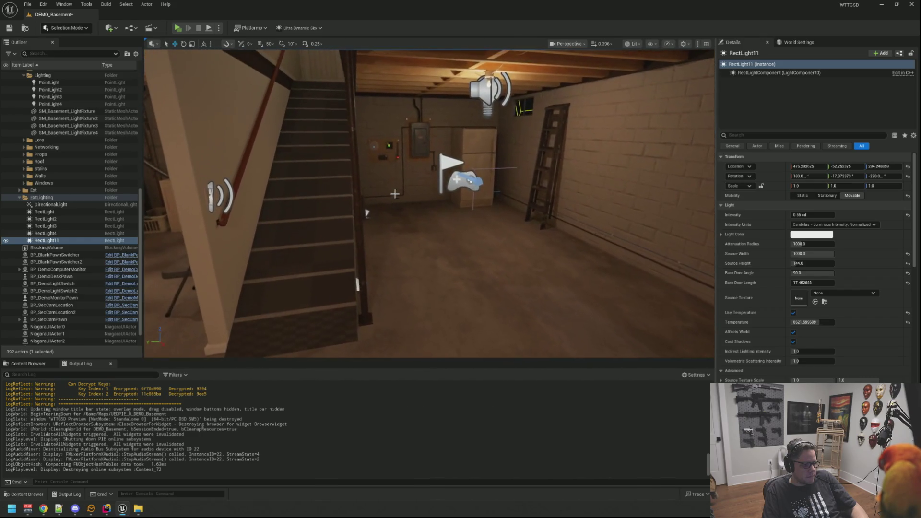
key(ctrl+s)
click(177, 27)
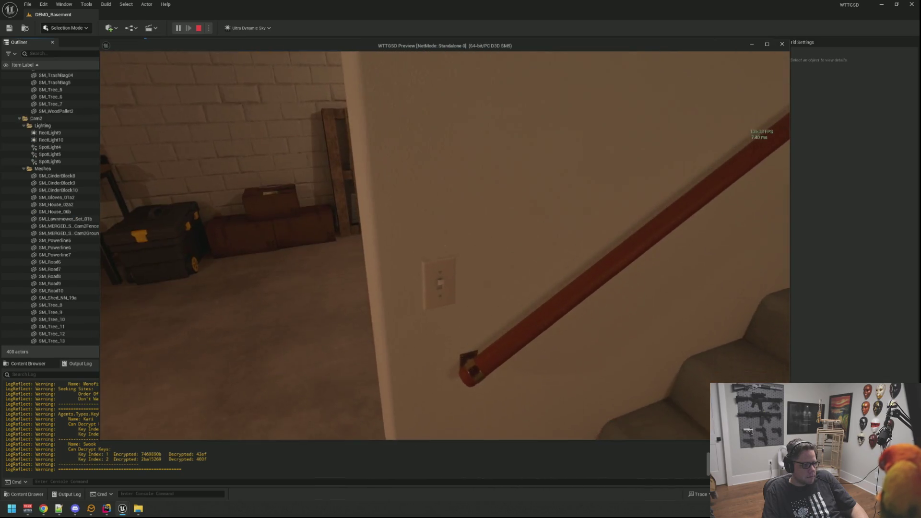
Pause the Standalone Game basement play-test, then resume it
click(445, 245)
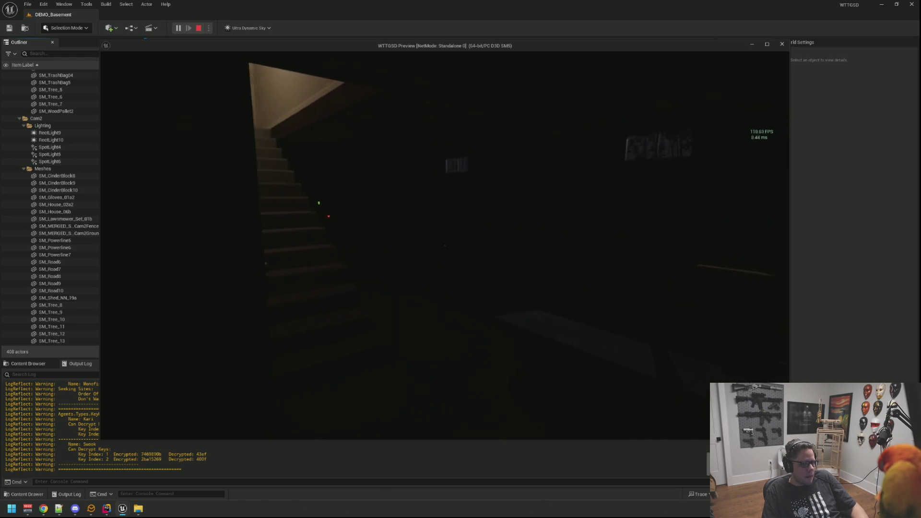
key(Escape)
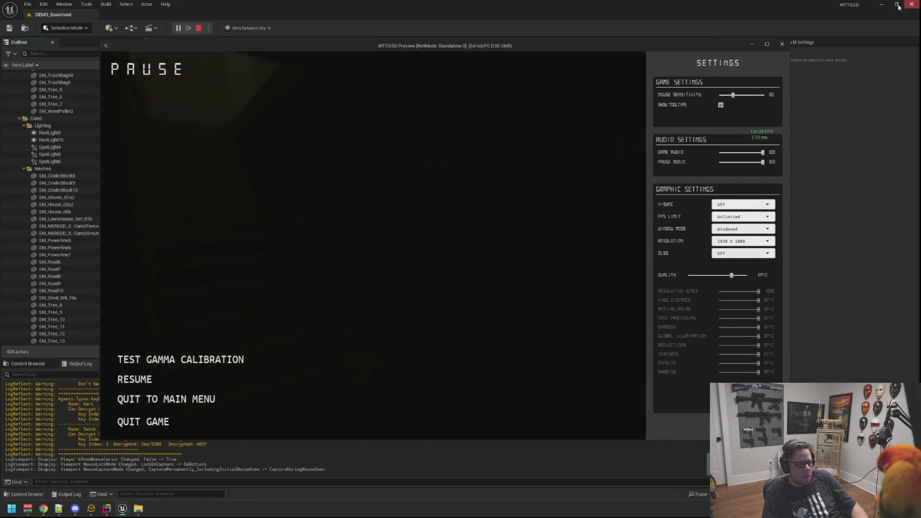
click(897, 5)
click(649, 153)
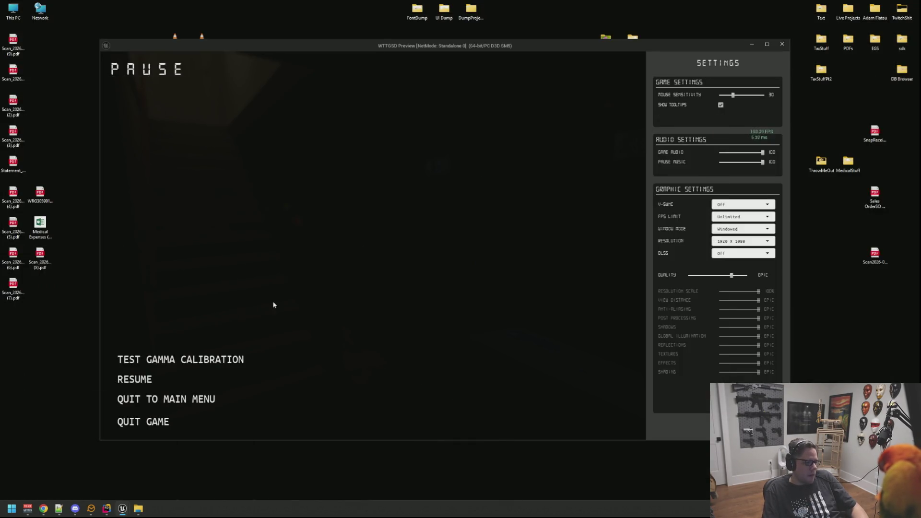
click(134, 379)
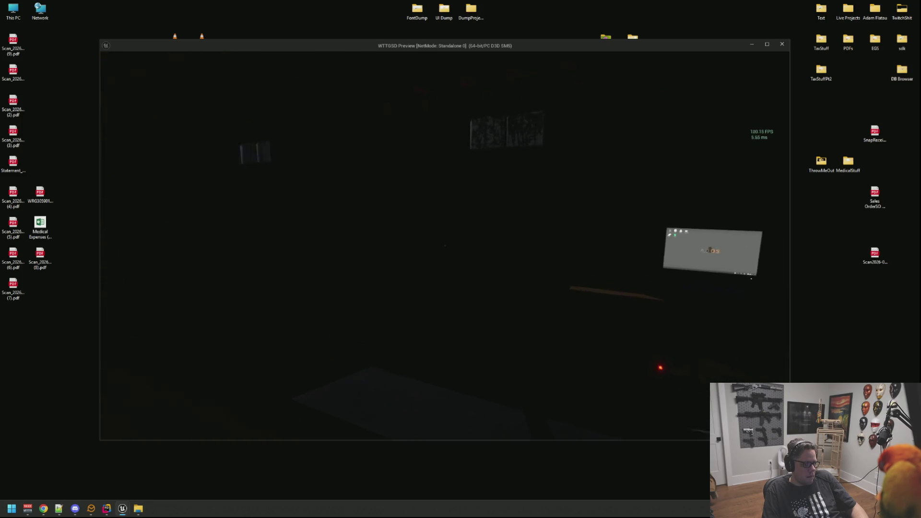
Walk forward through the dark basement, then end the play-test and return to the editor
key(w)
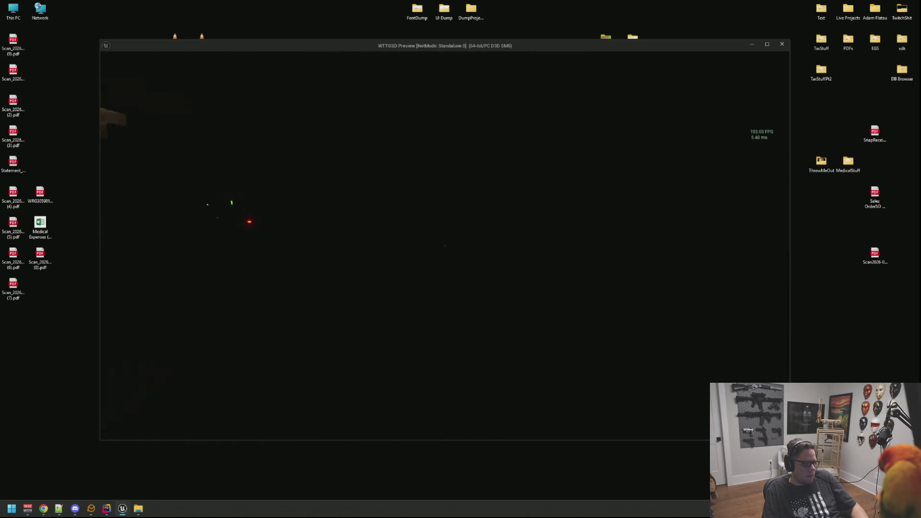
key(w)
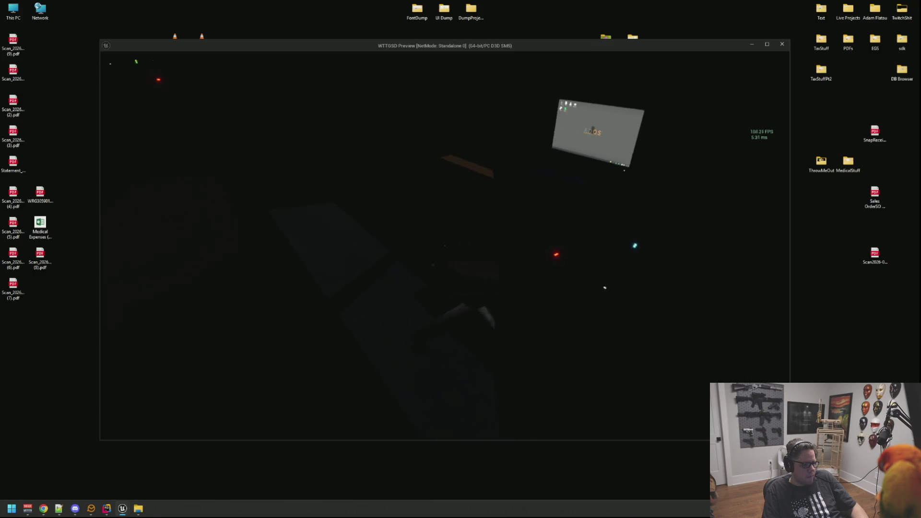
key(Escape)
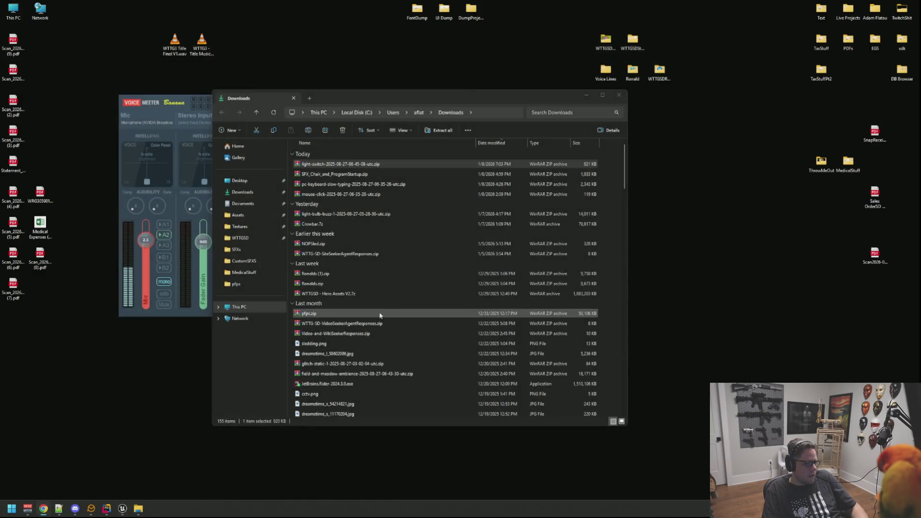
click(123, 508)
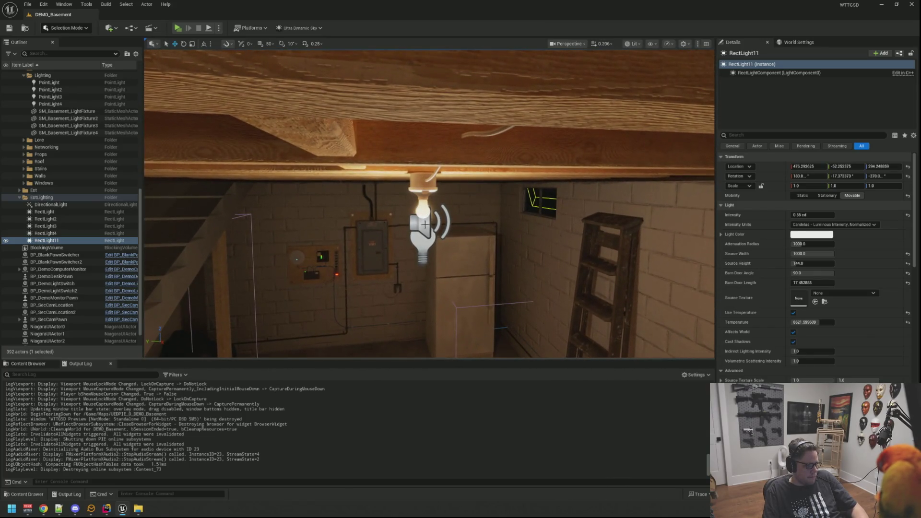
Hide the selected basement point lights in the editor, then select the exterior RectLight11
click(423, 230)
key(f)
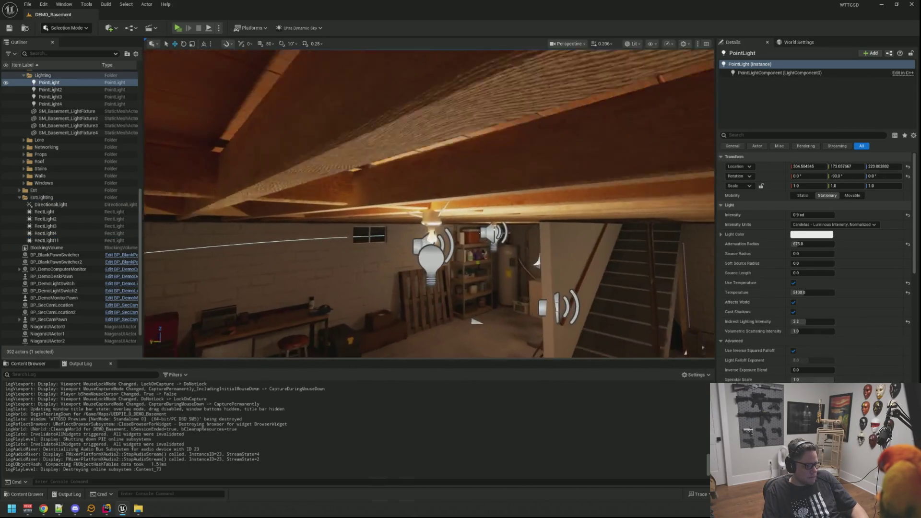
ctrl+click(499, 225)
key(f)
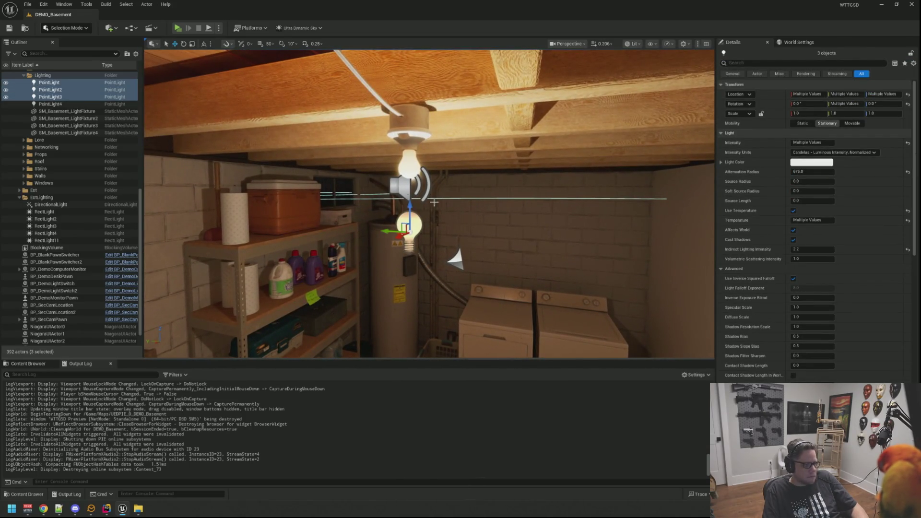
click(6, 97)
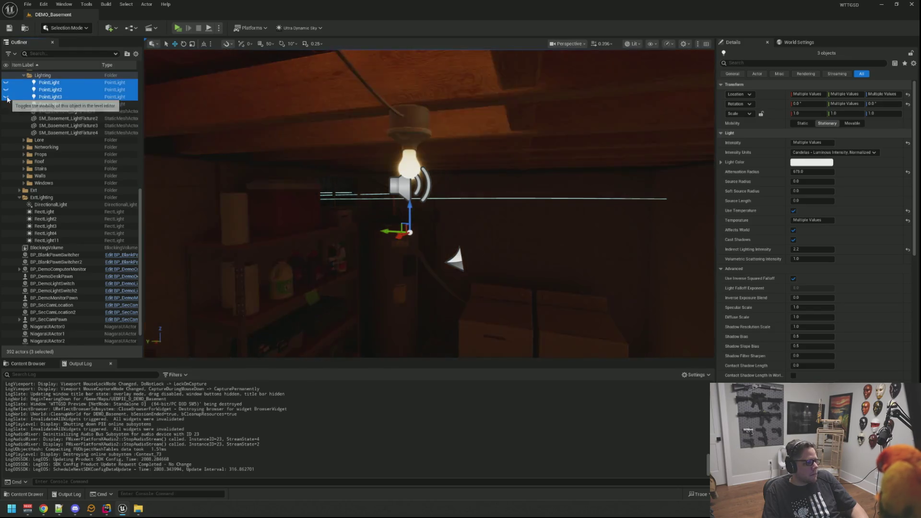
key(Escape)
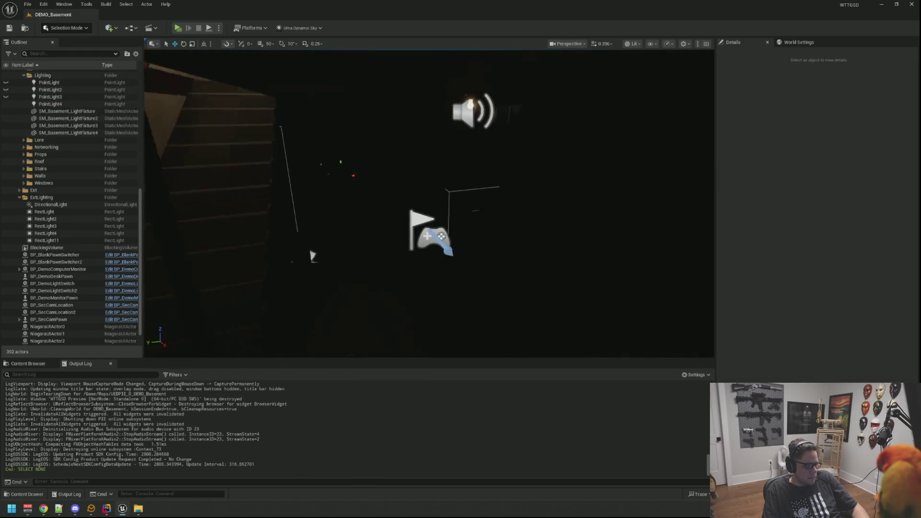
mouse_move(431, 201)
mouse_down()
mouse_move(491, 189)
mouse_move(468, 178)
mouse_move(451, 191)
mouse_move(264, 220)
mouse_move(445, 92)
mouse_up()
click(472, 173)
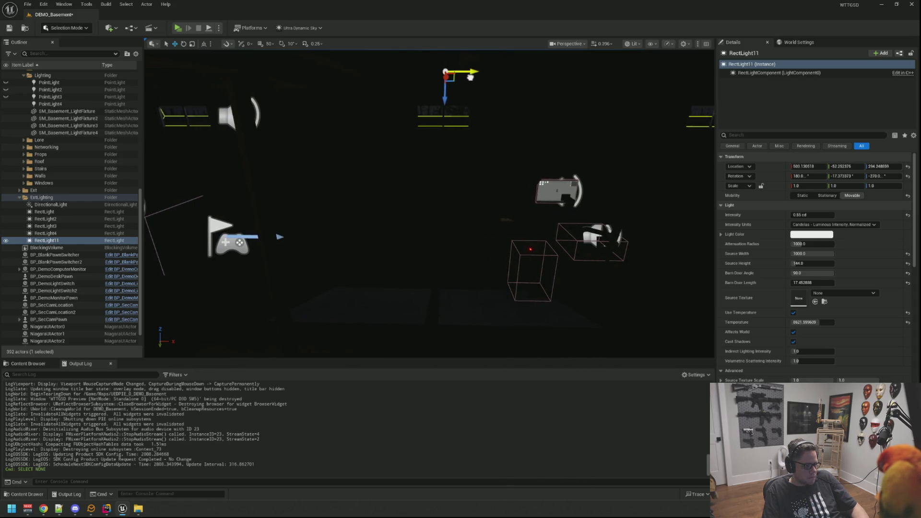
Alt-drag a duplicate of RectLight11 along the exterior wall, then delete the copy
mouse_move(445, 92)
mouse_down()
mouse_move(432, 125)
mouse_move(460, 110)
mouse_move(517, 108)
mouse_move(572, 140)
mouse_move(560, 160)
mouse_move(543, 156)
mouse_up()
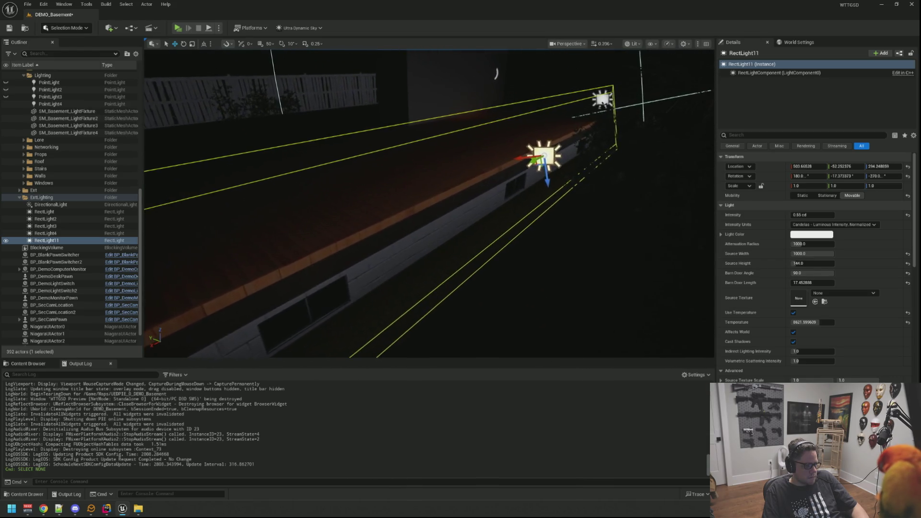
drag(676, 202, 561, 181)
drag(710, 243, 633, 233)
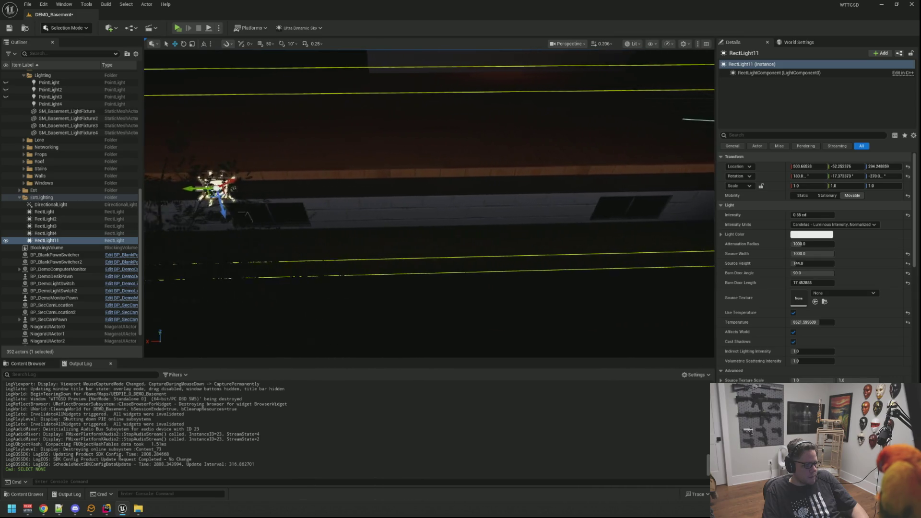
drag(288, 204, 308, 203)
alt+drag(178, 190, 401, 190)
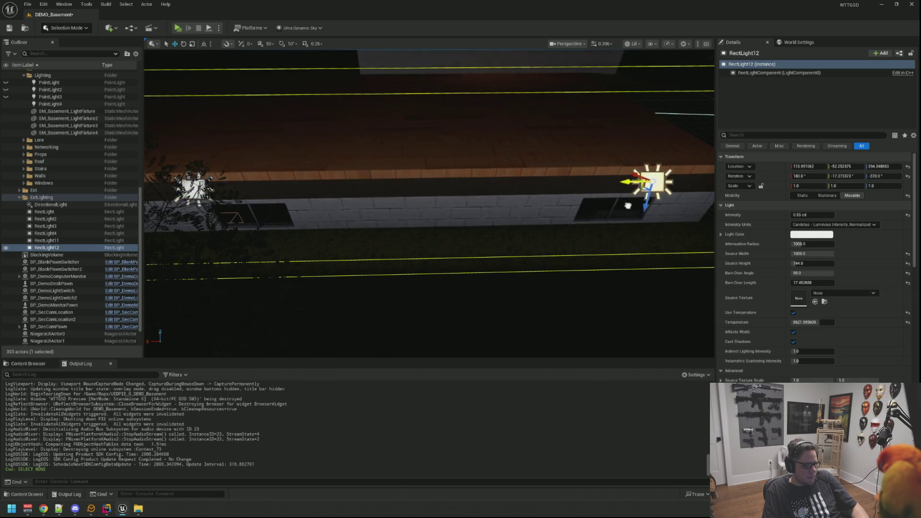
mouse_move(480, 215)
mouse_down()
mouse_move(441, 206)
mouse_move(500, 212)
mouse_up()
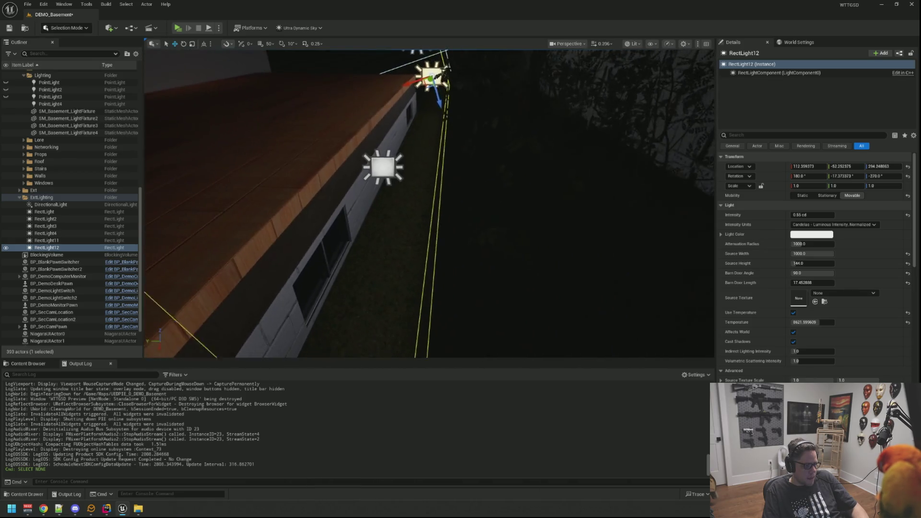
key(Delete)
Reselect the exterior RectLight11 and delete it
mouse_move(432, 202)
mouse_down()
mouse_move(417, 197)
mouse_move(336, 238)
mouse_move(451, 192)
mouse_move(434, 198)
mouse_up()
click(451, 190)
mouse_move(444, 143)
mouse_down()
mouse_move(425, 180)
mouse_move(509, 136)
mouse_up()
key(Delete)
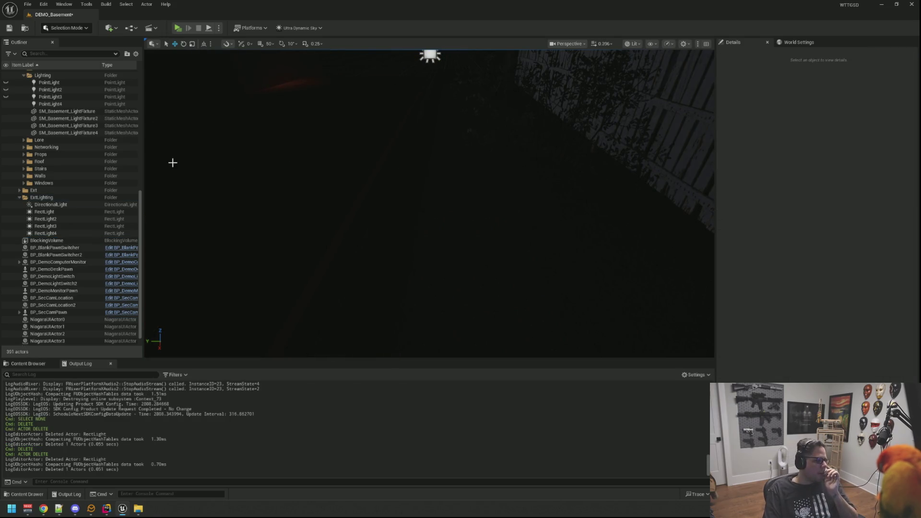
Place a new spot light from Quick Add and move it outside above the basement window
scroll(91, 162, up, 10)
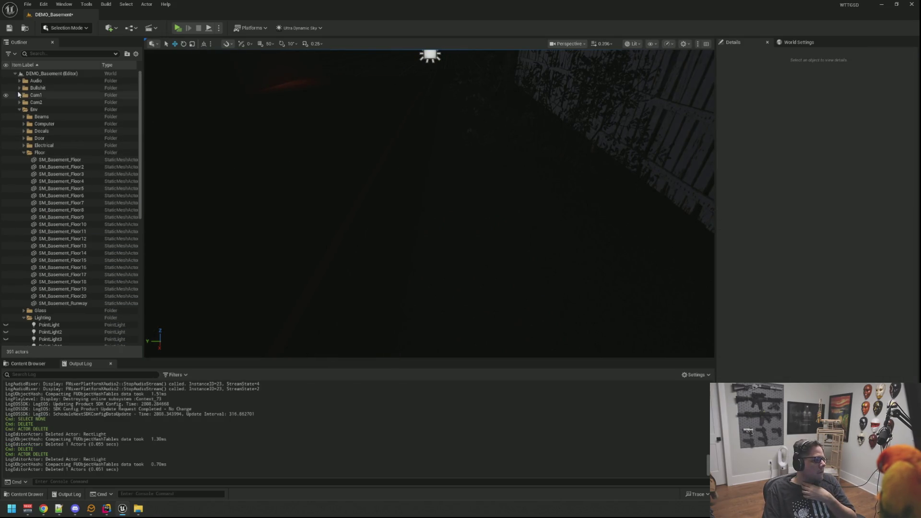
click(15, 74)
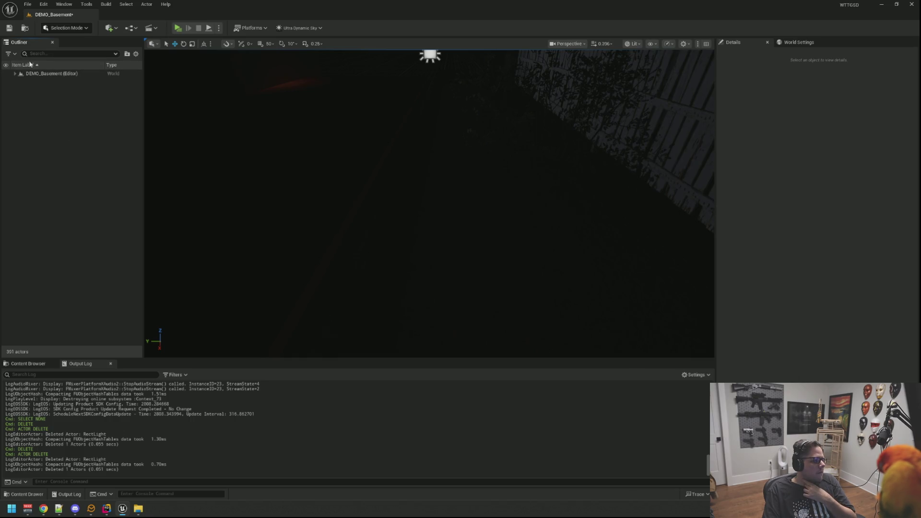
click(114, 28)
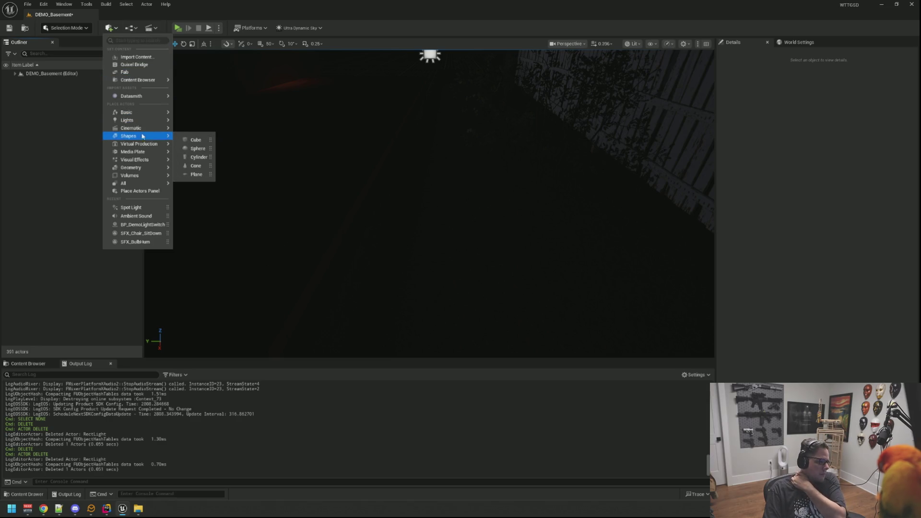
click(200, 141)
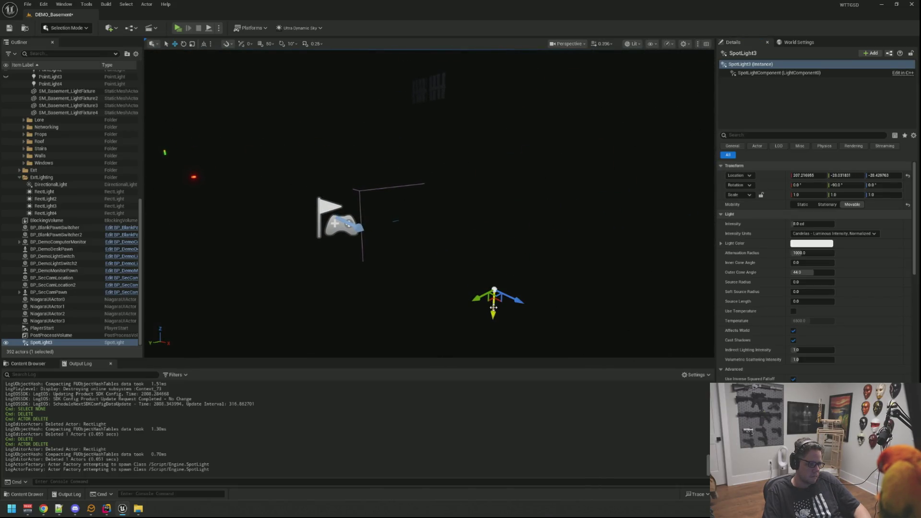
mouse_move(490, 130)
mouse_down()
mouse_move(537, 277)
mouse_move(521, 138)
mouse_up()
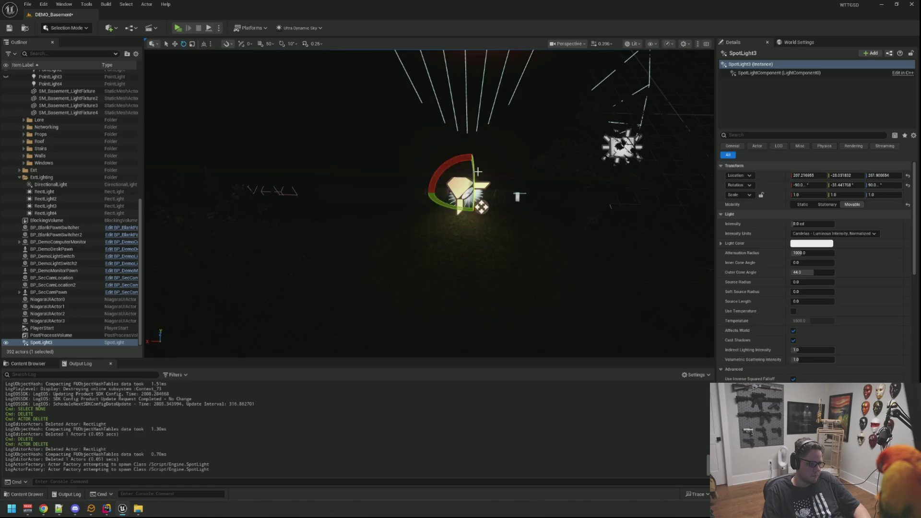
mouse_move(418, 193)
mouse_down()
mouse_move(319, 185)
mouse_move(340, 185)
mouse_move(442, 236)
mouse_move(451, 192)
mouse_move(434, 214)
mouse_move(455, 225)
mouse_move(434, 216)
mouse_up()
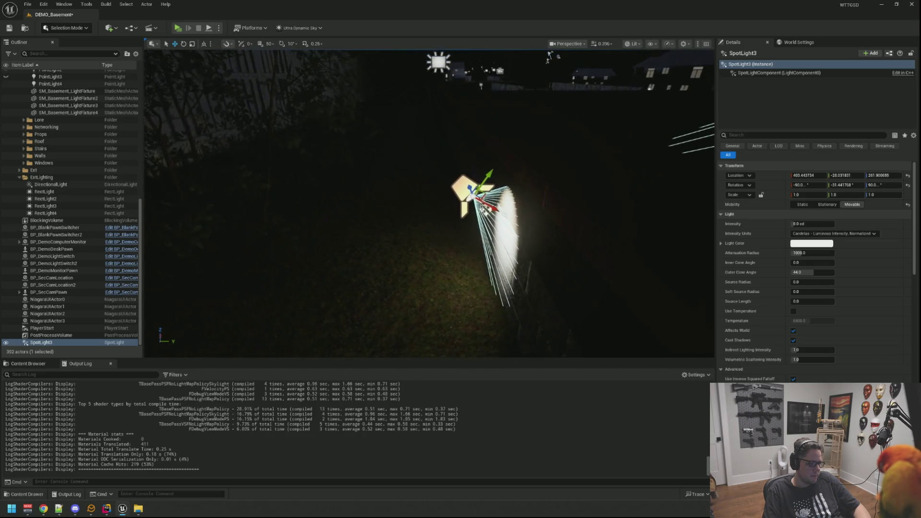
mouse_move(498, 208)
mouse_down()
mouse_move(288, 86)
mouse_move(312, 144)
mouse_move(382, 248)
mouse_move(662, 247)
mouse_up()
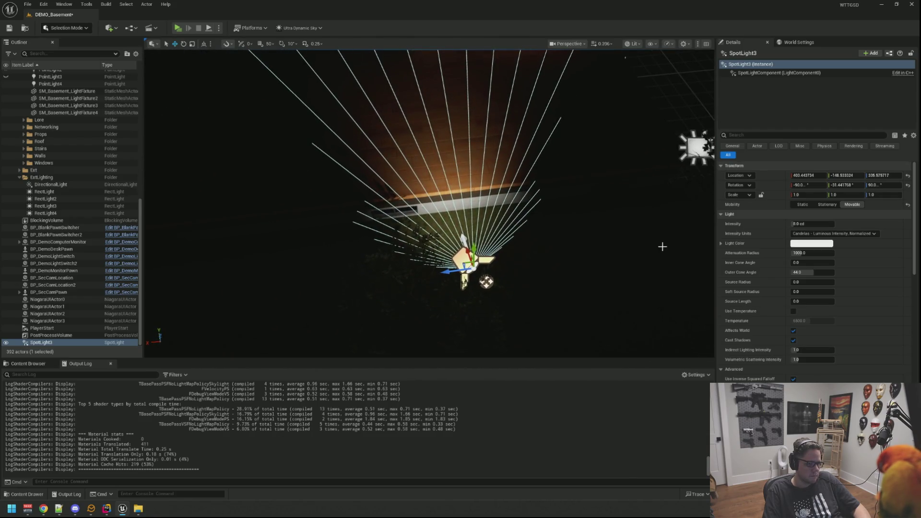
Widen the spot light's cones to 80°, narrow the inner cone slightly, and tilt it toward the wall
drag(796, 262, 832, 262)
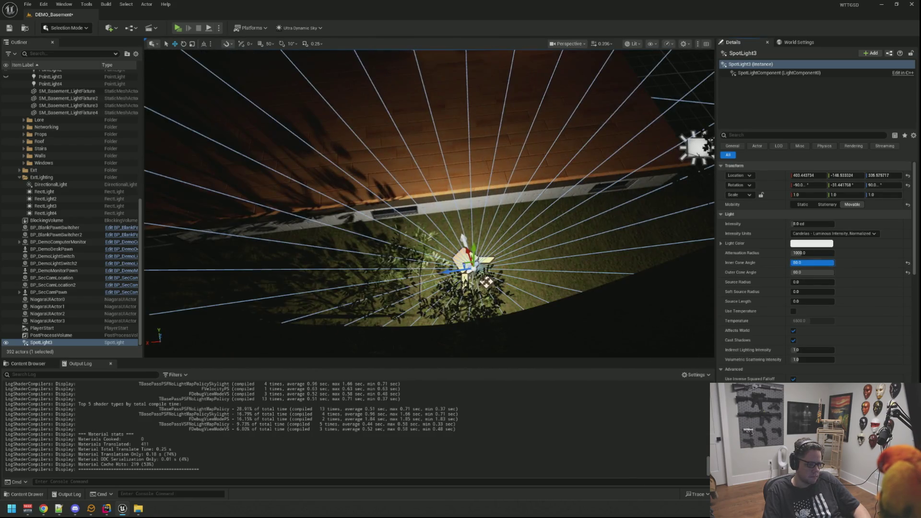
drag(470, 198, 576, 192)
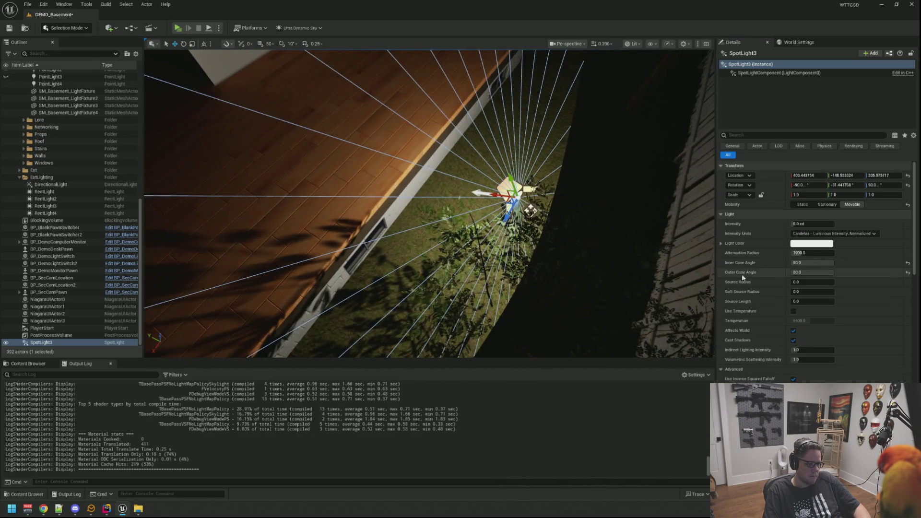
drag(815, 262, 810, 262)
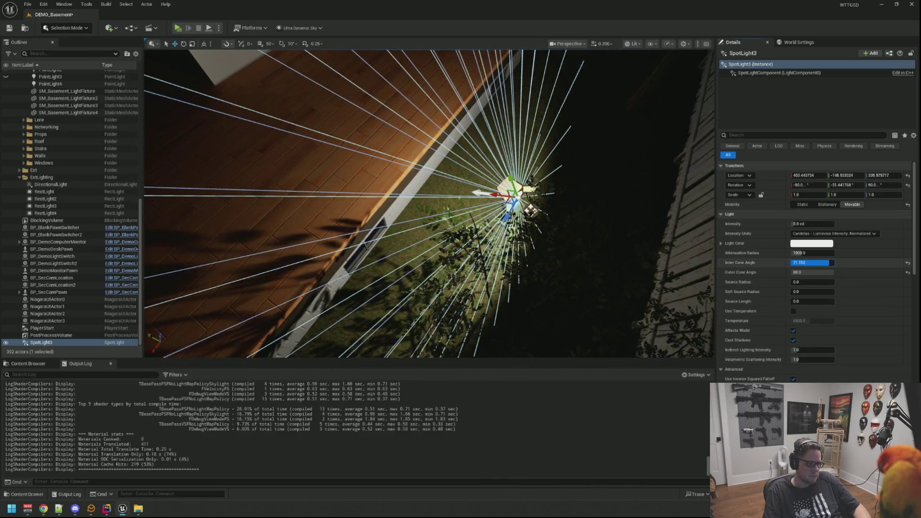
mouse_move(627, 215)
mouse_down()
mouse_move(586, 203)
mouse_move(599, 191)
mouse_up()
key(e)
mouse_move(643, 139)
mouse_down()
mouse_move(657, 153)
mouse_move(631, 159)
mouse_up()
mouse_move(432, 202)
mouse_down()
mouse_move(432, 144)
mouse_move(439, 185)
mouse_up()
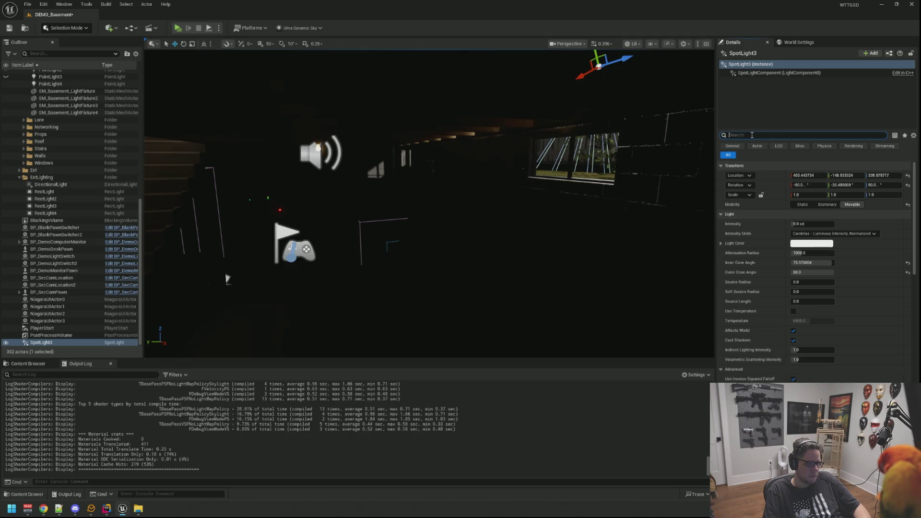
Move and rotate the spot light to reshape its light pattern on the basement floor
text(cast)
drag(713, 160, 714, 160)
drag(508, 118, 508, 119)
drag(391, 68, 422, 67)
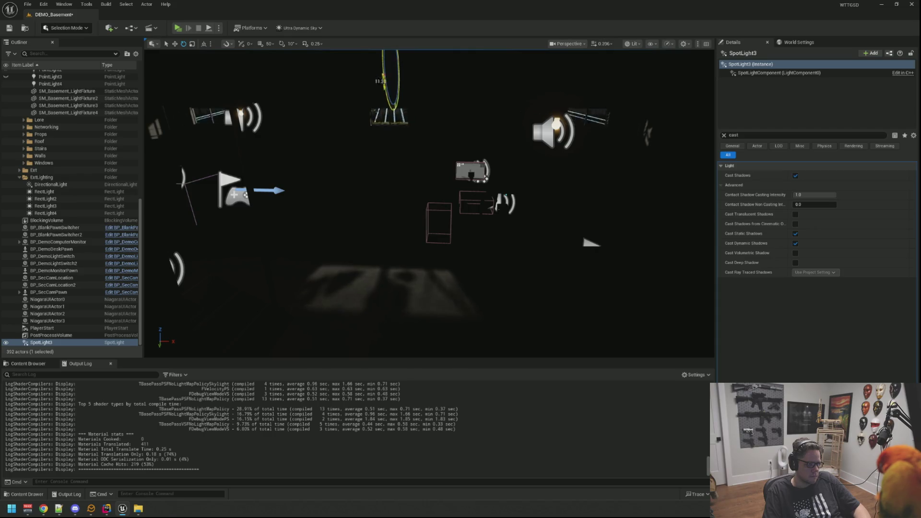
mouse_move(401, 90)
mouse_down()
mouse_move(379, 68)
mouse_move(317, 111)
mouse_move(255, 76)
mouse_move(216, 99)
mouse_up()
mouse_move(423, 136)
mouse_down()
mouse_move(412, 130)
mouse_move(584, 152)
mouse_up()
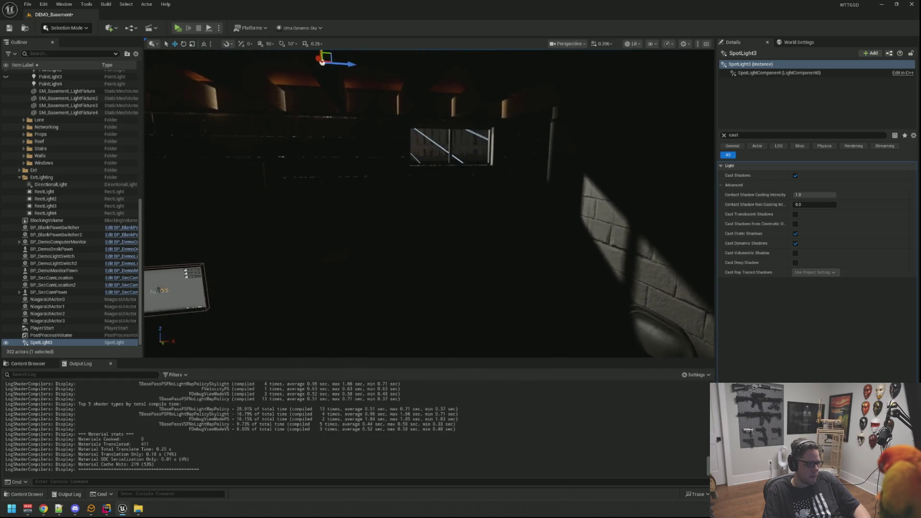
Frame SpotLight3 in the viewport and delete it
key(f)
drag(367, 120, 367, 119)
mouse_move(511, 120)
mouse_down()
mouse_move(475, 127)
mouse_move(474, 150)
mouse_up()
key(Delete)
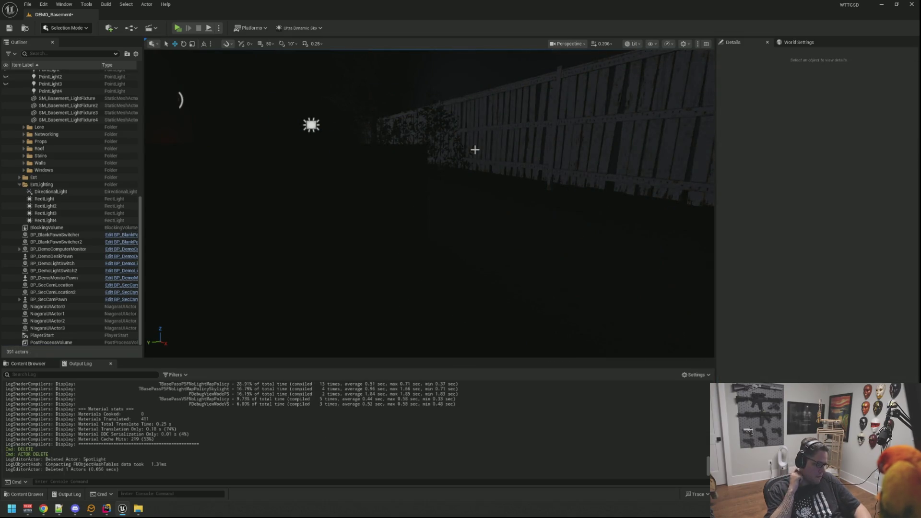
Collapse the Floor folder in the Outliner, save DEMO_Basement, and open Quick Add
scroll(17, 182, up, 9)
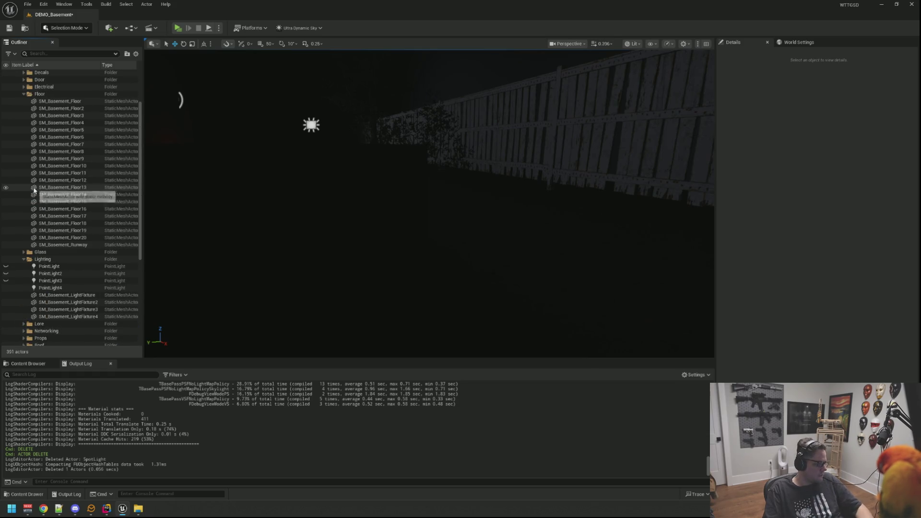
click(23, 94)
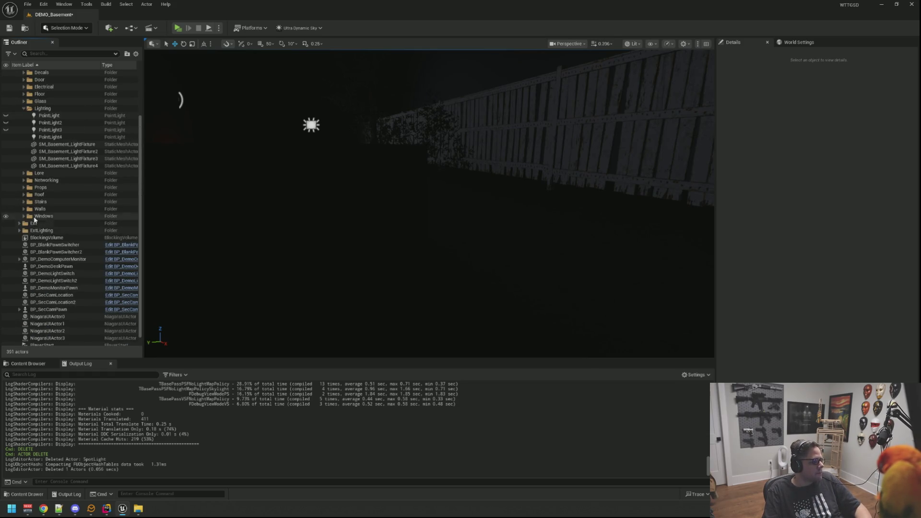
scroll(34, 219, up, 3)
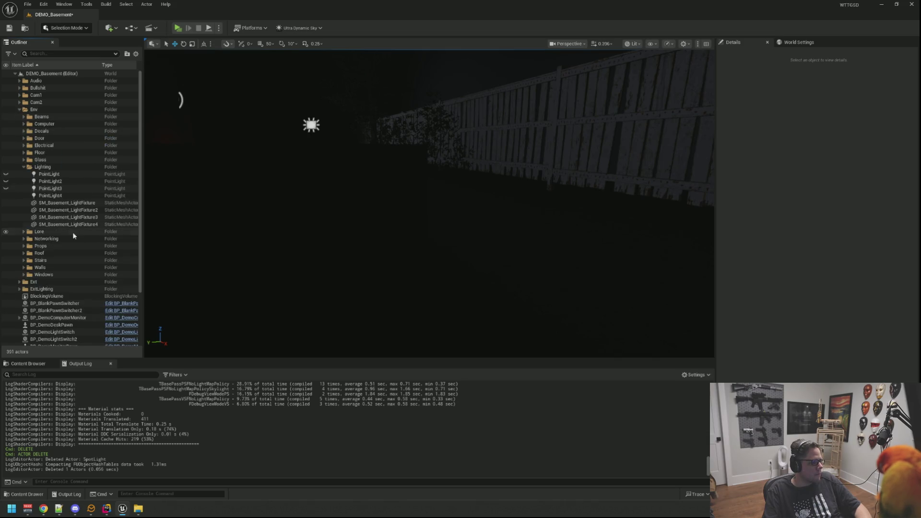
scroll(77, 202, down, 3)
key(ctrl+s)
click(110, 27)
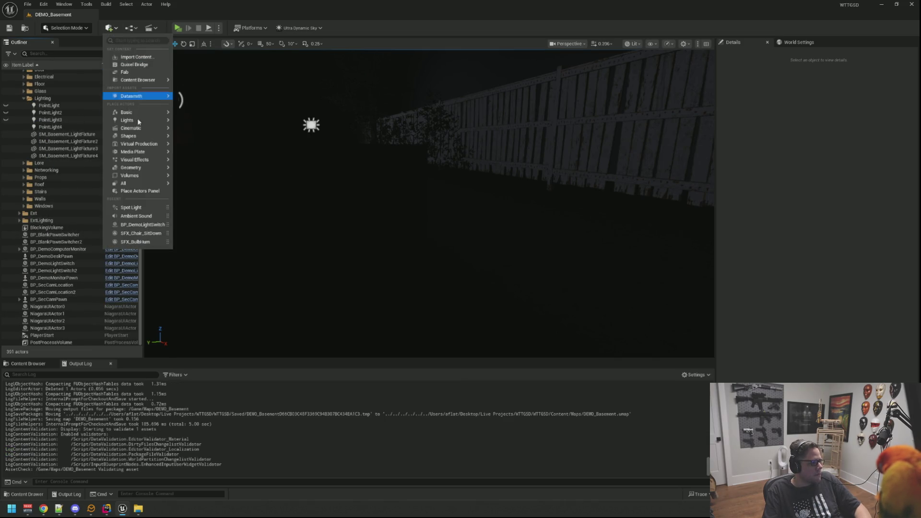
Add a Directional Light from Quick Add > Lights and frame it in the viewport
mouse_move(144, 121)
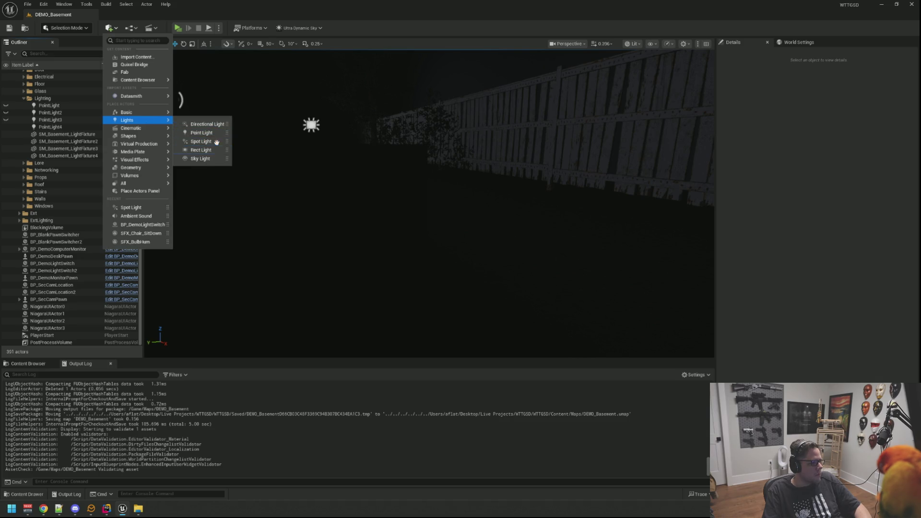
click(206, 125)
mouse_move(488, 236)
mouse_down()
mouse_move(474, 216)
mouse_move(484, 206)
mouse_move(396, 151)
mouse_up()
key(e)
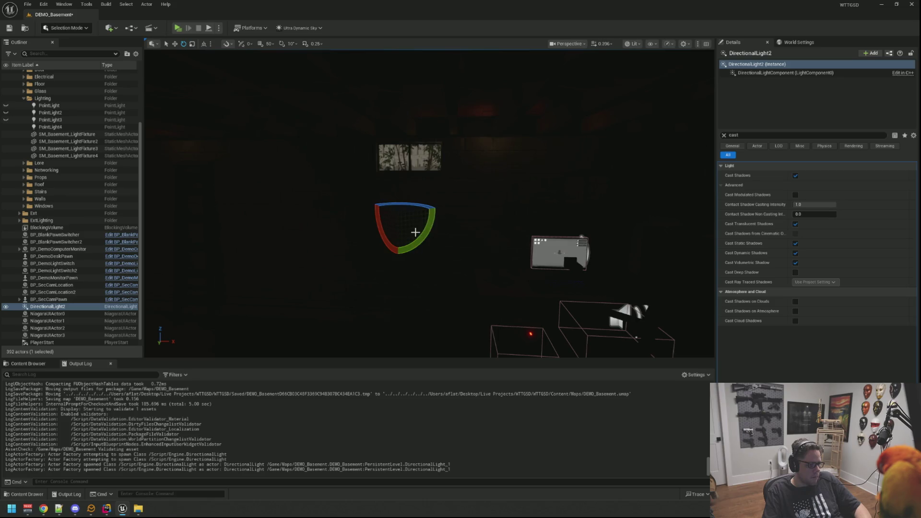
click(723, 136)
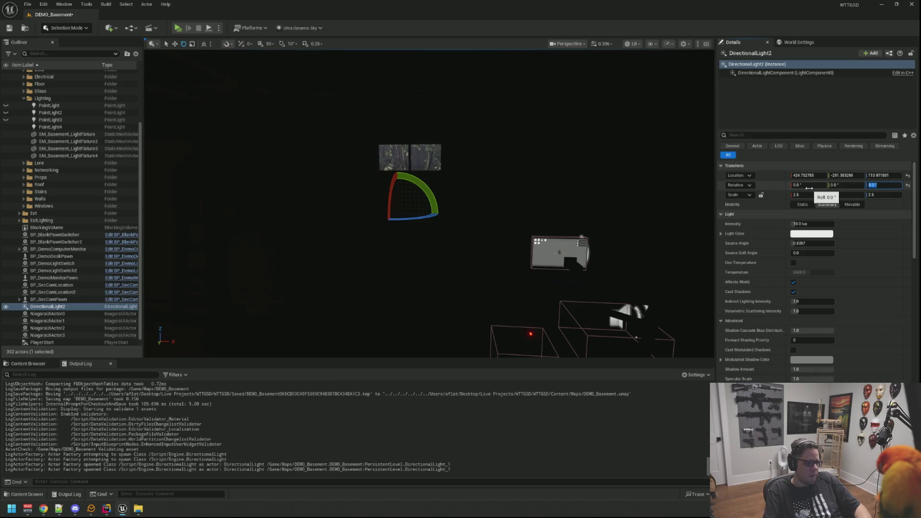
key(f)
Pitch DirectionalLight2 to about -89.8° so it lights the fence
key(w)
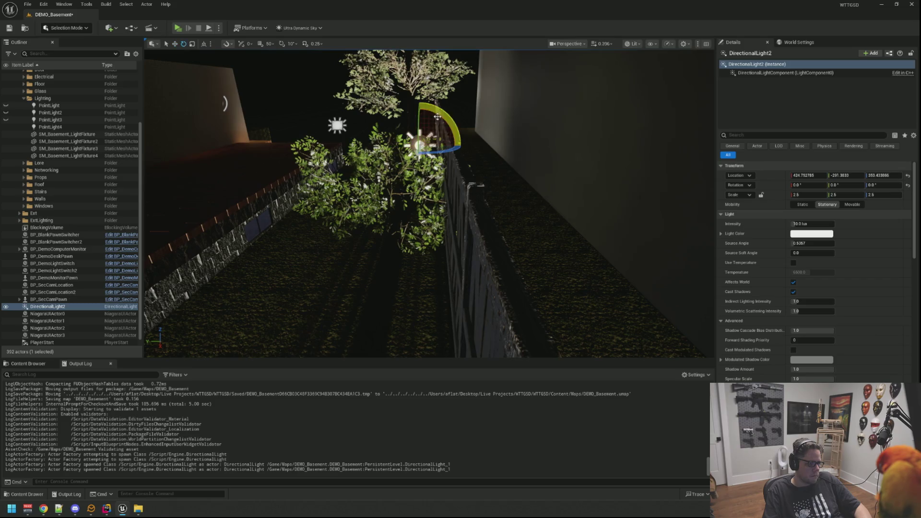
drag(455, 161, 451, 144)
key(f)
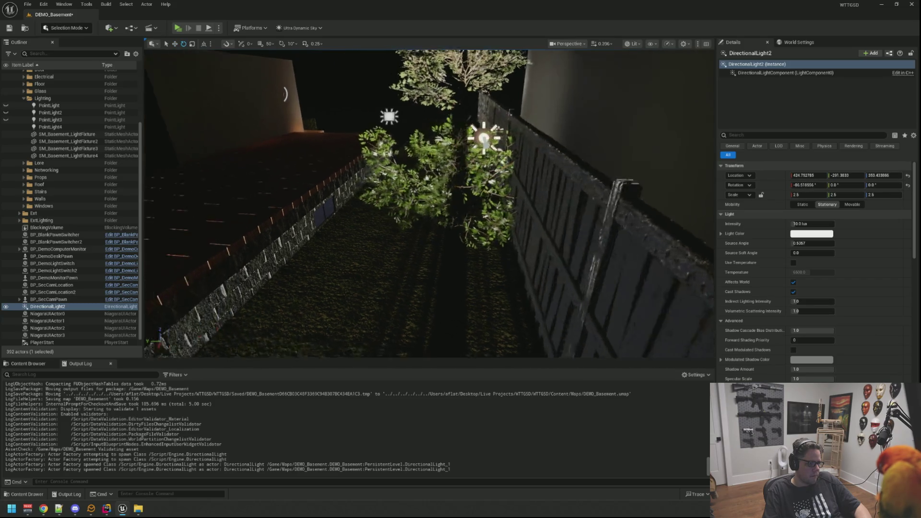
key(w)
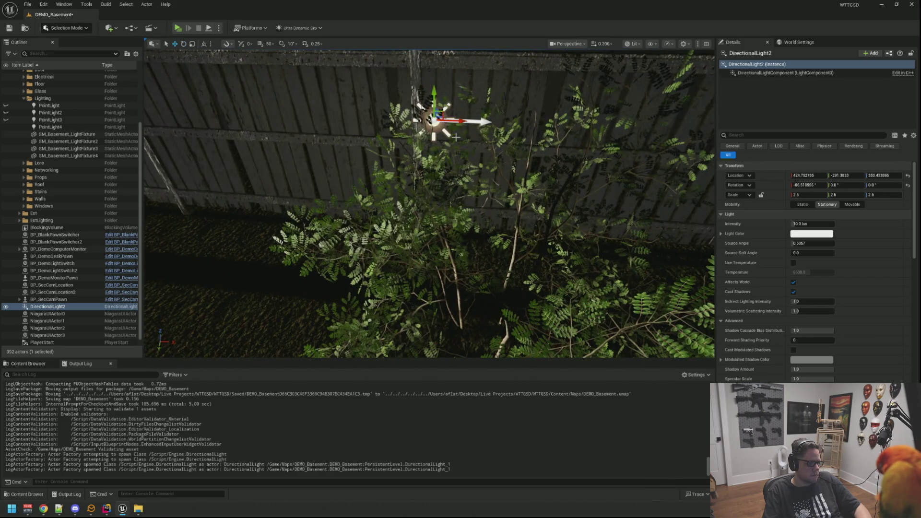
mouse_move(455, 136)
mouse_down()
mouse_move(430, 140)
mouse_move(581, 103)
mouse_up()
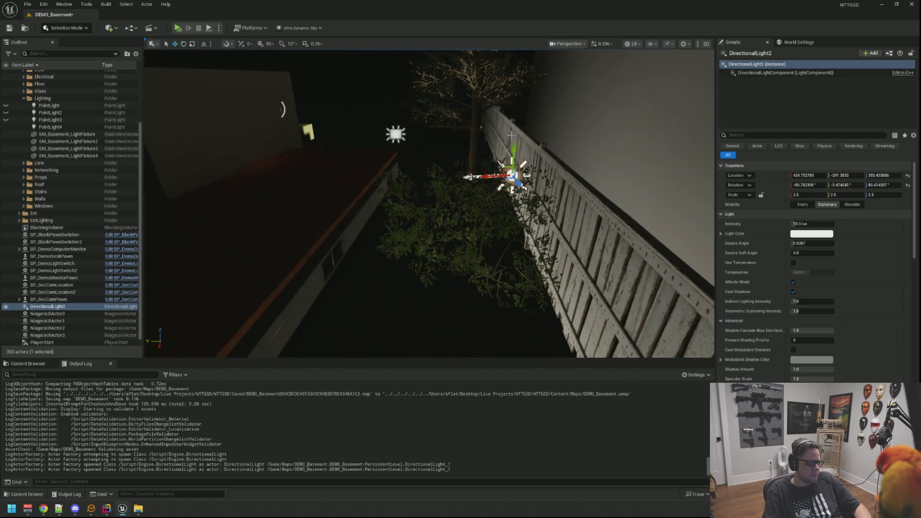
scroll(429, 204, down, 10)
drag(503, 136, 503, 136)
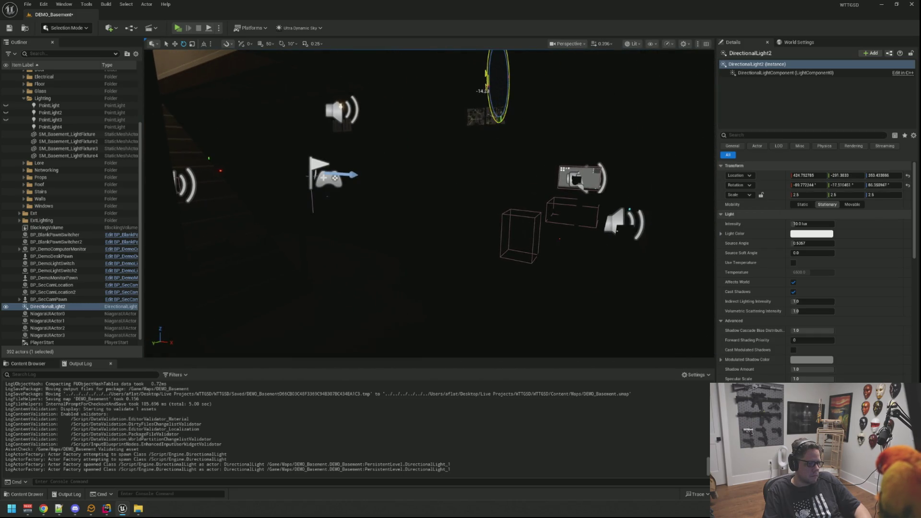
Rotate DirectionalLight2 to light the yard and hide the blocking Cube
drag(515, 112, 522, 103)
mouse_move(527, 232)
mouse_down()
mouse_move(499, 235)
mouse_move(483, 219)
mouse_up()
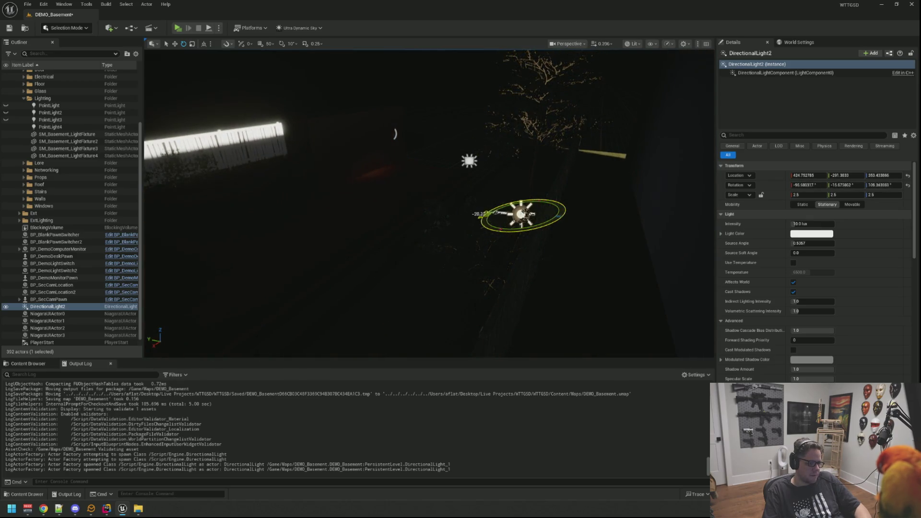
click(666, 207)
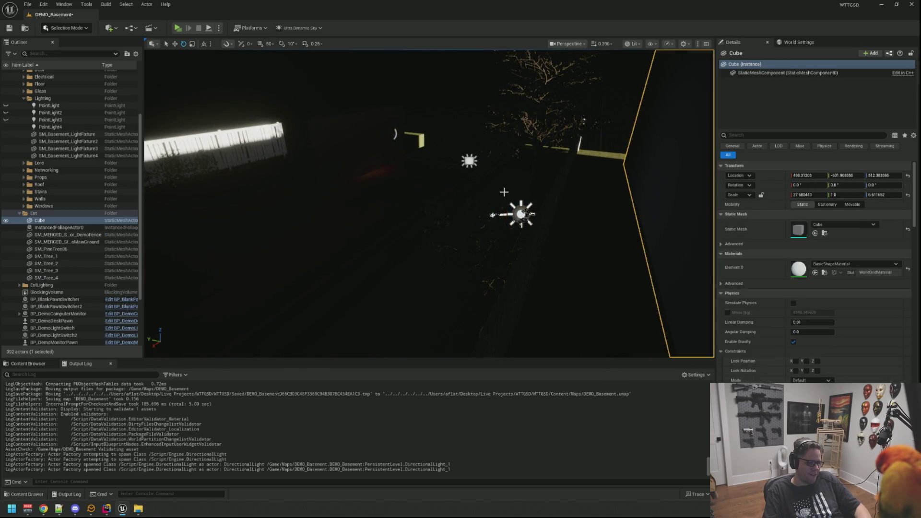
key(h)
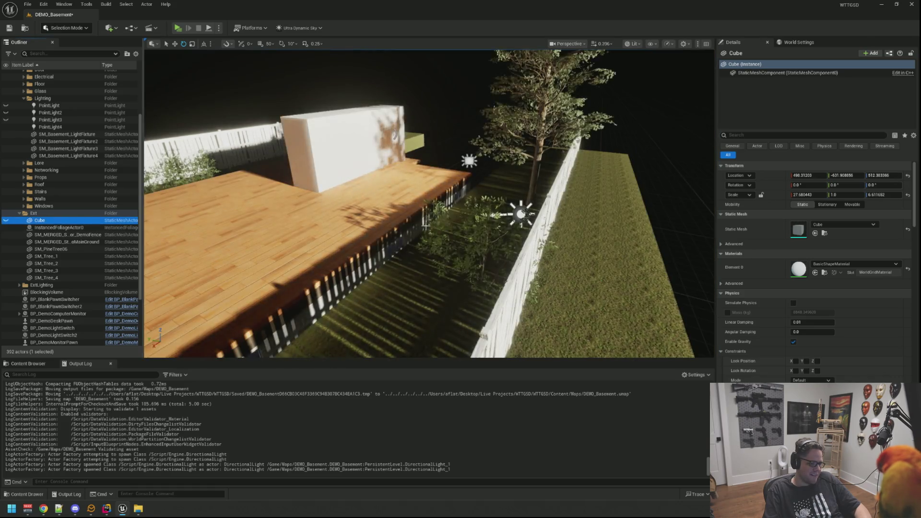
Reselect DirectionalLight2 and rotate it to shift the basement shadows
click(493, 226)
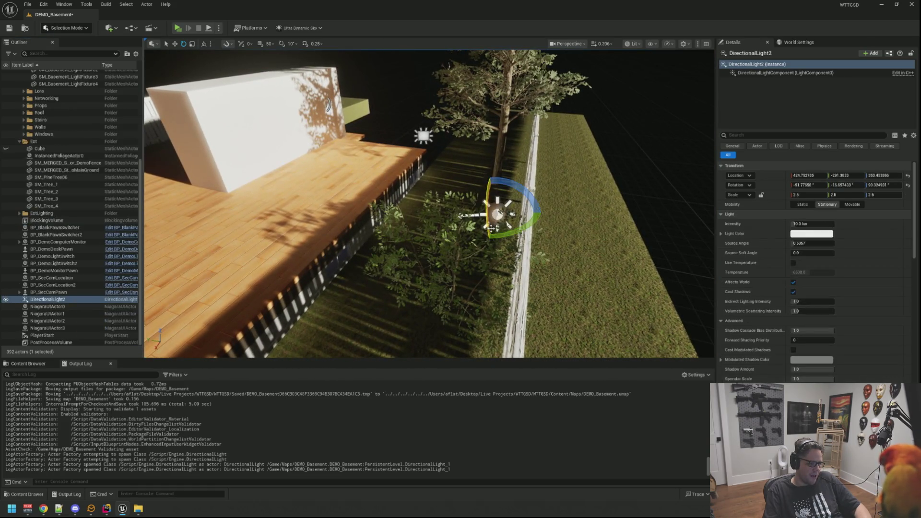
scroll(407, 234, up, 15)
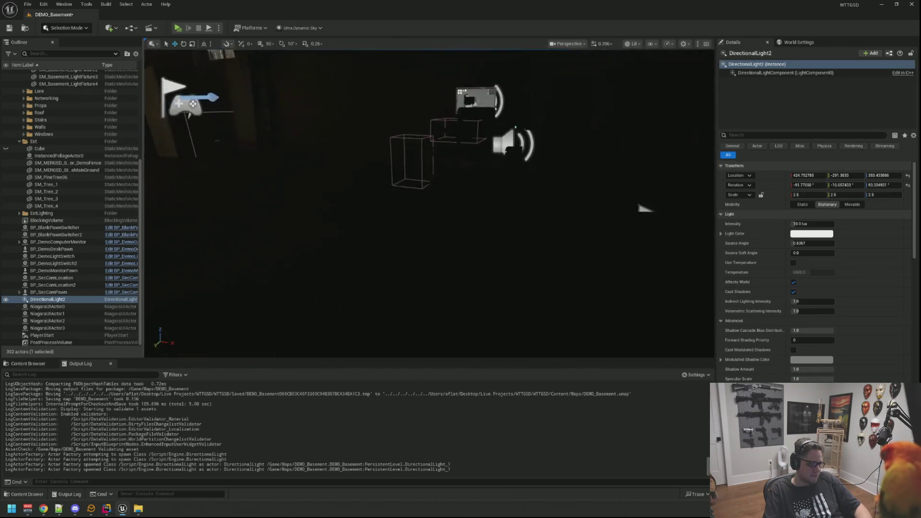
scroll(408, 233, up, 10)
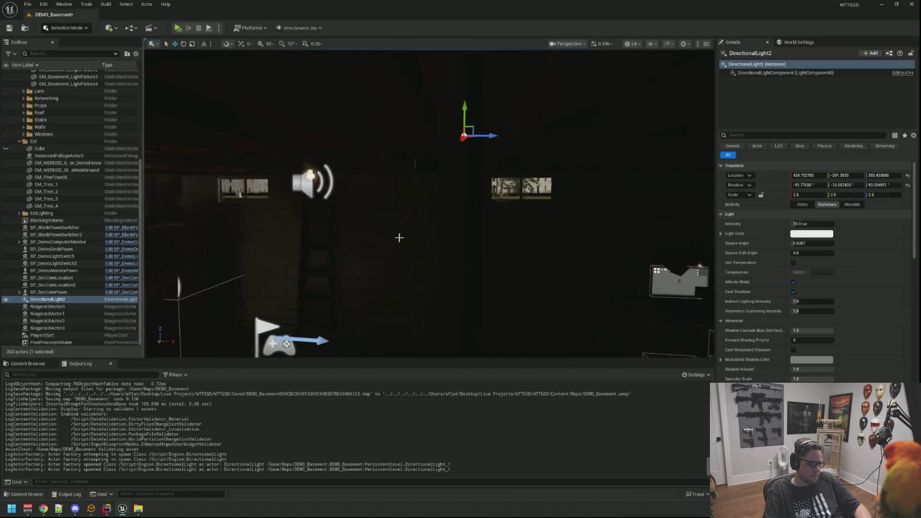
drag(502, 190, 501, 190)
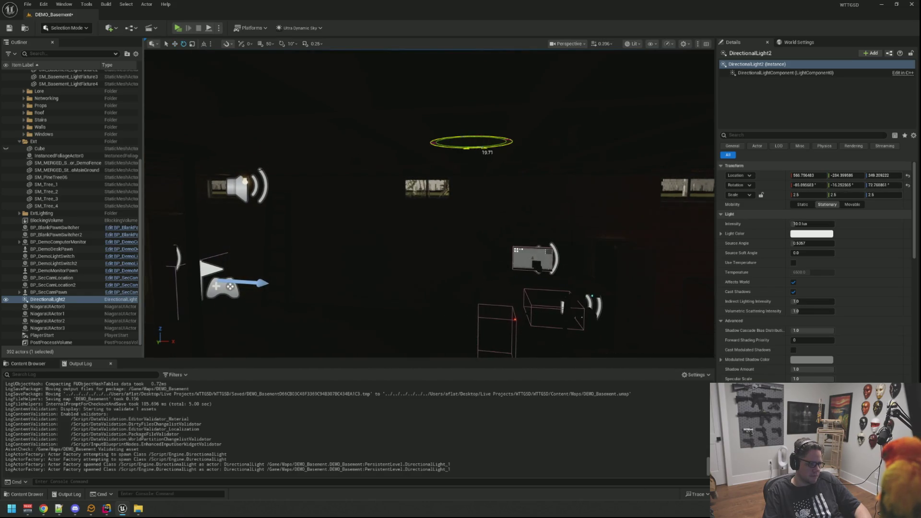
scroll(429, 204, down, 15)
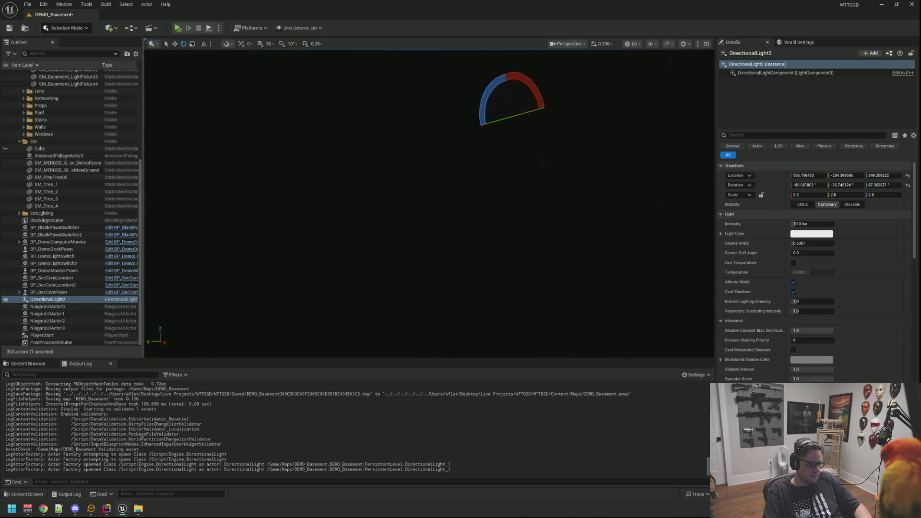
mouse_move(489, 166)
mouse_down()
mouse_move(518, 179)
mouse_move(508, 177)
mouse_up()
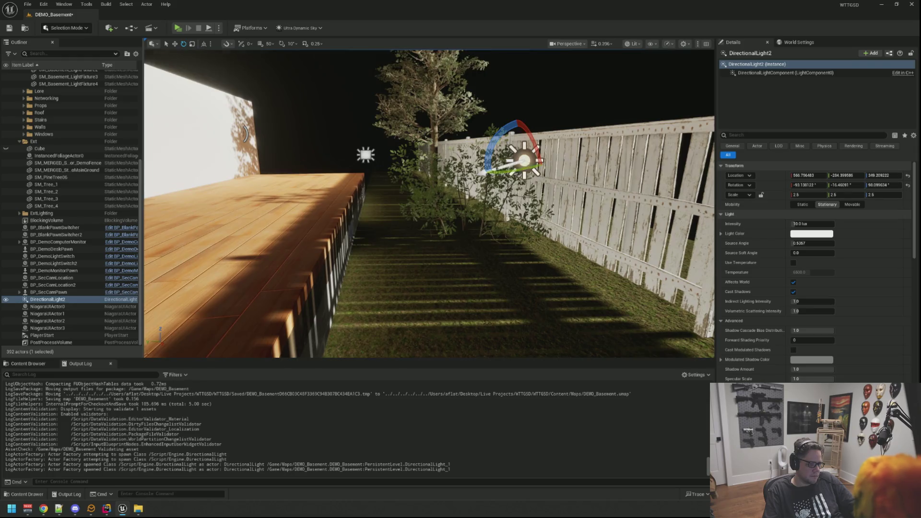
Aim the directional light into the basement, then delete it
scroll(503, 163, up, 15)
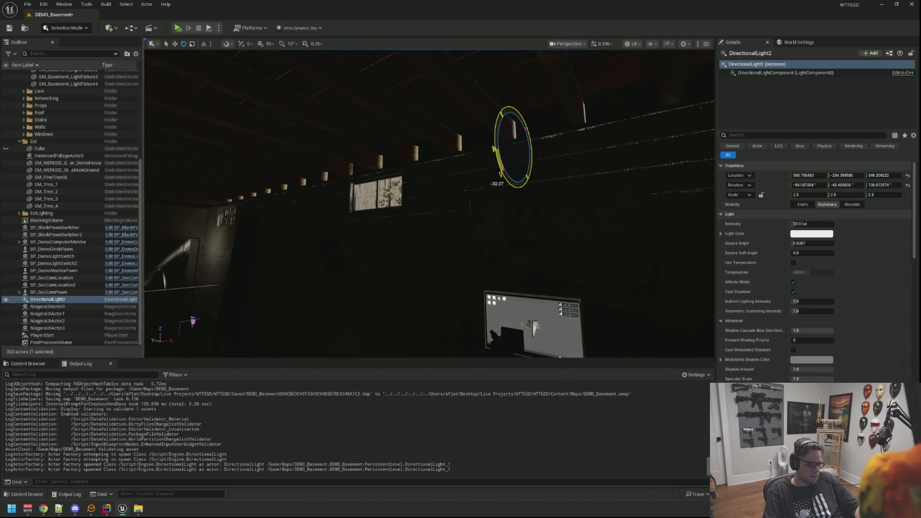
drag(487, 164, 566, 202)
mouse_move(365, 165)
mouse_down()
mouse_move(343, 165)
mouse_move(365, 165)
mouse_up()
drag(540, 130, 552, 159)
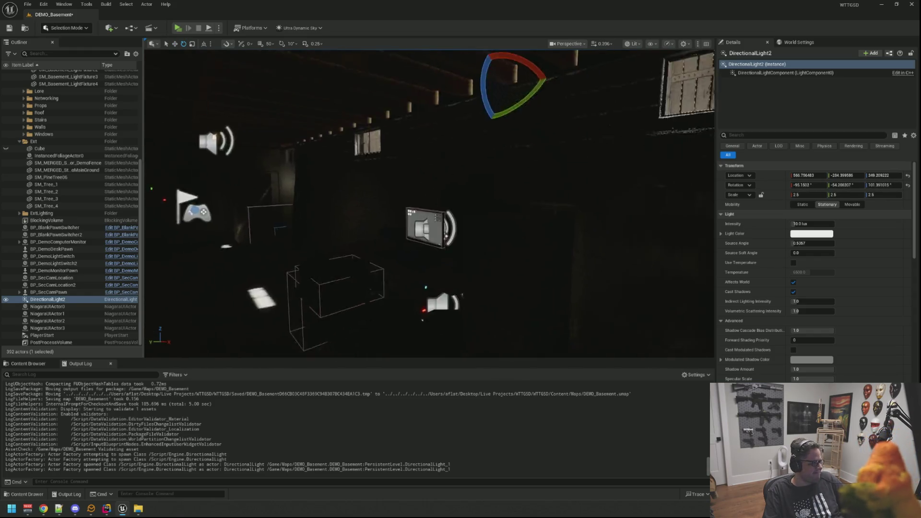
key(f)
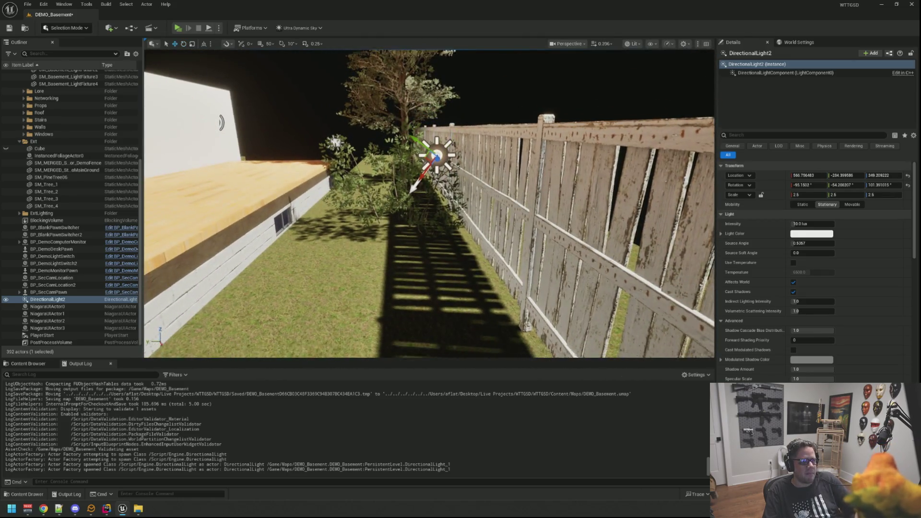
key(Delete)
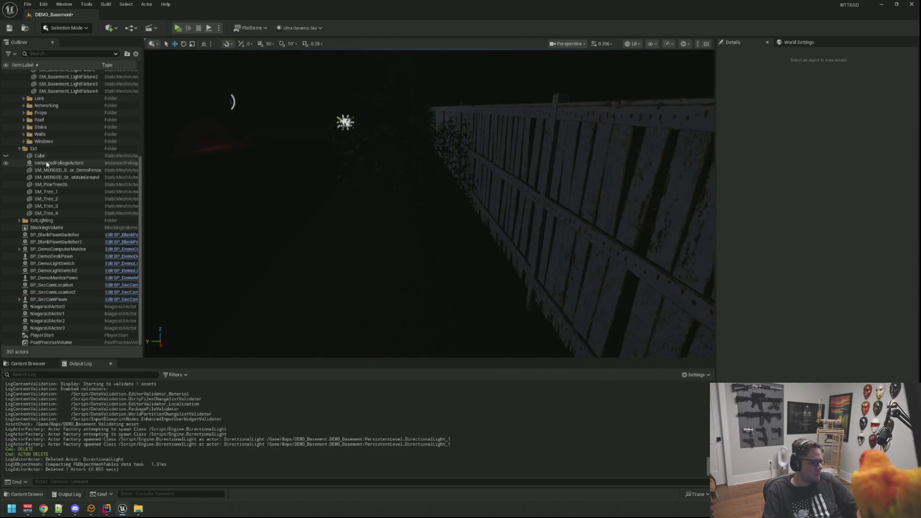
Collapse the Ext and Lighting Outliner folders and save DEMO_Basement
click(21, 149)
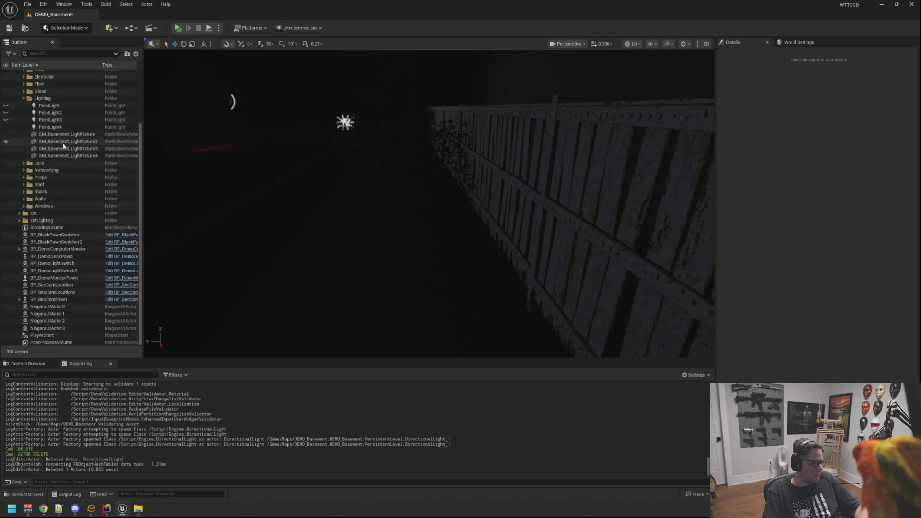
scroll(24, 158, up, 5)
click(24, 167)
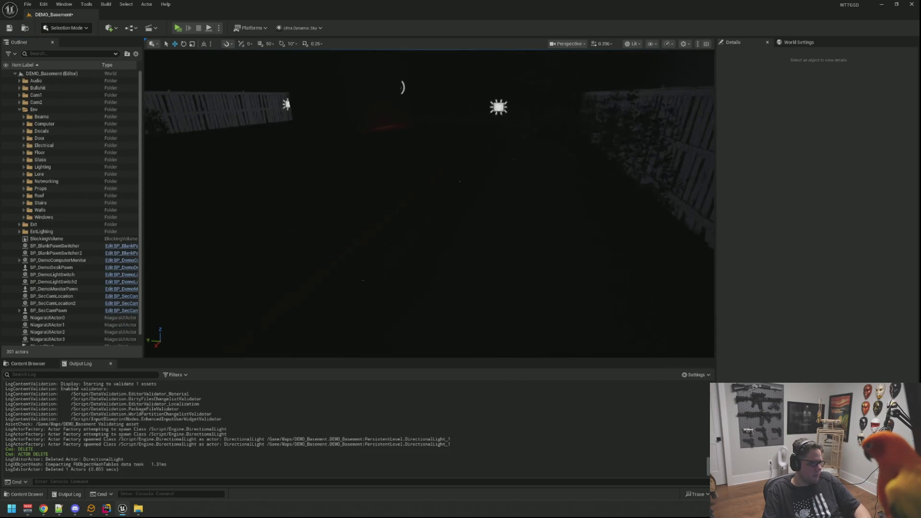
mouse_move(430, 204)
mouse_down()
mouse_move(412, 225)
mouse_move(399, 227)
mouse_up()
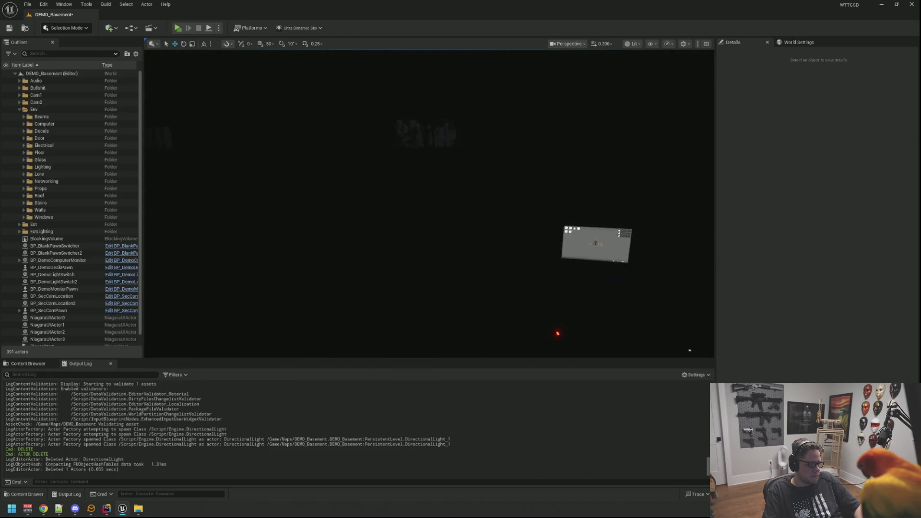
drag(450, 202, 458, 198)
key(ctrl+s)
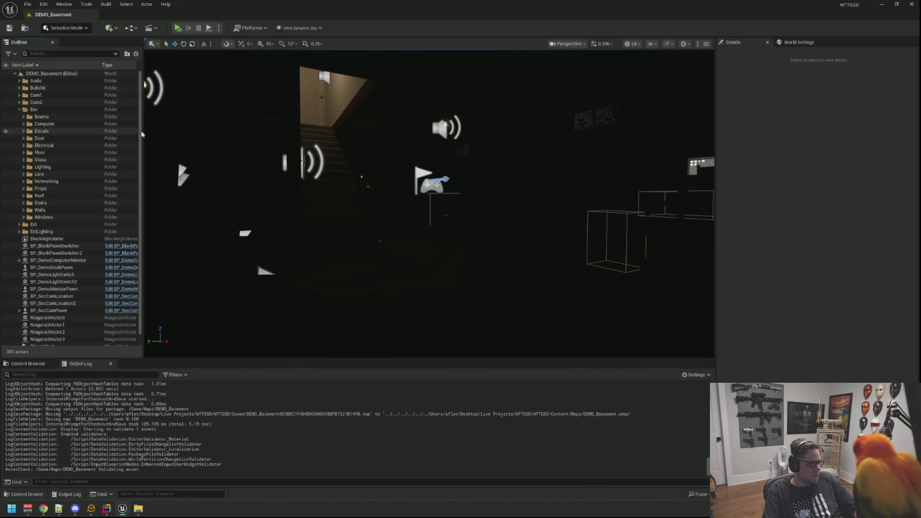
Collapse the Env folder and open the Quick Add list searching 'sky light'
click(19, 110)
drag(335, 216, 278, 211)
click(108, 28)
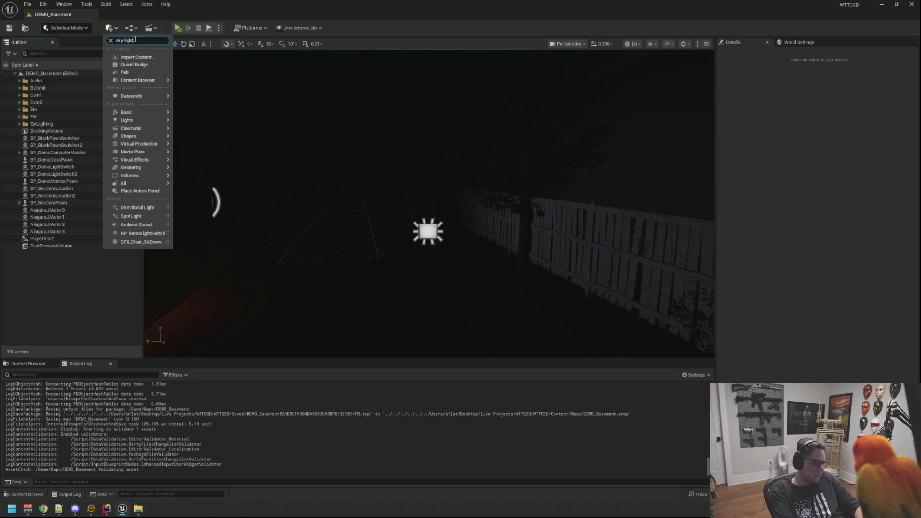
Place a SkyLight and undo an accidental move of the PostProcessVolume
click(130, 54)
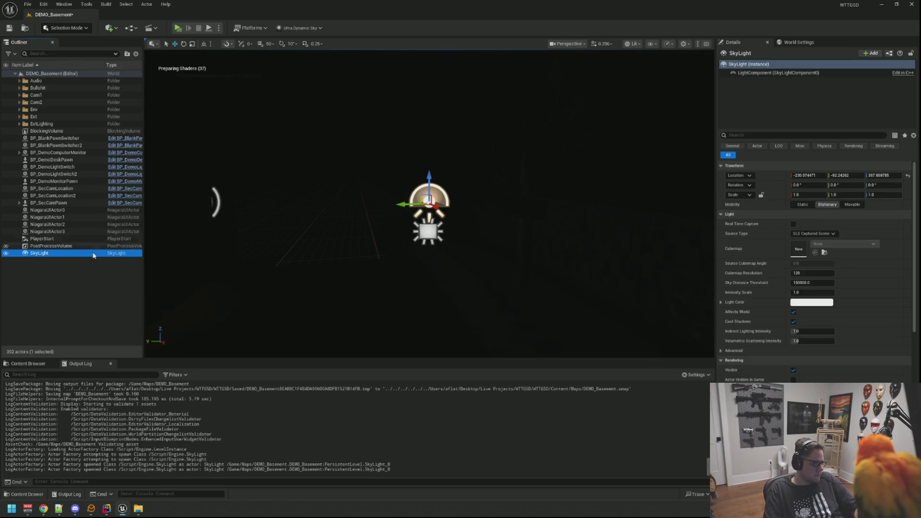
double_click(50, 246)
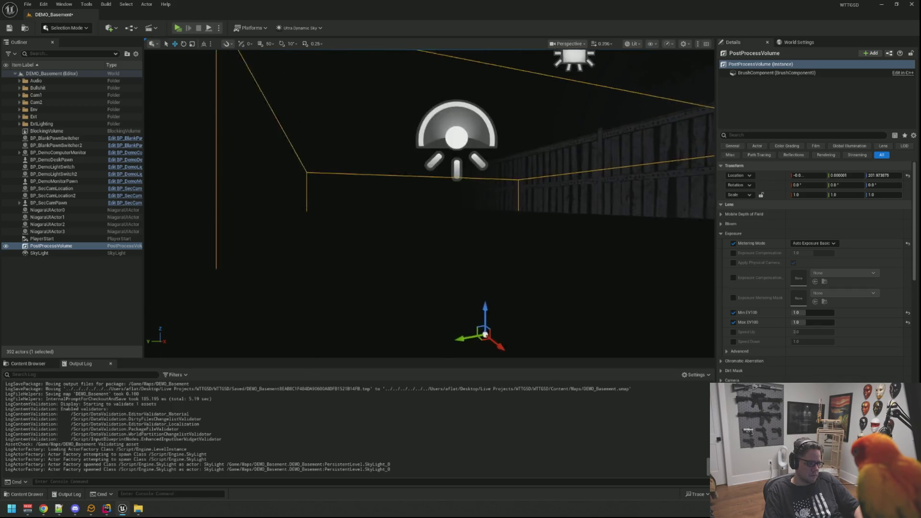
key(ctrl+z)
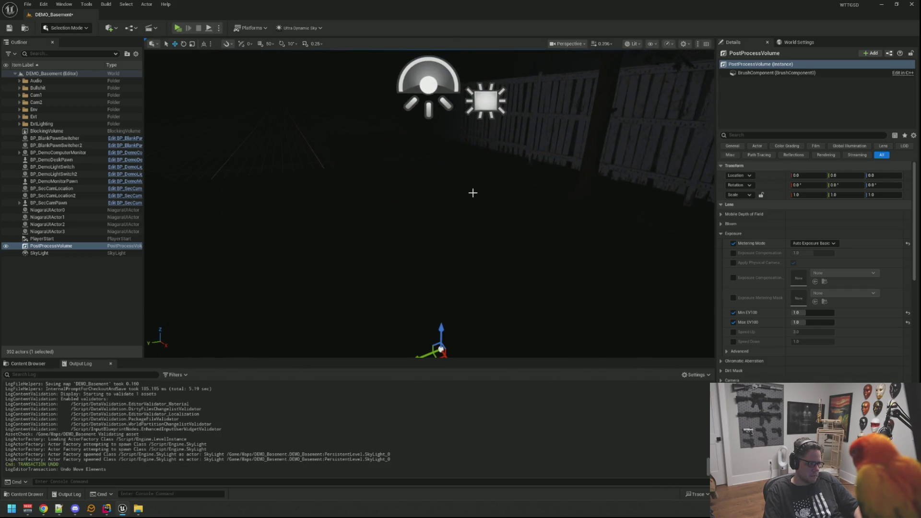
Jump to the SkyLight in the viewport and delete it
double_click(66, 252)
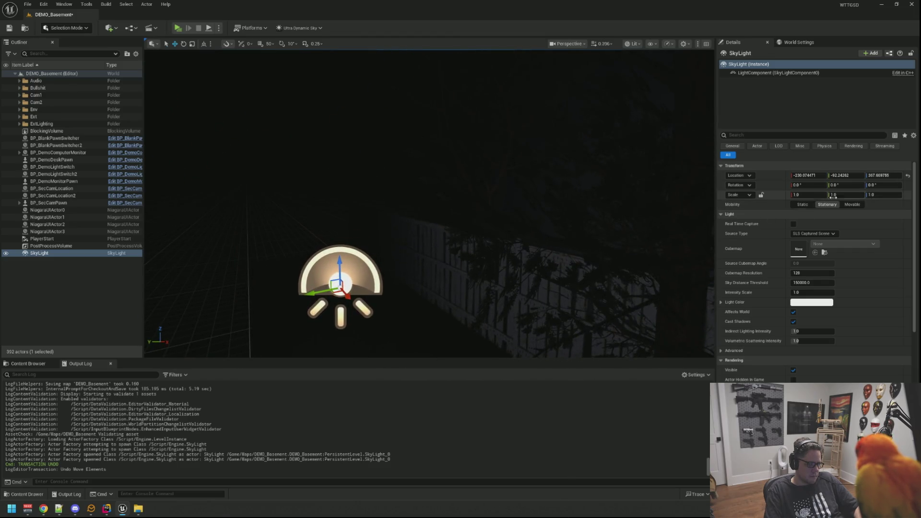
mouse_move(456, 256)
mouse_down()
mouse_move(460, 307)
mouse_move(456, 261)
mouse_up()
scroll(792, 349, down, 3)
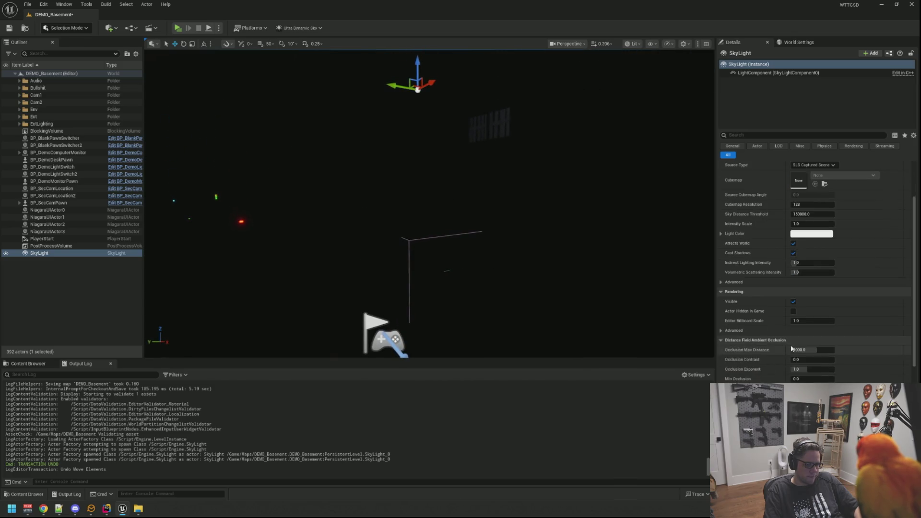
scroll(791, 345, up, 3)
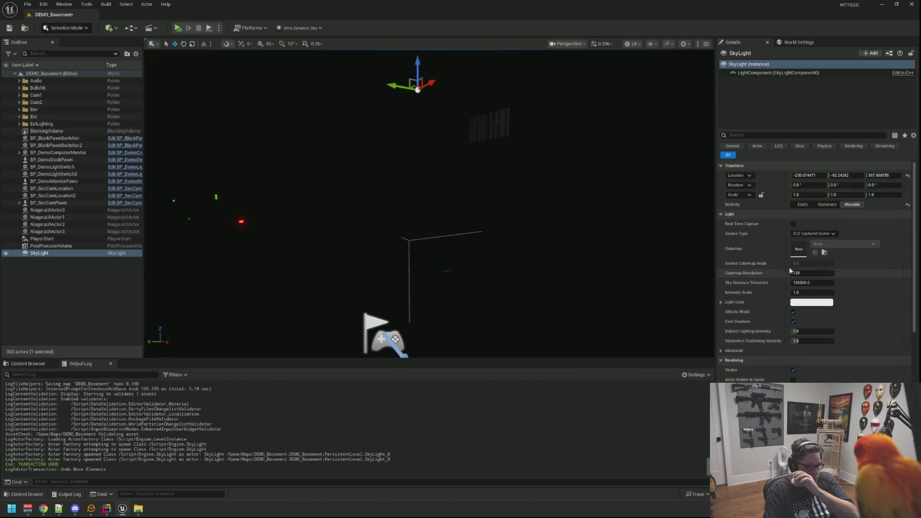
drag(527, 215, 456, 201)
drag(527, 189, 533, 185)
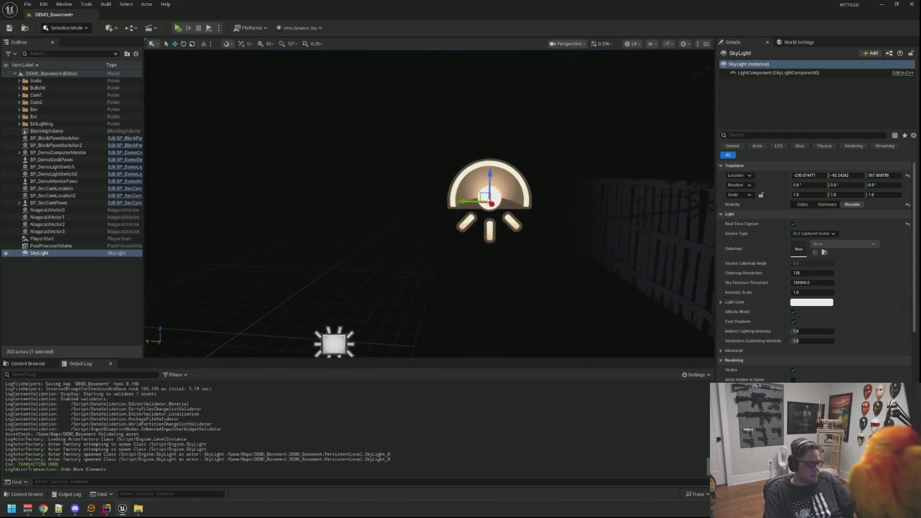
key(Delete)
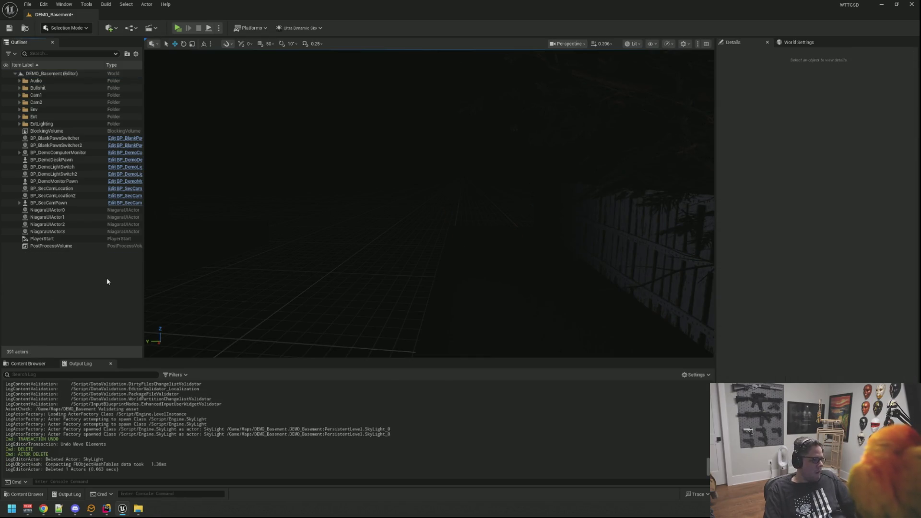
Save DEMO_Basement with Ctrl+S and fly toward the exterior lights by the fence
key(ctrl+s)
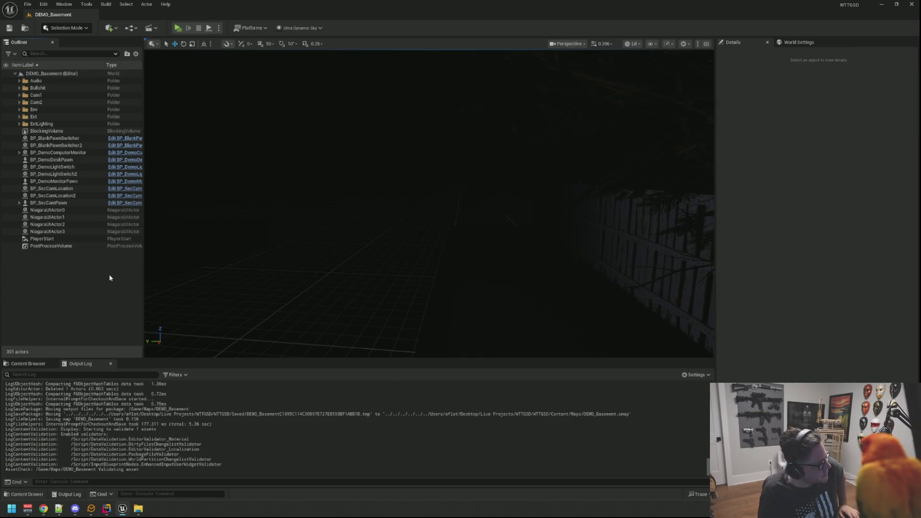
mouse_move(332, 269)
mouse_down()
mouse_move(336, 225)
mouse_move(445, 203)
mouse_move(412, 211)
mouse_up()
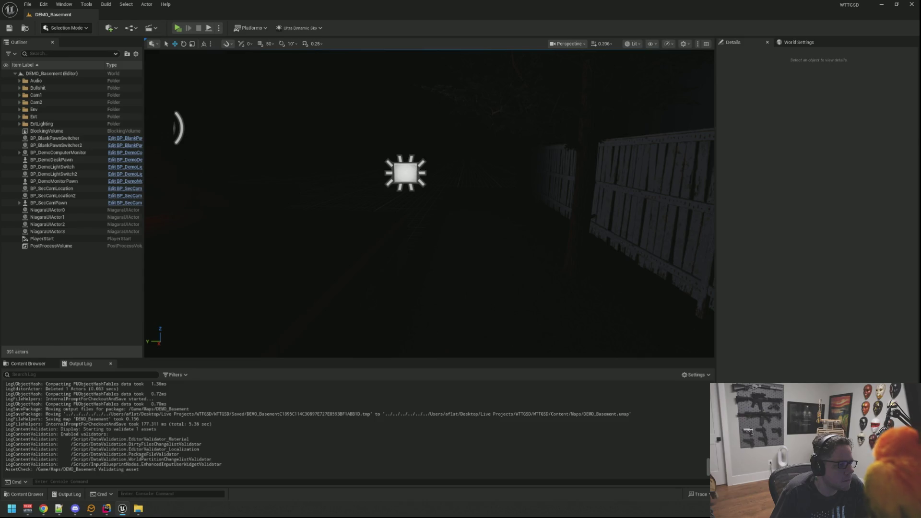
Alt-drag a copy of the exterior rect light along X and rotate it 90° on Z
click(404, 173)
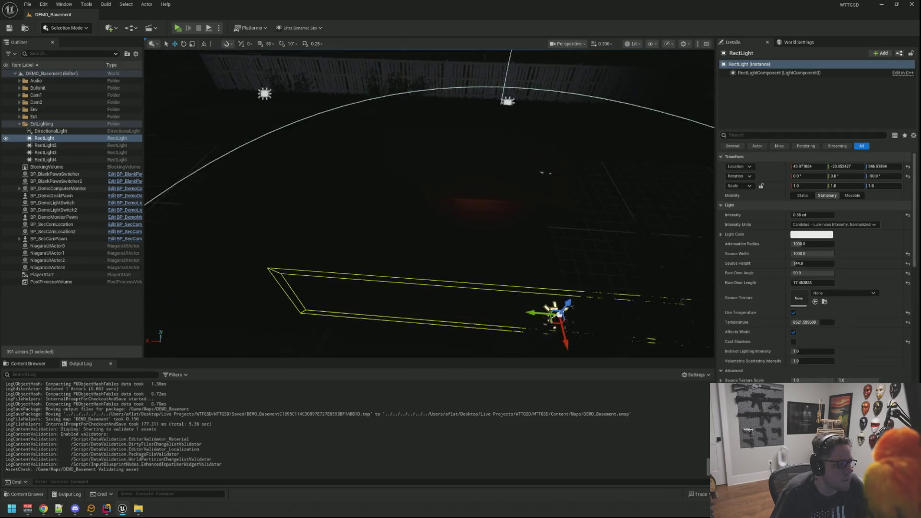
mouse_move(575, 215)
alt+mouse_down()
mouse_move(400, 229)
mouse_move(432, 269)
mouse_move(532, 263)
alt+mouse_up()
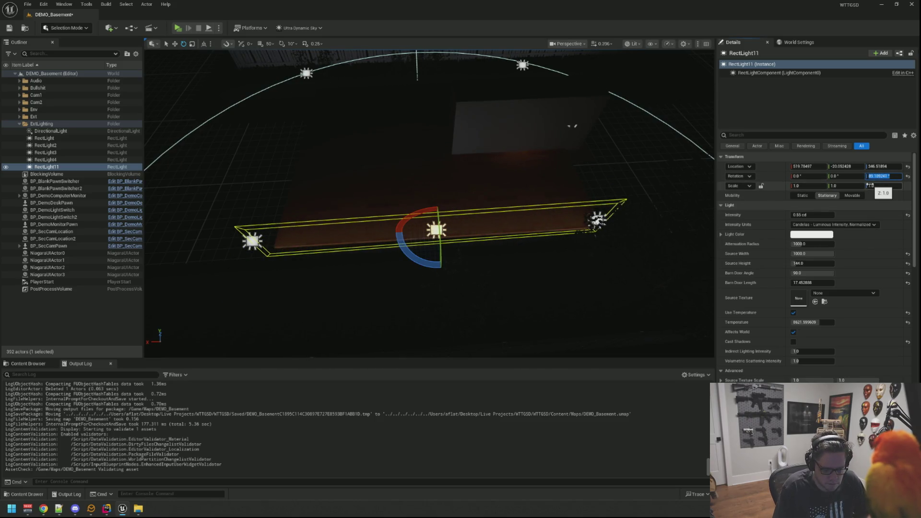
key(Return)
Shift the copied rect light sideways along Y and frame it in view
drag(431, 206, 462, 203)
key(w)
drag(375, 229, 384, 228)
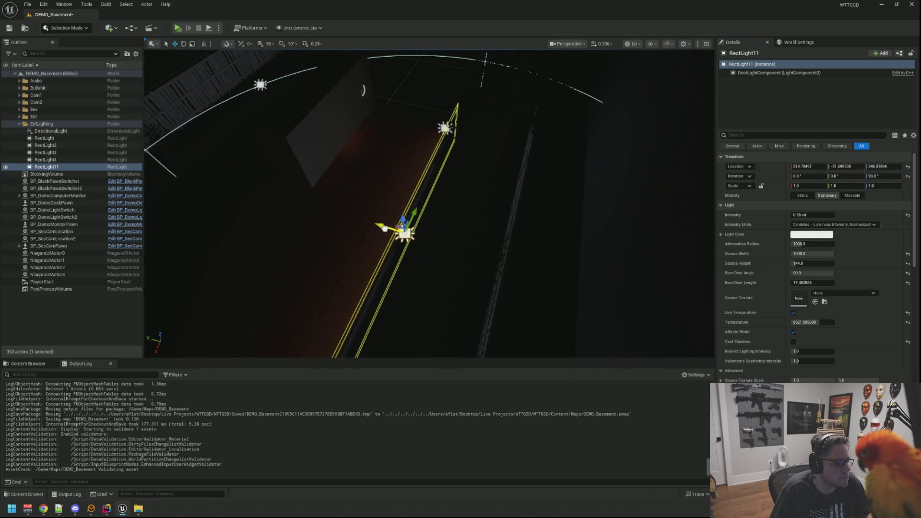
key(f)
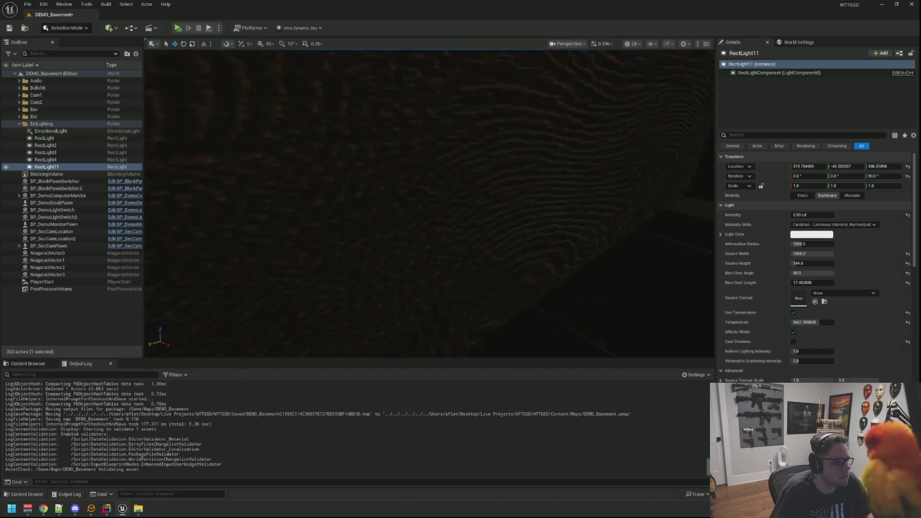
scroll(429, 203, down, 5)
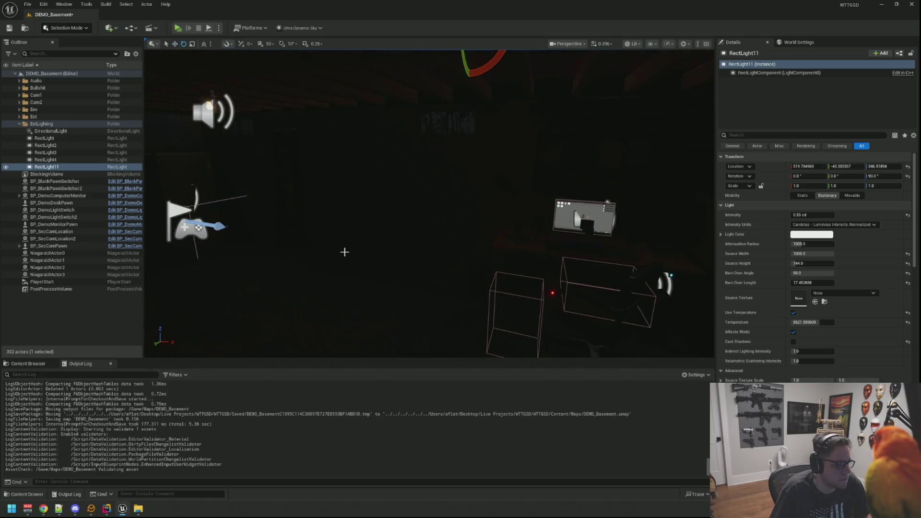
scroll(364, 223, down, 3)
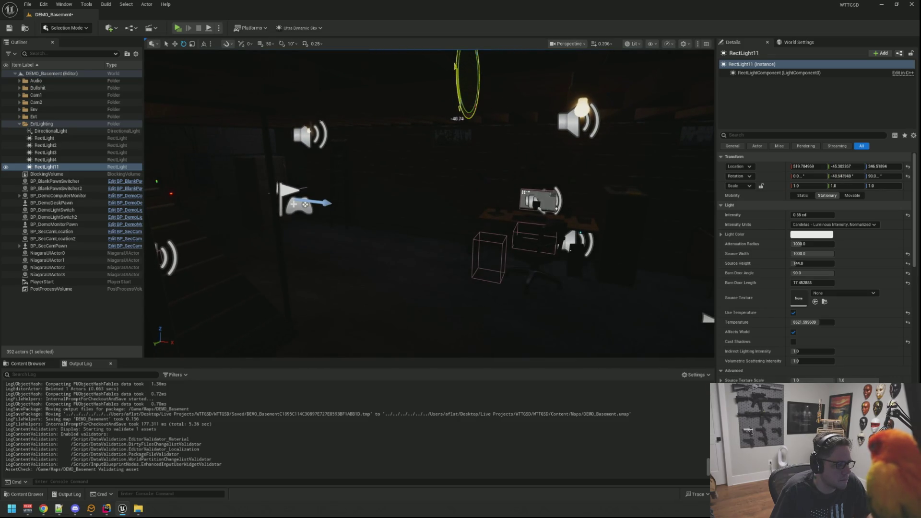
key(f)
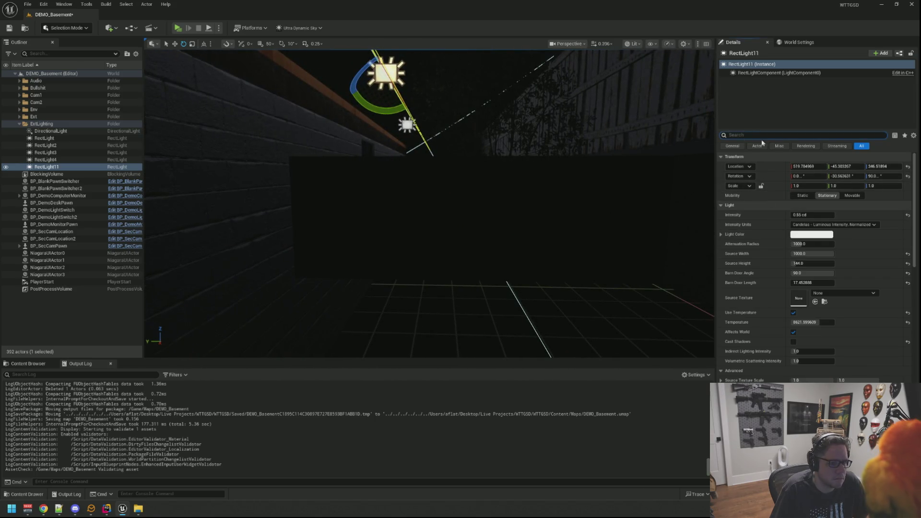
Enable Cast Shadows on RectLight11 via a 'cast' Details search, then lower it along Z
text(cast)
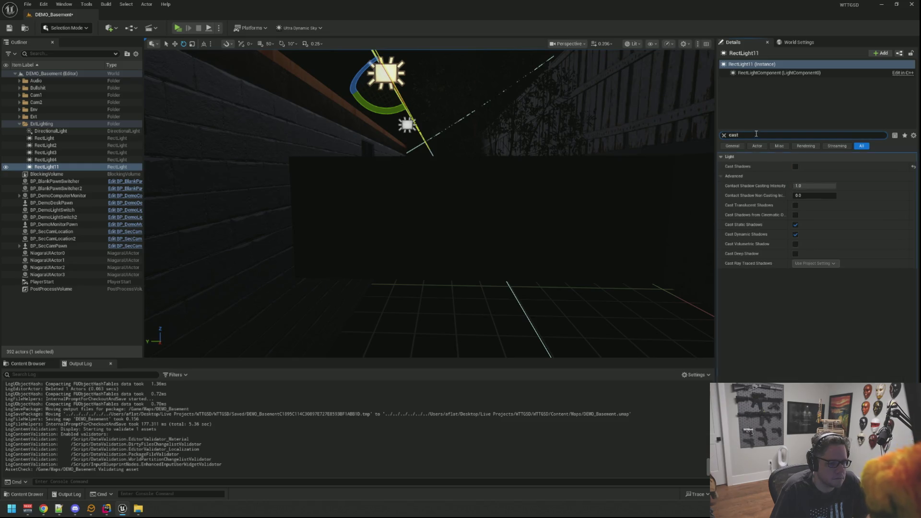
mouse_move(501, 143)
mouse_down()
mouse_move(470, 153)
mouse_move(494, 149)
mouse_up()
click(491, 149)
click(401, 216)
mouse_move(401, 216)
mouse_down()
mouse_move(419, 205)
mouse_move(394, 210)
mouse_up()
mouse_move(388, 87)
mouse_down()
mouse_move(411, 120)
mouse_move(400, 131)
mouse_move(426, 146)
mouse_up()
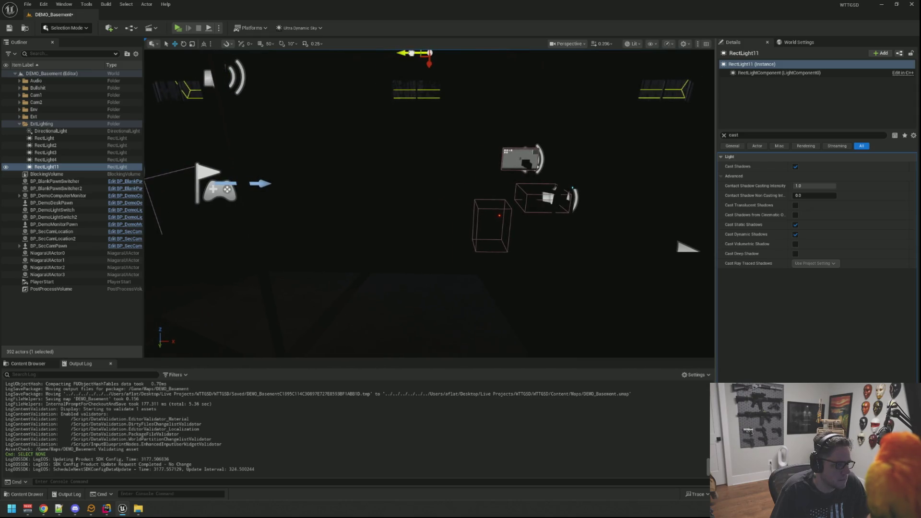
Clear the Details search and raise RectLight11's intensity
mouse_move(441, 98)
mouse_down()
mouse_move(468, 117)
mouse_move(539, 69)
mouse_up()
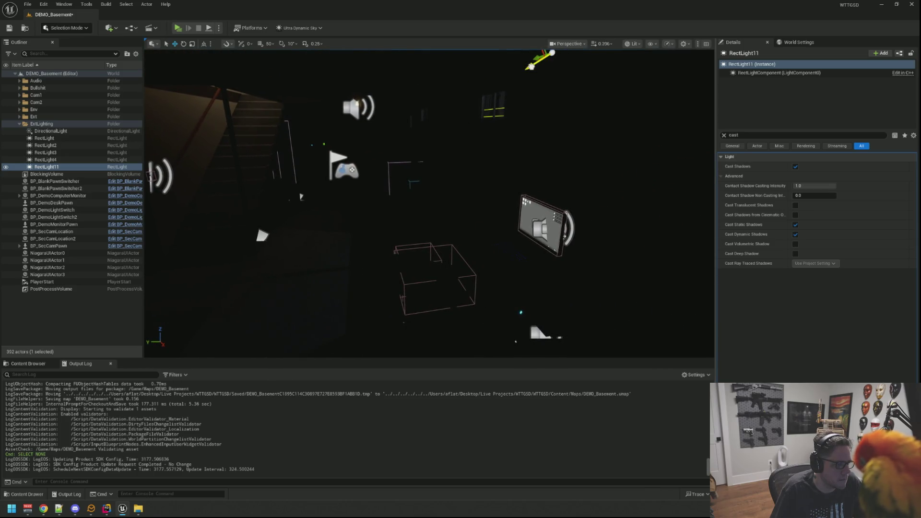
drag(542, 69, 532, 83)
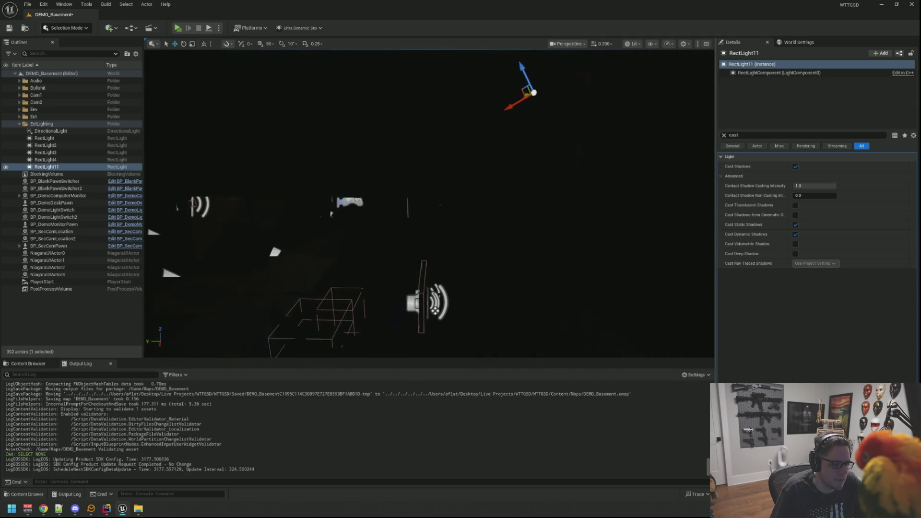
click(724, 135)
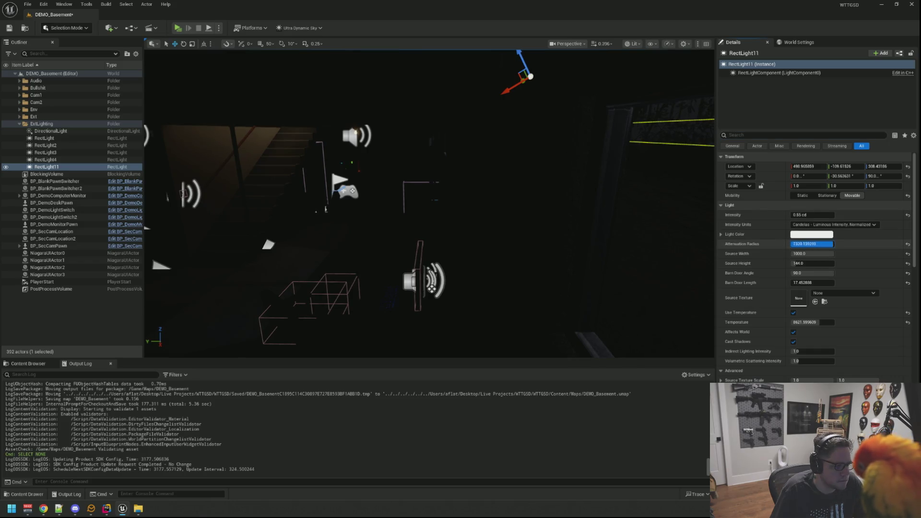
mouse_move(791, 215)
mouse_down()
mouse_move(815, 215)
mouse_move(801, 215)
mouse_up()
drag(573, 175, 577, 193)
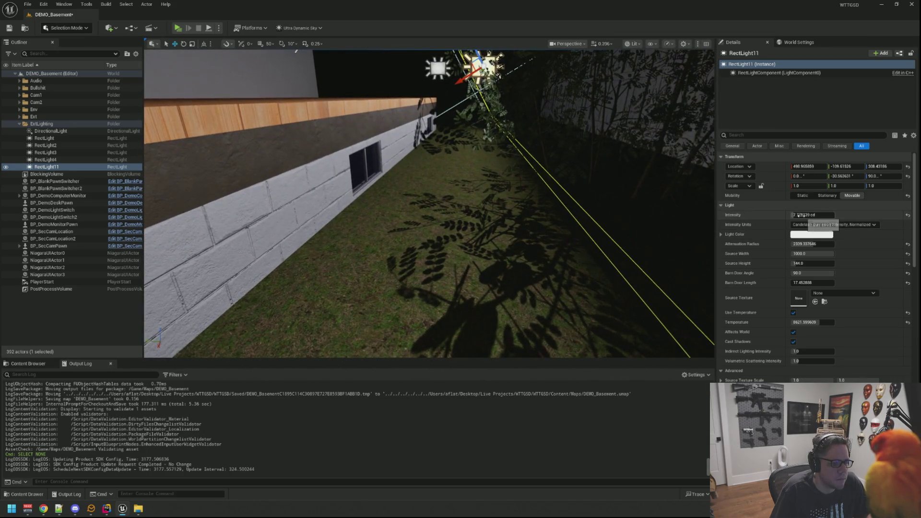
drag(644, 164, 645, 168)
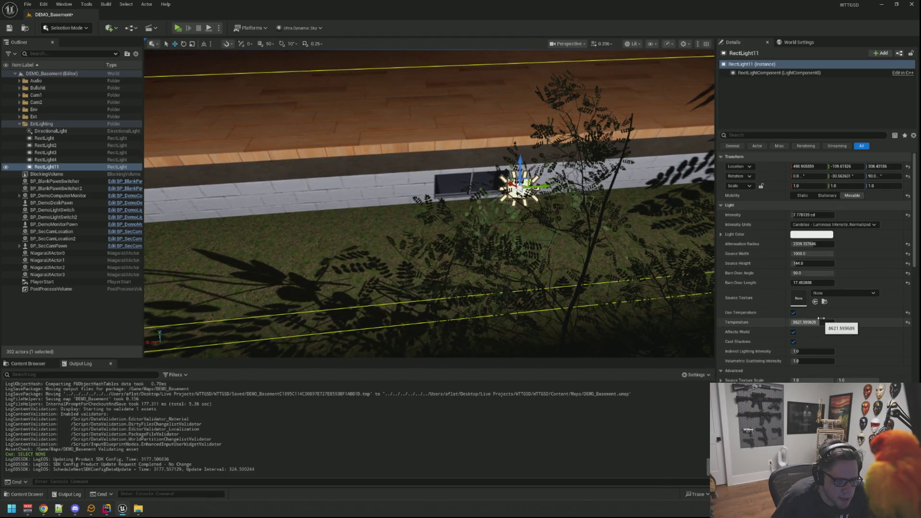
Narrow the source to 90 by 32, set a 1000 attenuation radius, and slide the light along the wall
drag(814, 250, 787, 264)
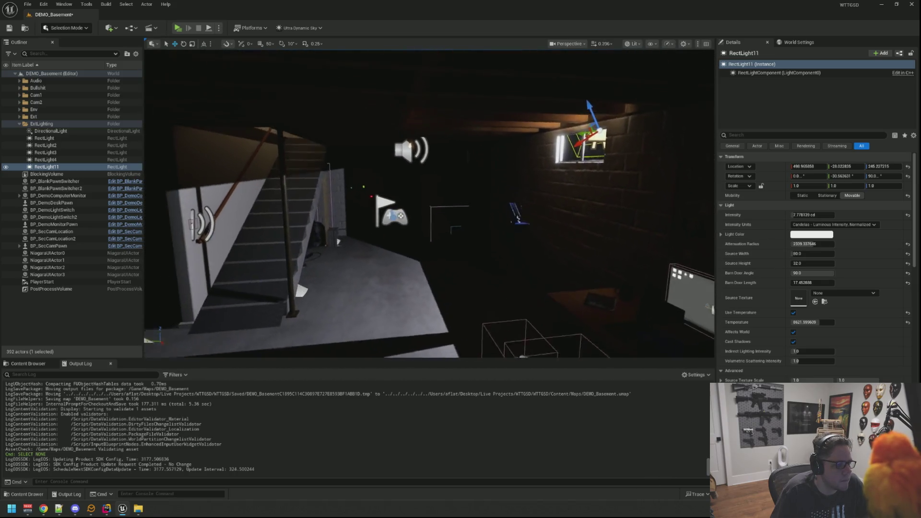
key(f)
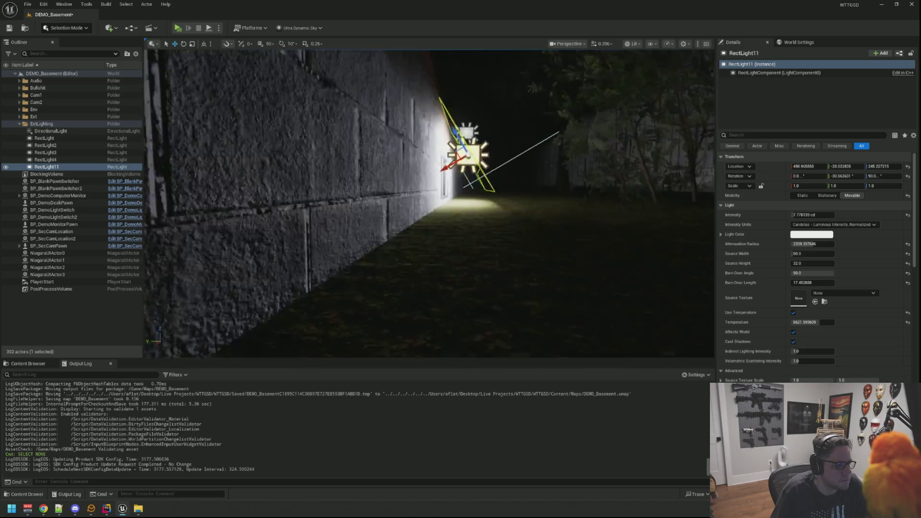
drag(411, 170, 430, 162)
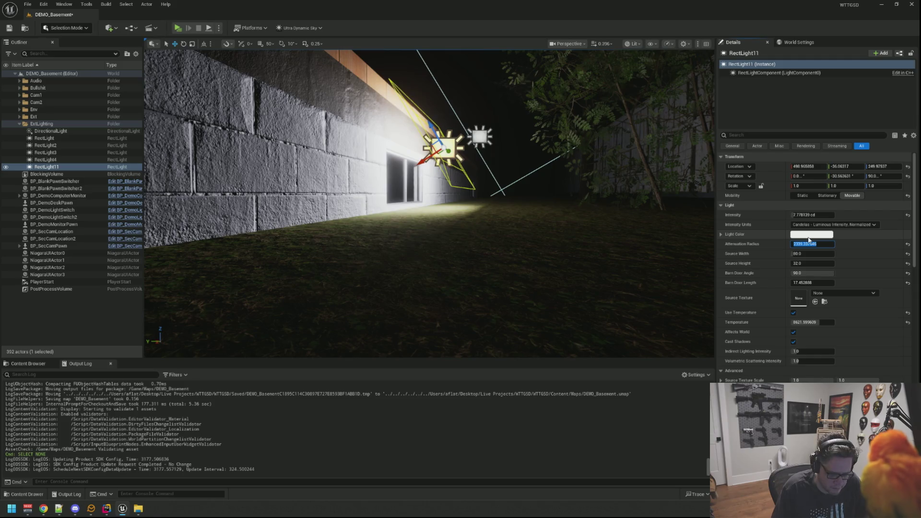
mouse_move(518, 129)
mouse_down()
mouse_move(508, 144)
mouse_move(518, 128)
mouse_move(439, 136)
mouse_move(444, 144)
mouse_up()
key(e)
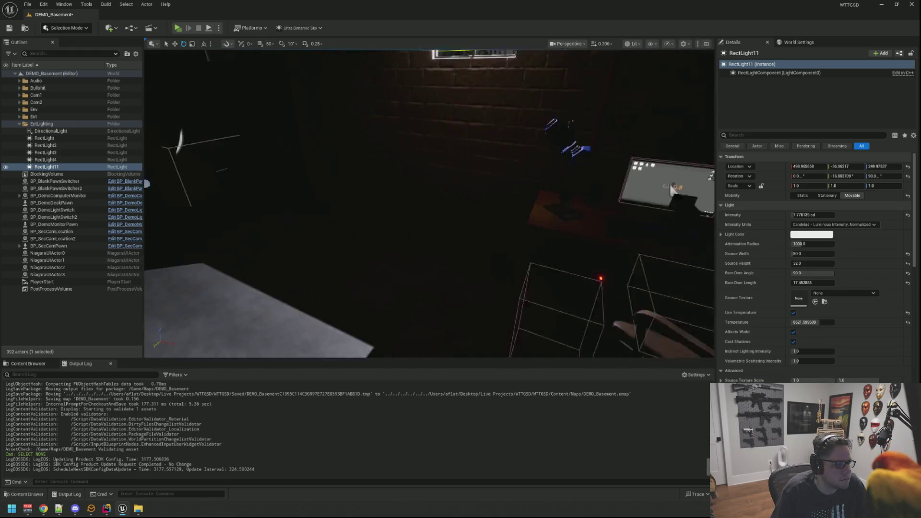
mouse_move(671, 189)
mouse_down()
mouse_move(681, 214)
mouse_move(713, 197)
mouse_up()
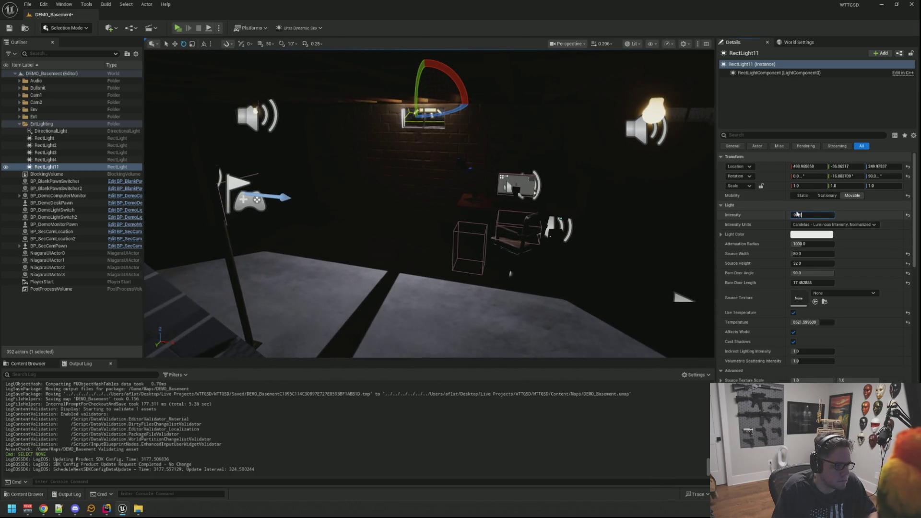
Zero RectLight11's intensity and set its barn doors from 0° to about 41°
key(Return)
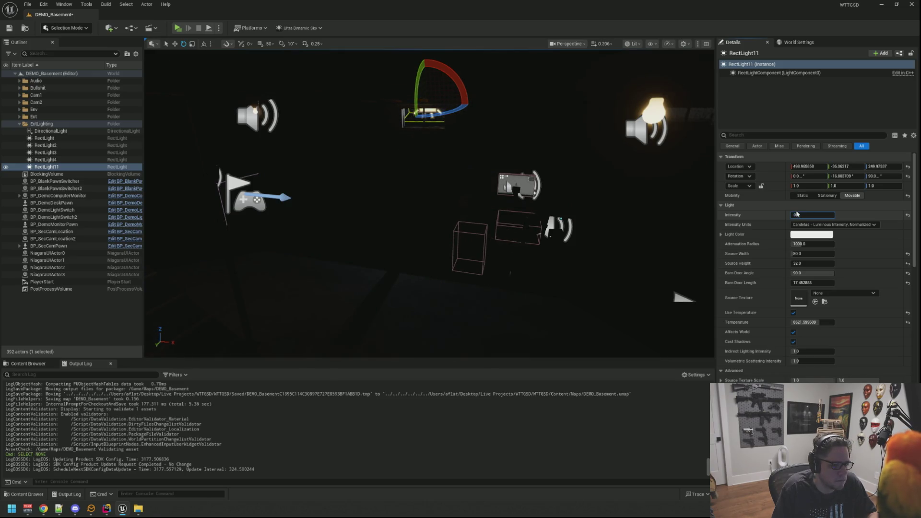
mouse_move(508, 120)
mouse_down()
mouse_move(479, 125)
mouse_move(474, 110)
mouse_move(336, 178)
mouse_move(374, 163)
mouse_move(507, 167)
mouse_move(428, 210)
mouse_up()
key(f)
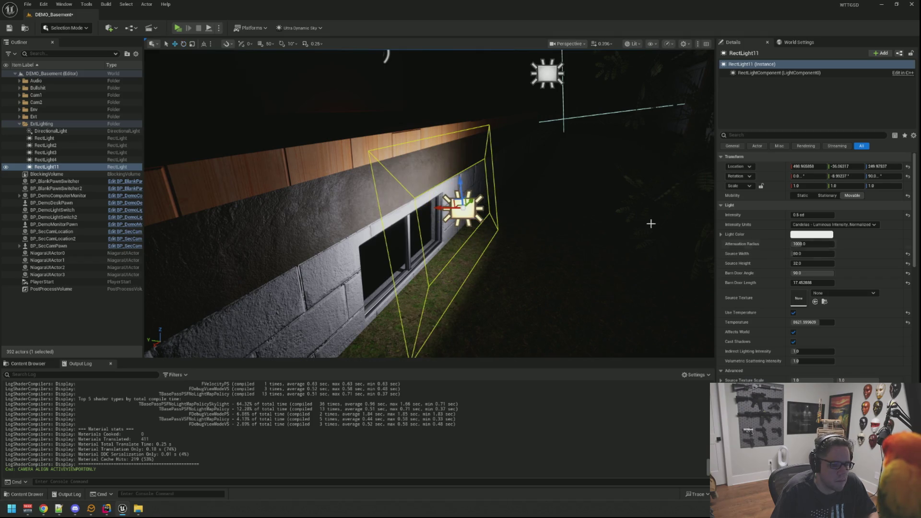
key(f)
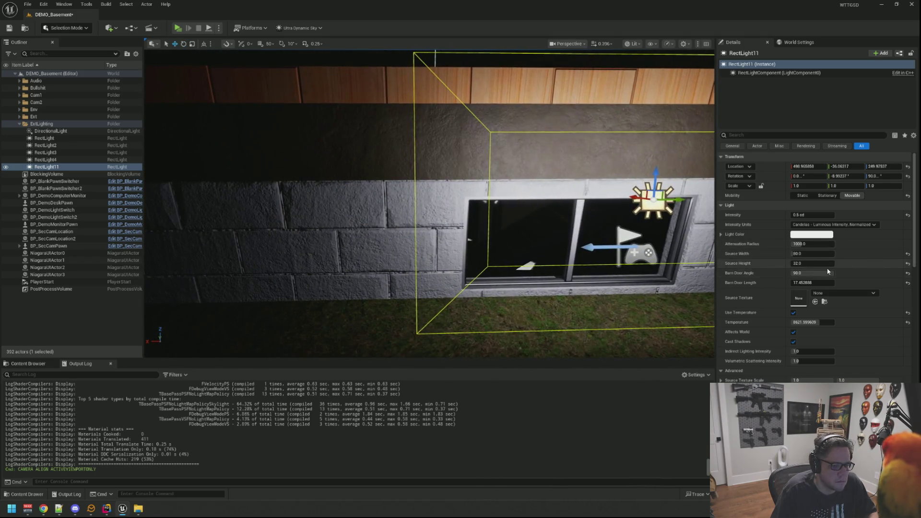
drag(812, 273, 757, 273)
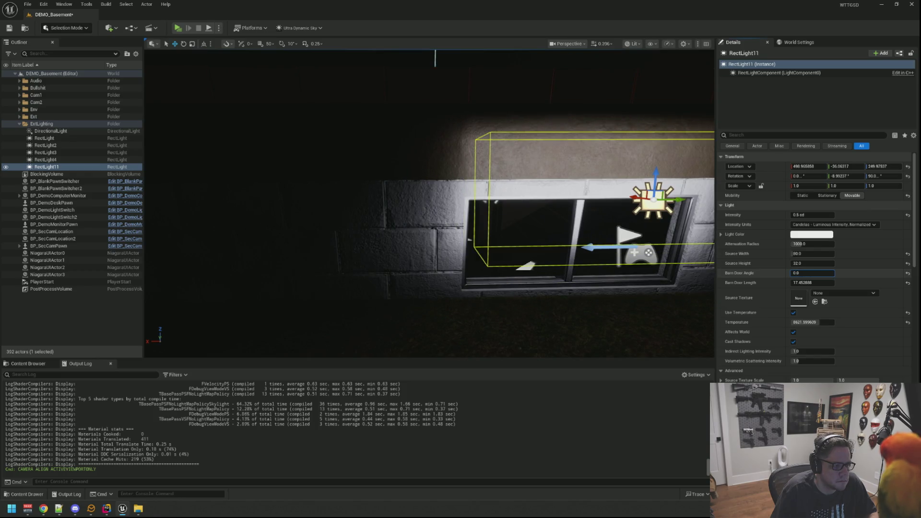
mouse_move(576, 188)
mouse_down()
mouse_move(576, 206)
mouse_move(646, 216)
mouse_up()
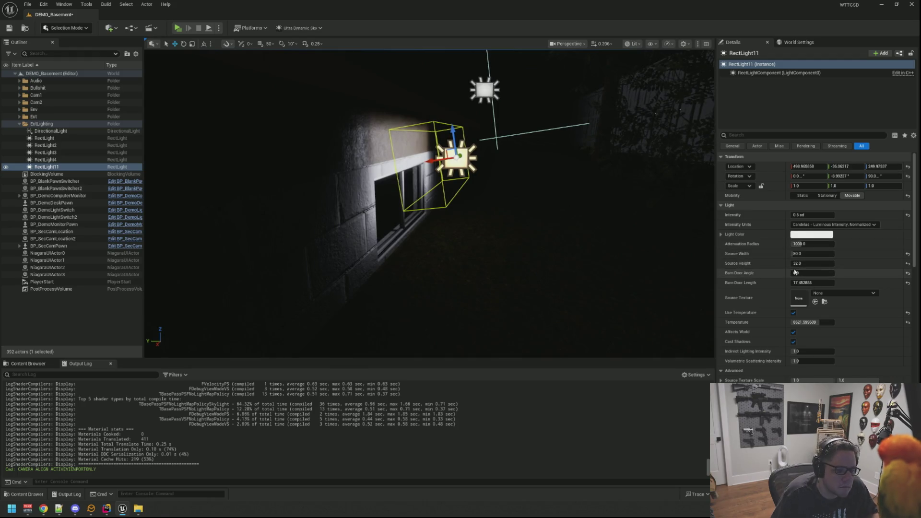
mouse_move(792, 273)
mouse_down()
mouse_move(810, 273)
mouse_move(772, 283)
mouse_up()
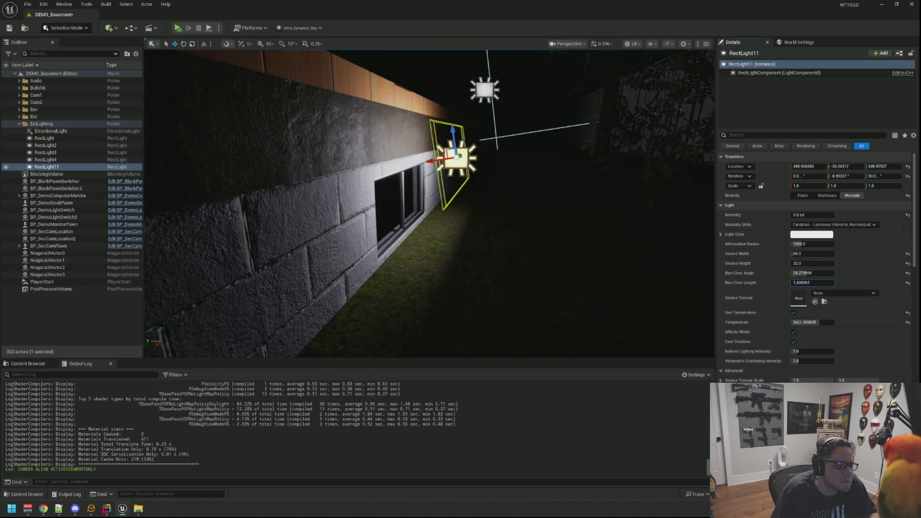
Move RectLight11 in front of the basement window, undoing the stray rotation
drag(586, 220, 542, 201)
mouse_move(453, 225)
mouse_down()
mouse_move(450, 243)
mouse_move(389, 265)
mouse_move(429, 267)
mouse_up()
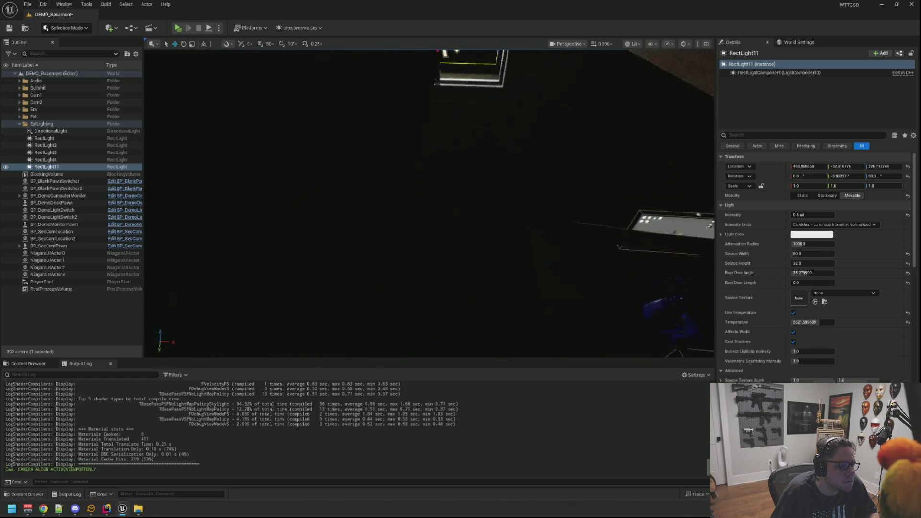
drag(370, 222, 414, 180)
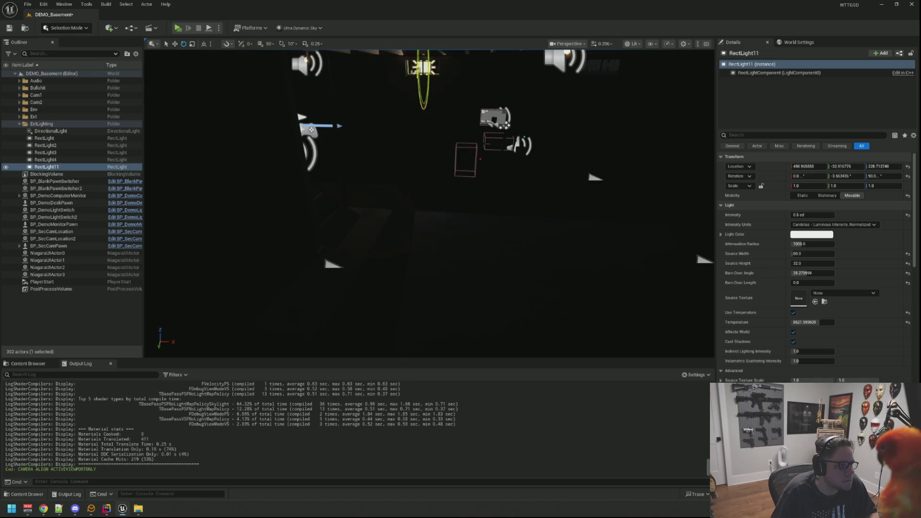
key(ctrl+z)
drag(417, 55, 146, 222)
drag(449, 113, 449, 112)
drag(390, 156, 417, 162)
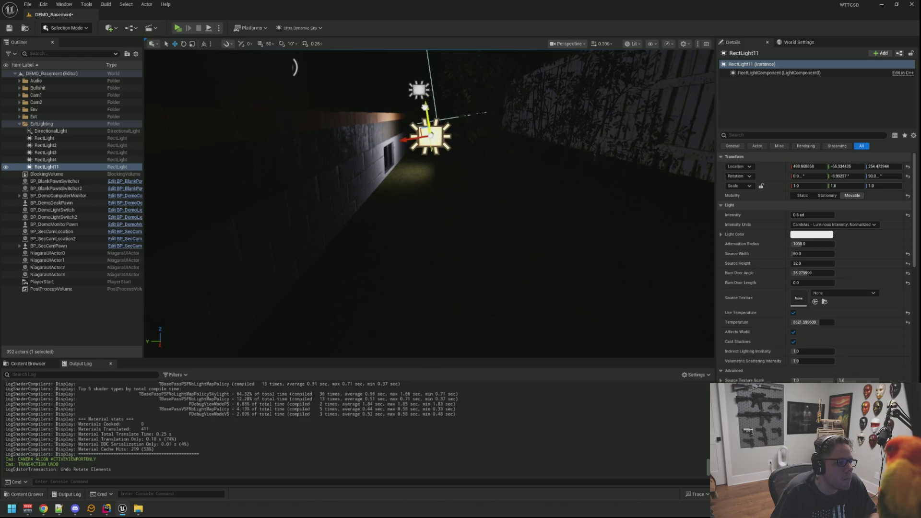
drag(421, 121, 420, 121)
mouse_move(547, 114)
mouse_down()
mouse_move(516, 126)
mouse_move(554, 120)
mouse_up()
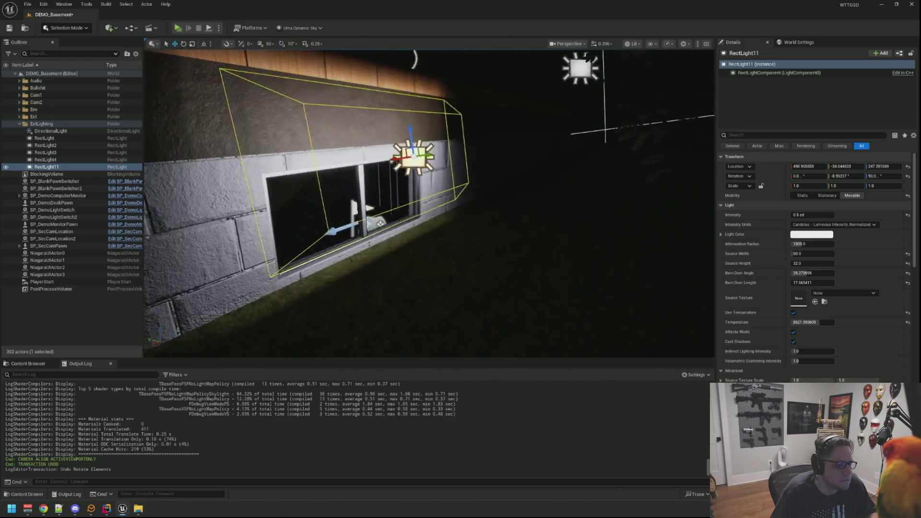
Tilt RectLight11's pitch down about two degrees and raise it higher above the window
key(e)
mouse_move(600, 144)
mouse_down()
mouse_move(526, 163)
mouse_move(597, 134)
mouse_move(569, 148)
mouse_move(571, 169)
mouse_move(575, 154)
mouse_up()
key(w)
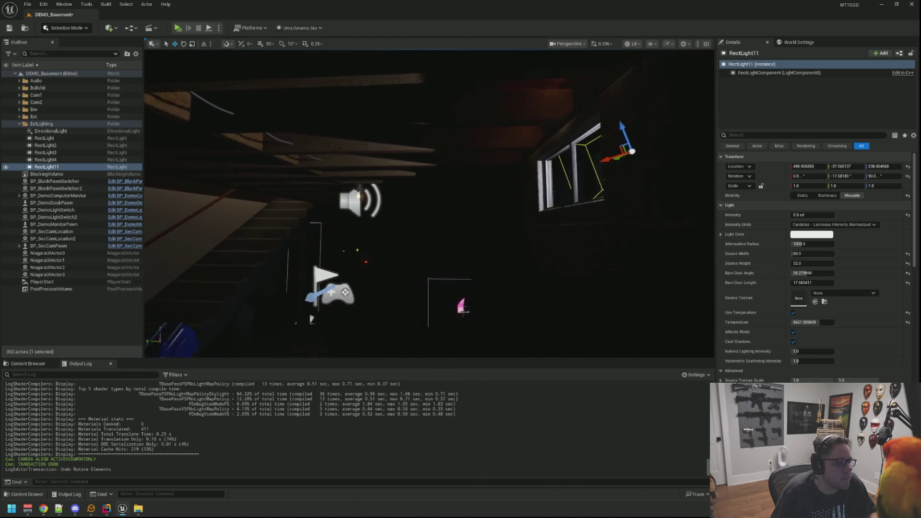
mouse_move(607, 126)
mouse_down()
mouse_move(609, 145)
mouse_move(599, 103)
mouse_up()
drag(582, 140, 682, 105)
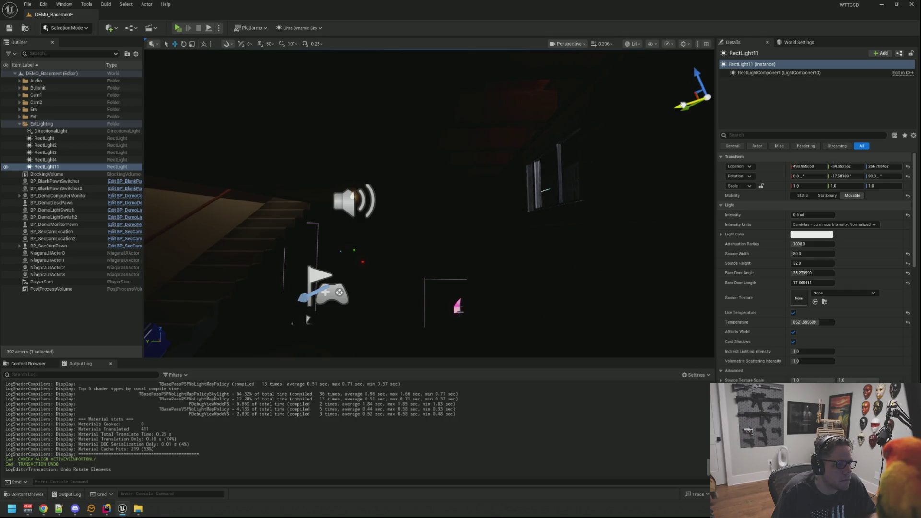
Undo the bad rotation, re-aim the light about 25 degrees, and deselect it
key(s)
key(w)
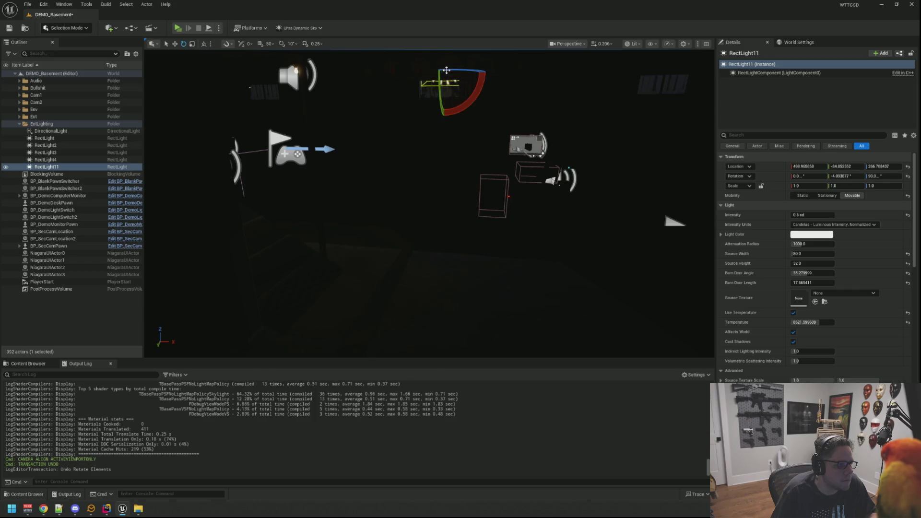
key(ctrl+z)
drag(450, 82, 434, 82)
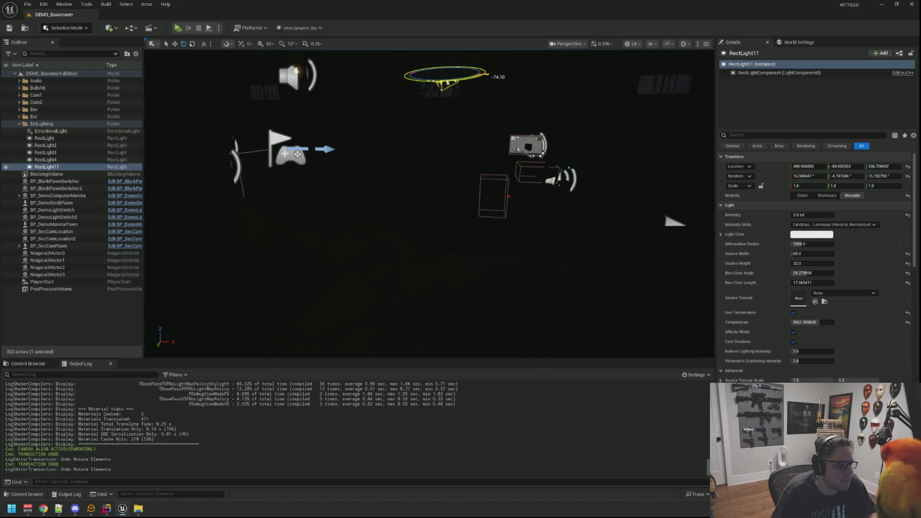
key(Escape)
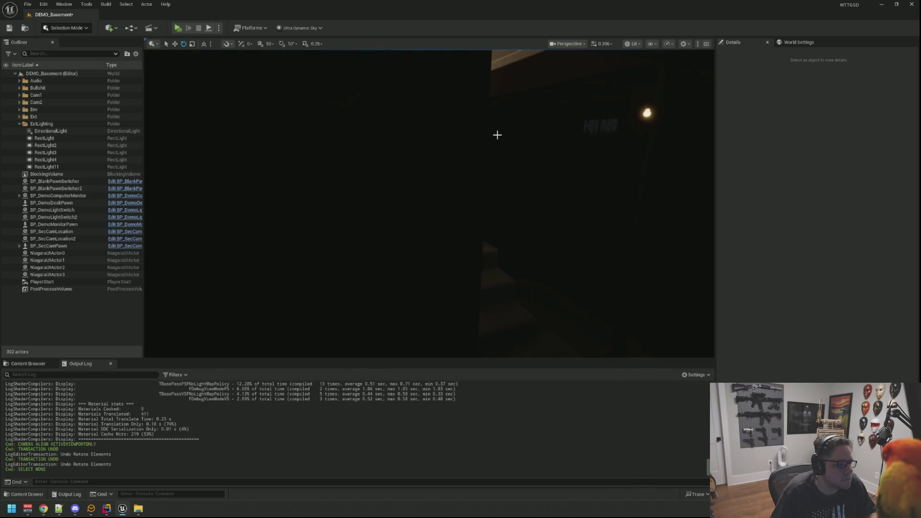
key(alt+p)
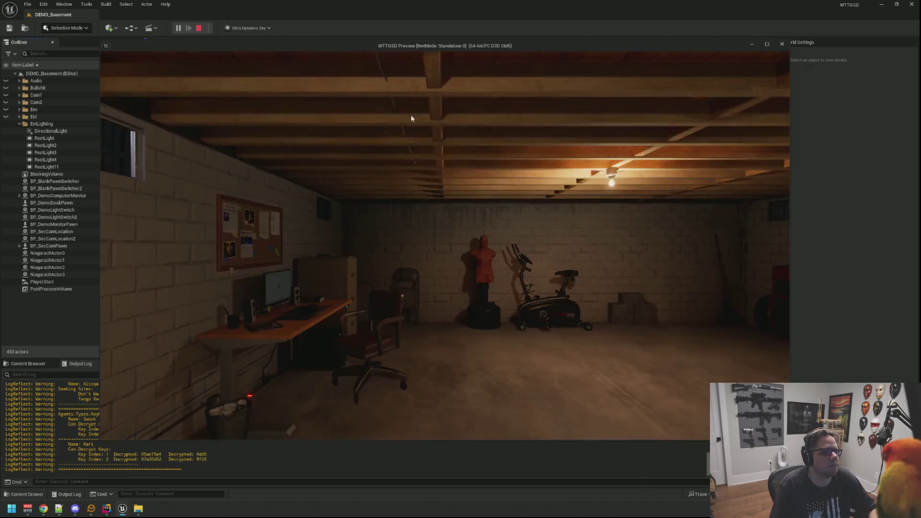
click(411, 119)
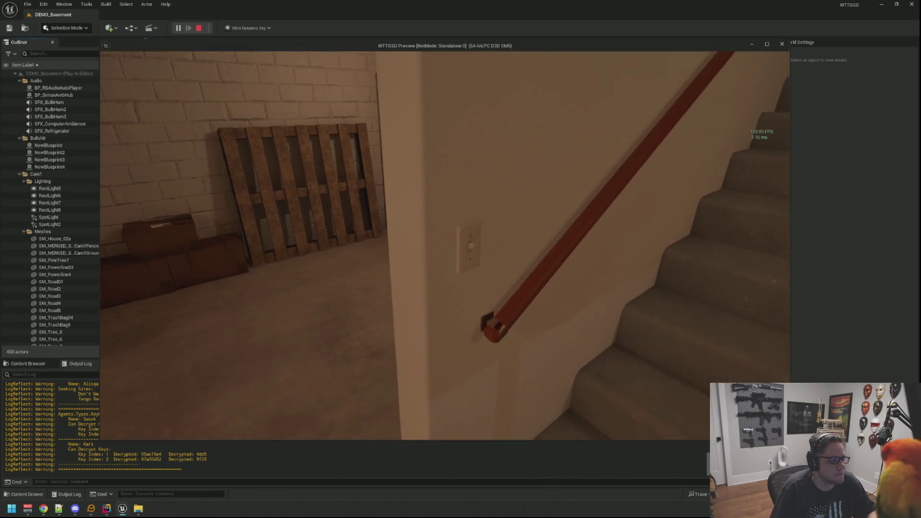
key(e)
key(w)
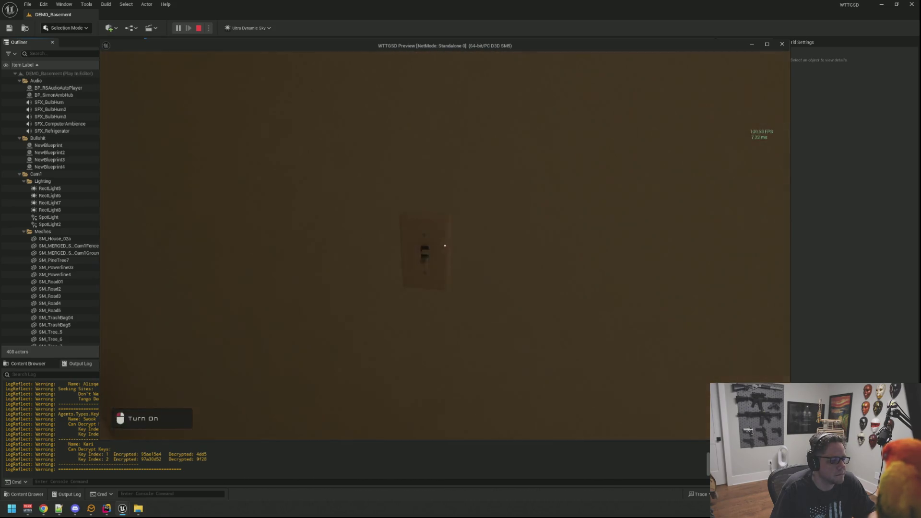
key(e)
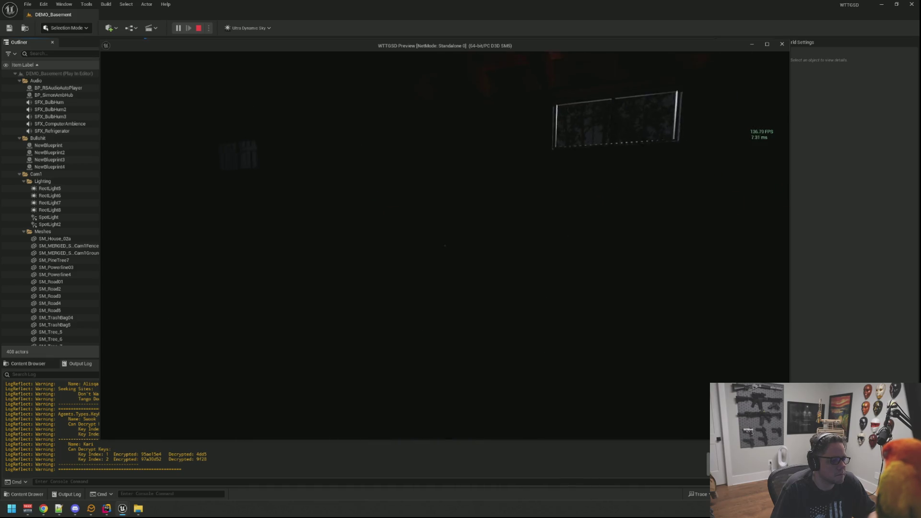
key(Escape)
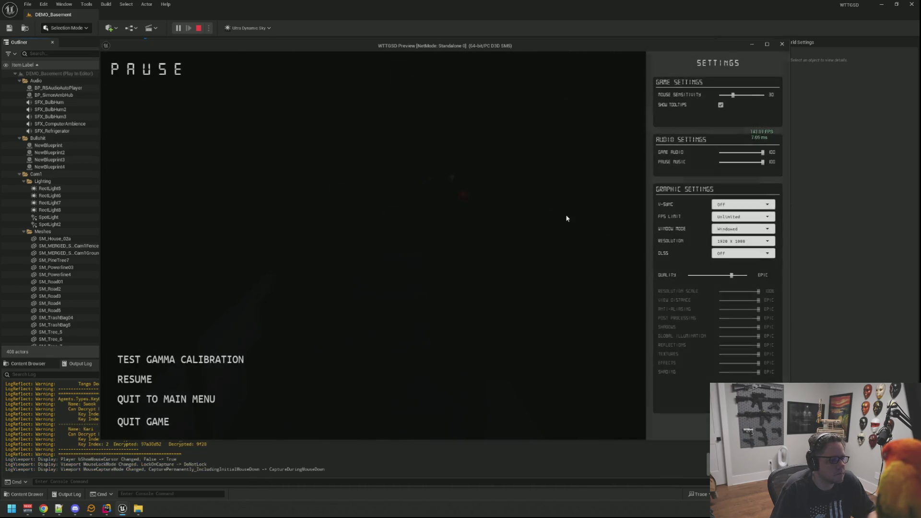
key(Escape)
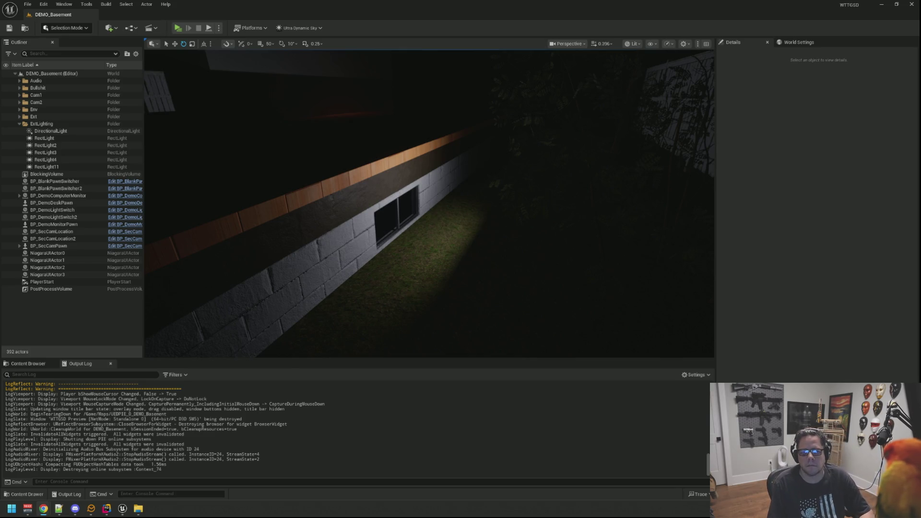
Show editor icons again and delete the exterior rect light
drag(621, 139, 590, 143)
key(g)
click(532, 191)
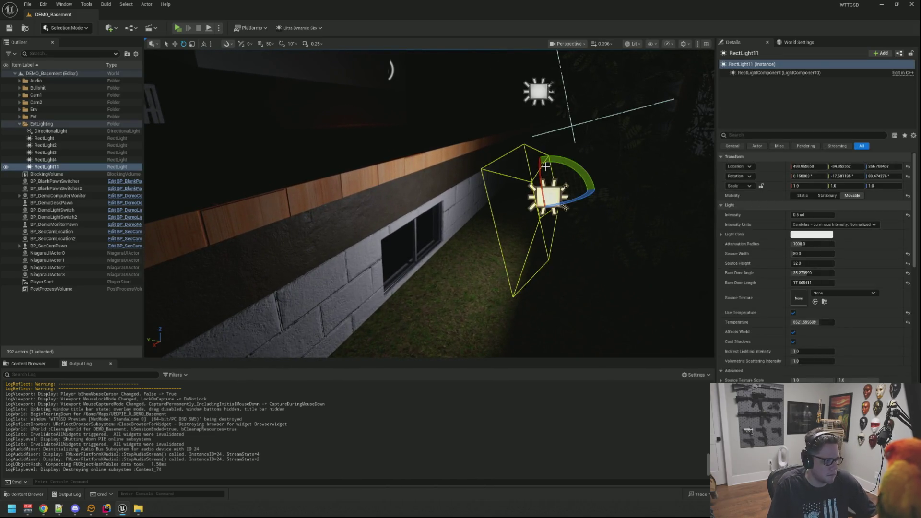
key(Delete)
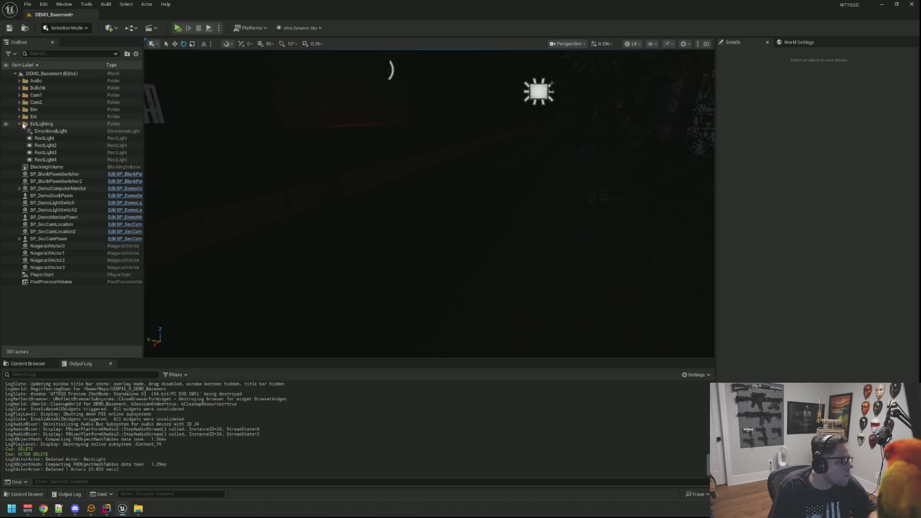
Make the basement point lights in Env > Lighting visible again in the Outliner
click(19, 124)
drag(431, 216, 405, 243)
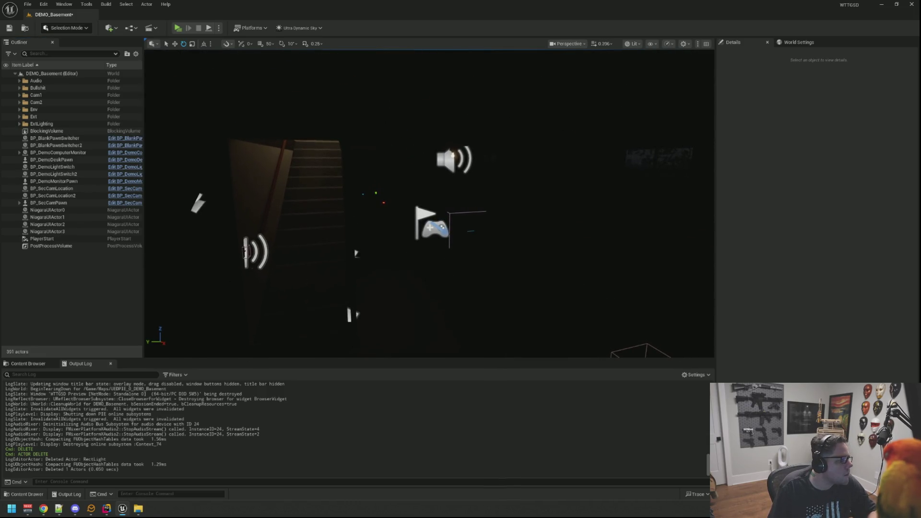
click(19, 116)
click(19, 117)
click(19, 110)
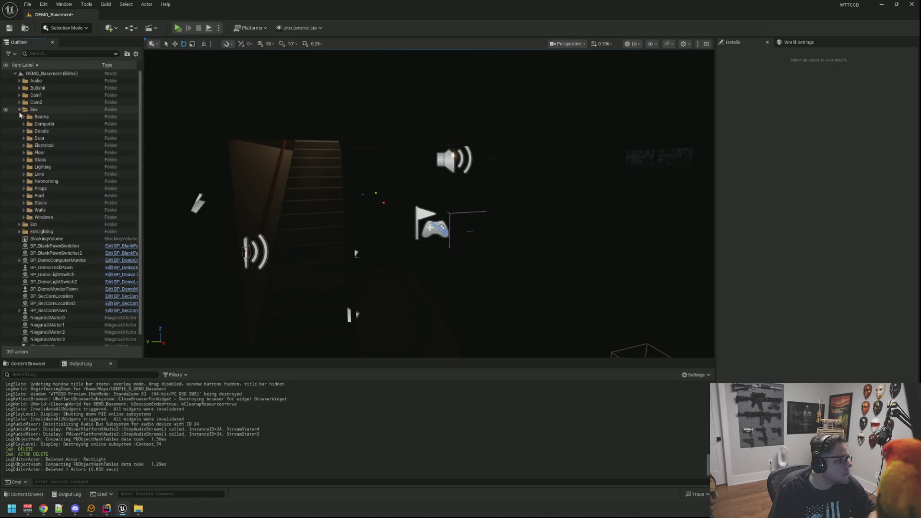
click(42, 167)
click(23, 167)
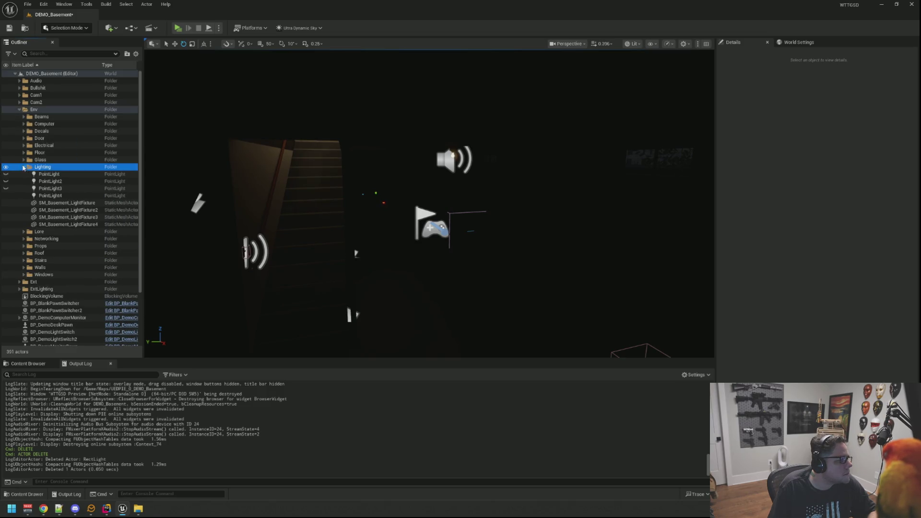
click(7, 188)
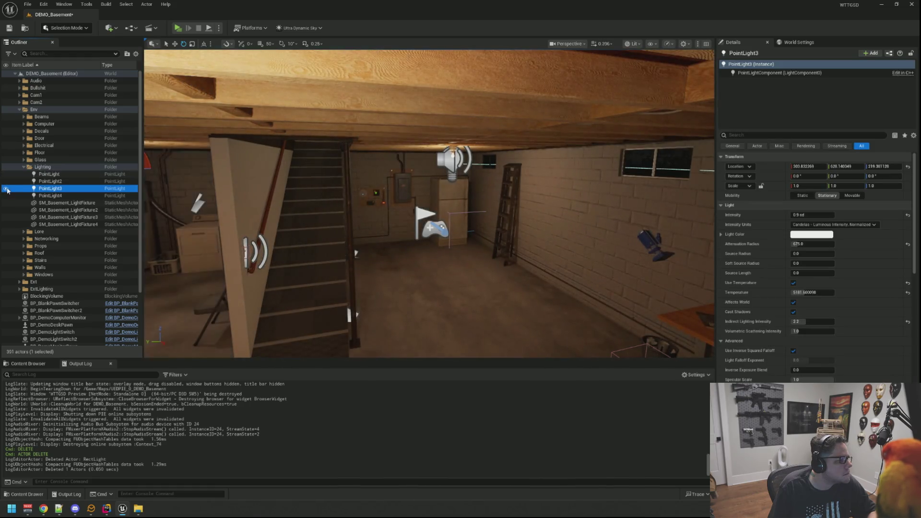
click(24, 166)
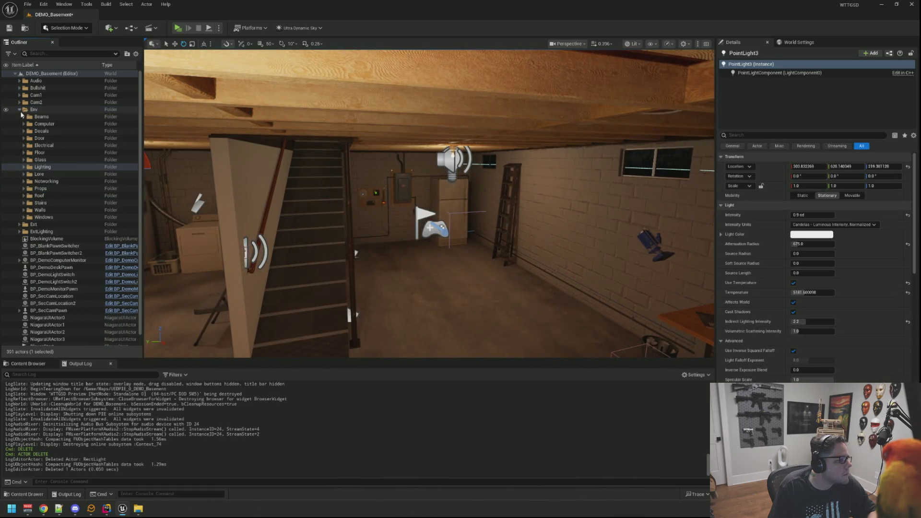
click(19, 110)
click(102, 263)
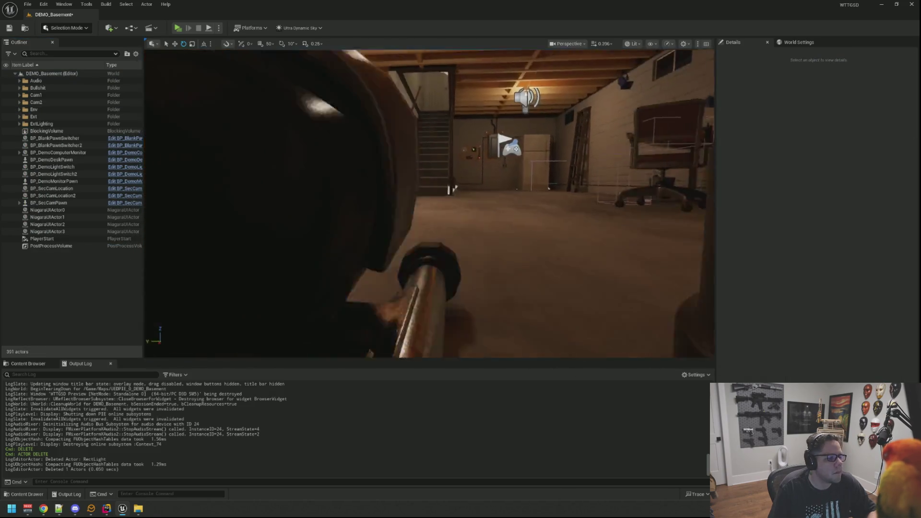
Save DEMO_Basement and play-test it, using the light switch to turn the lights off
key(g)
key(ctrl+s)
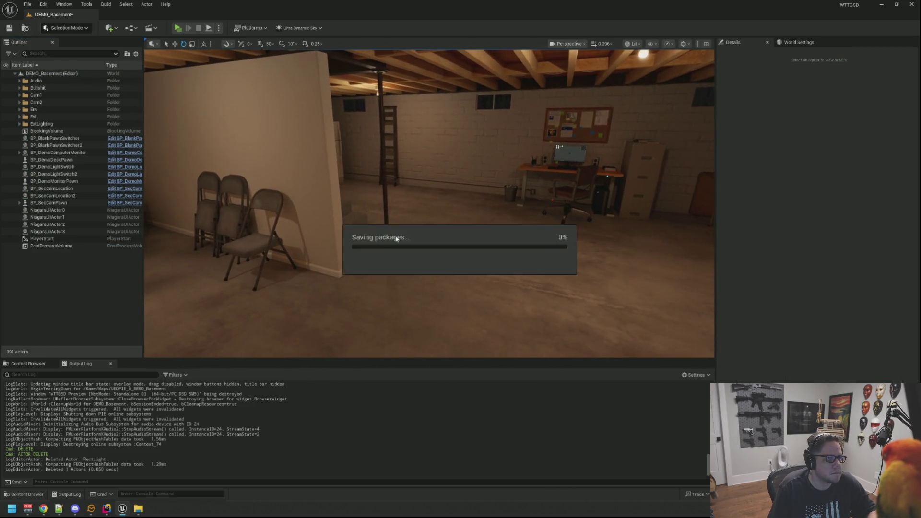
click(185, 28)
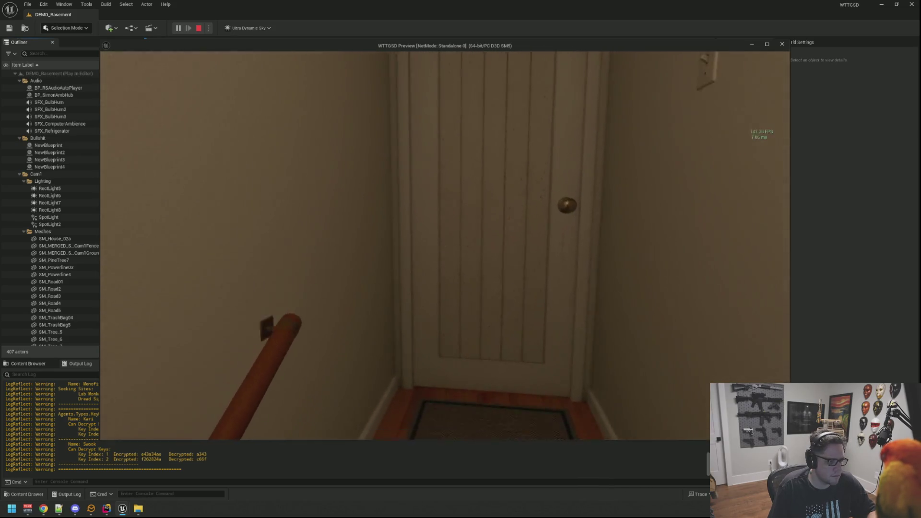
click(445, 245)
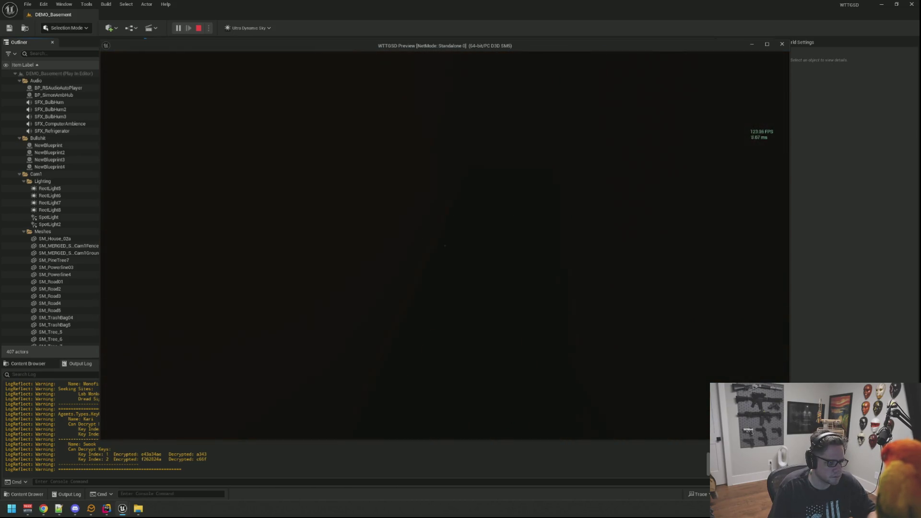
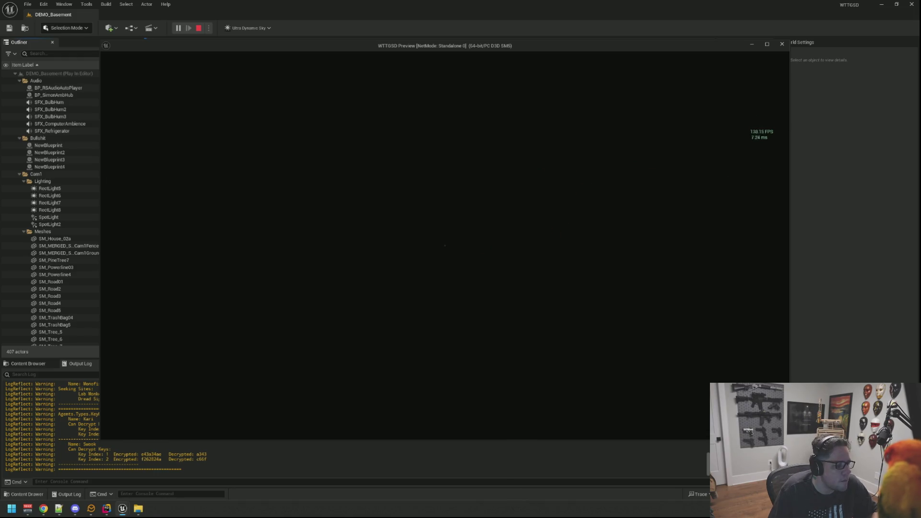
Restart the basement play test and toggle the lights off and on at the wall switch
key(Escape)
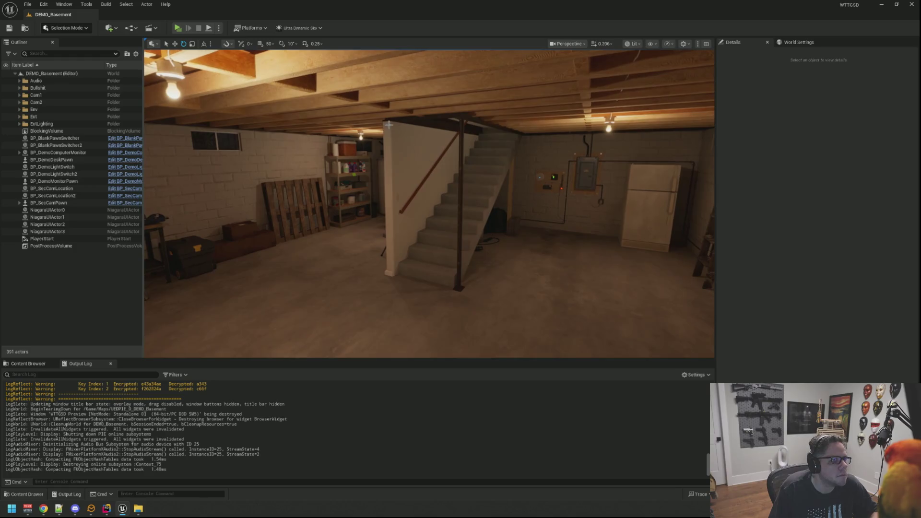
click(178, 28)
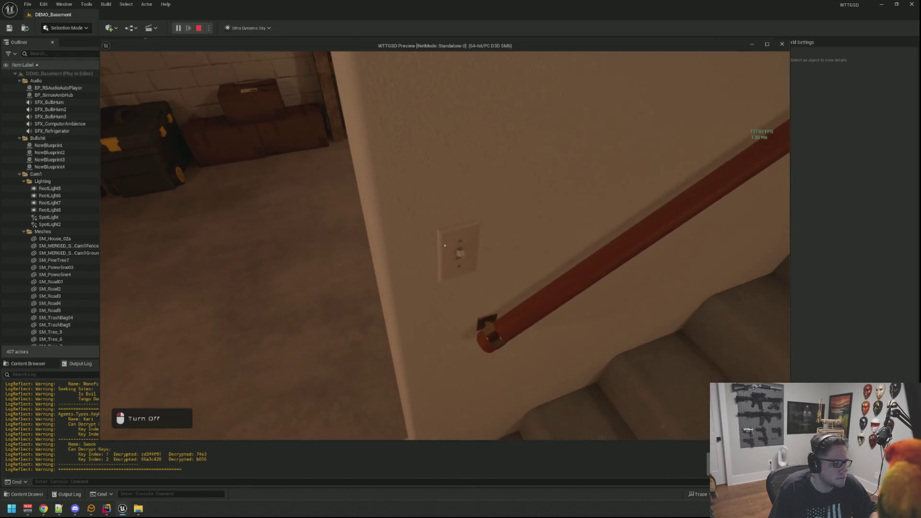
key(e)
key(e)
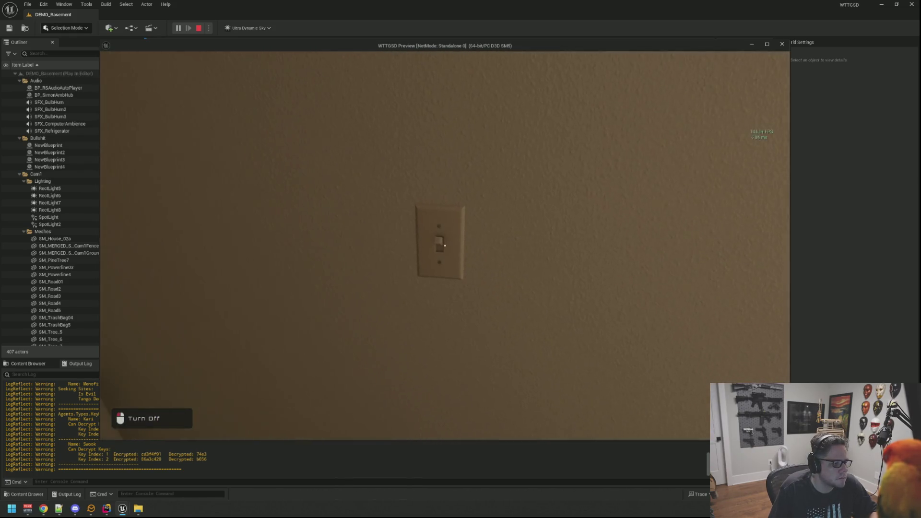
click(444, 245)
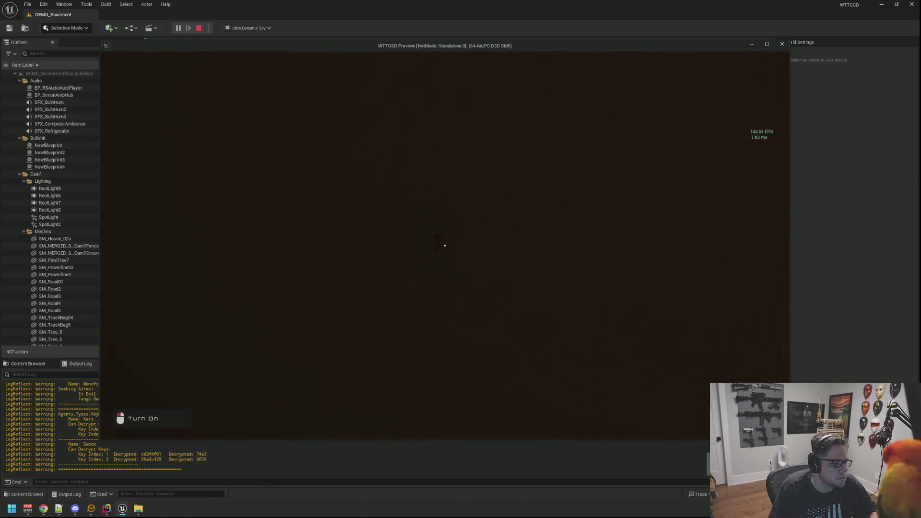
click(444, 246)
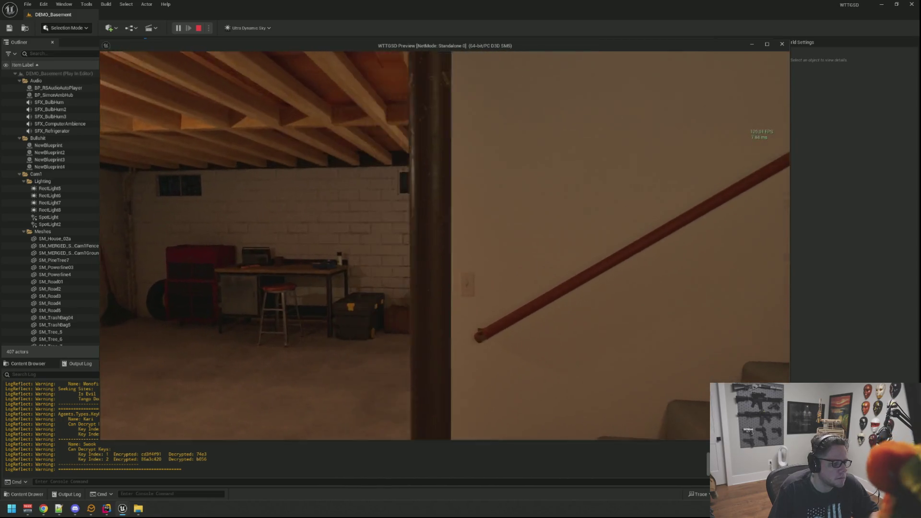
Walk up the stairs and back down to the switch, then turn the lights off again
key(w)
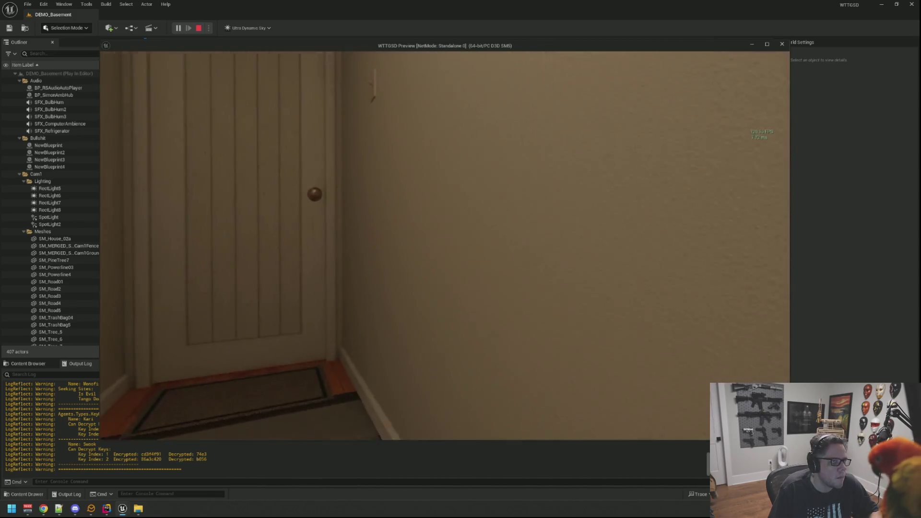
key(e)
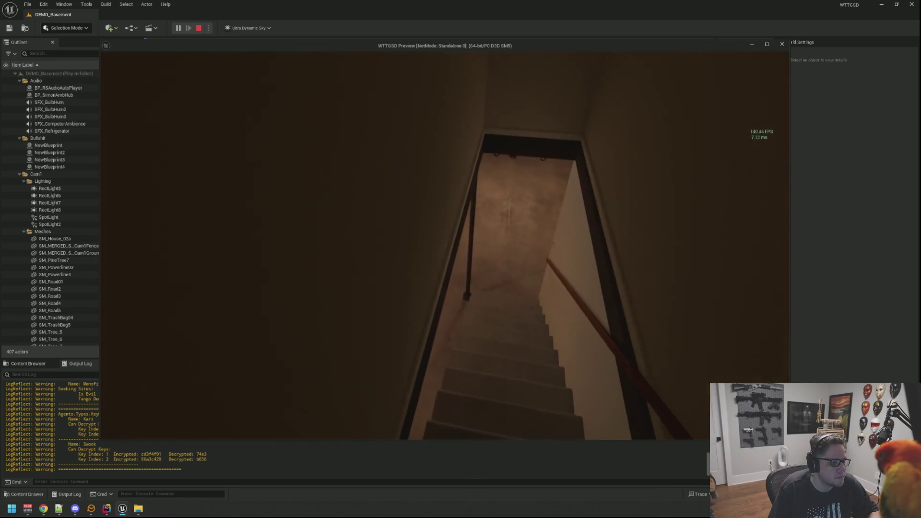
key(w)
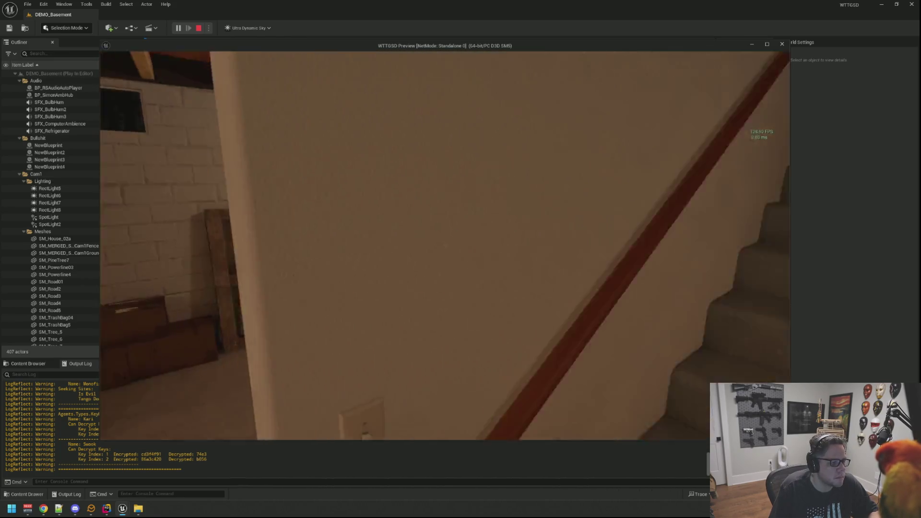
key(w)
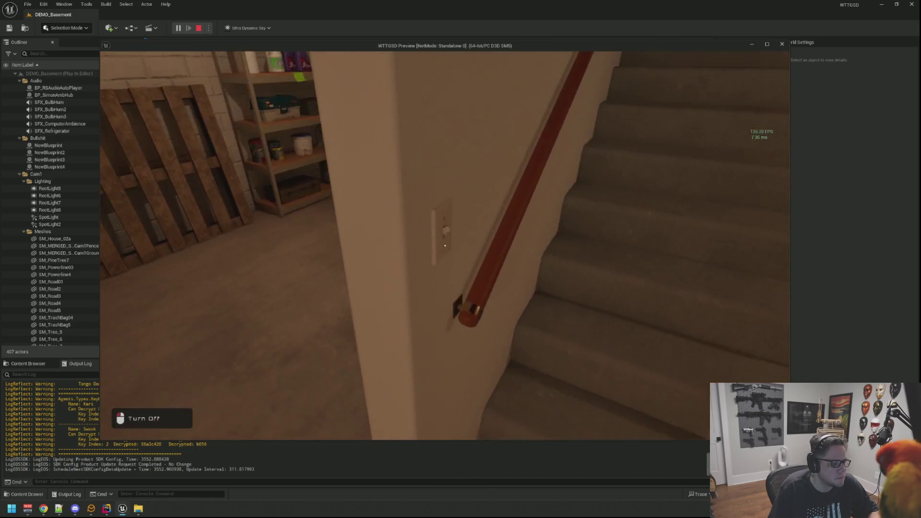
key(e)
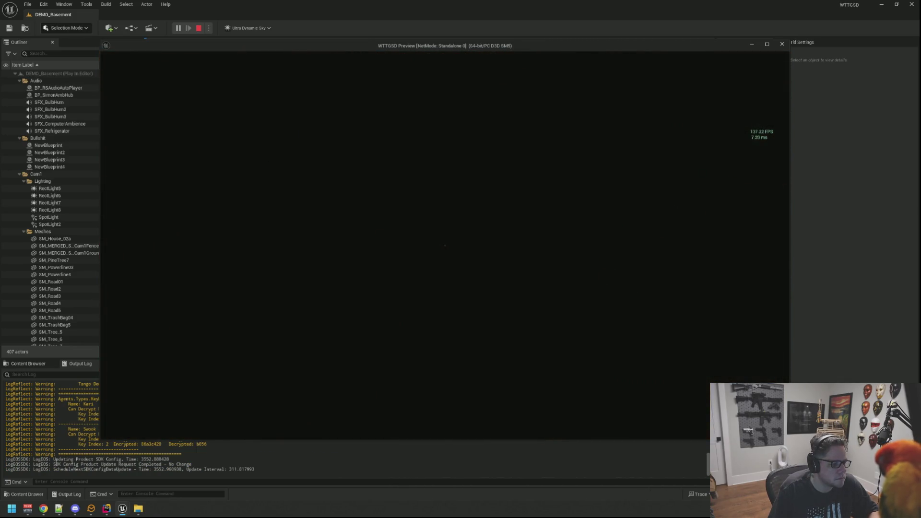
Close the standalone preview and return to the DEMO_Basement level editor
mouse_move(461, 259)
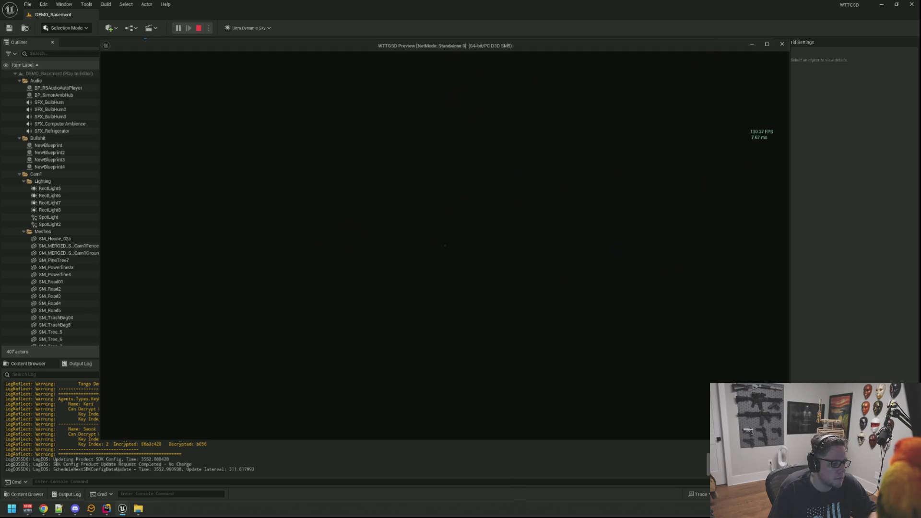
key(Escape)
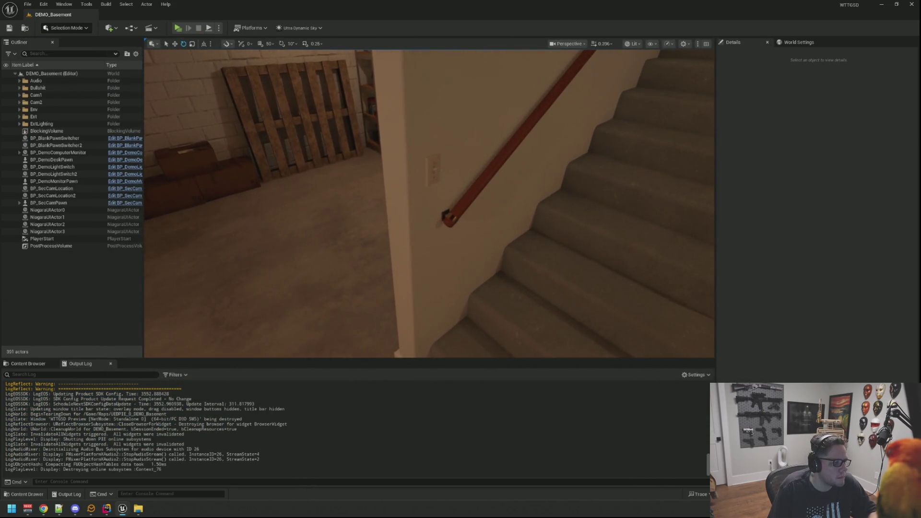
Open BP_DemoLightSwitch from the wall switch and select SM_Switch in its 3D viewport
click(433, 171)
click(115, 167)
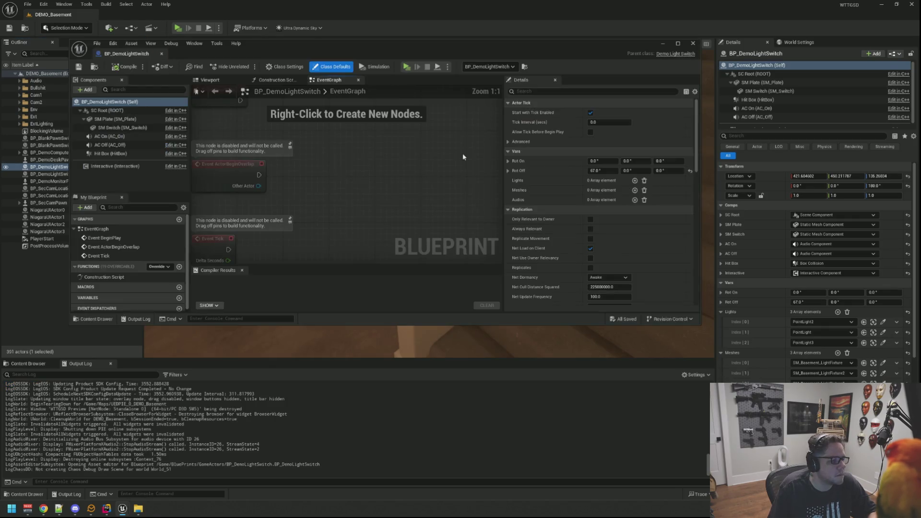
click(215, 81)
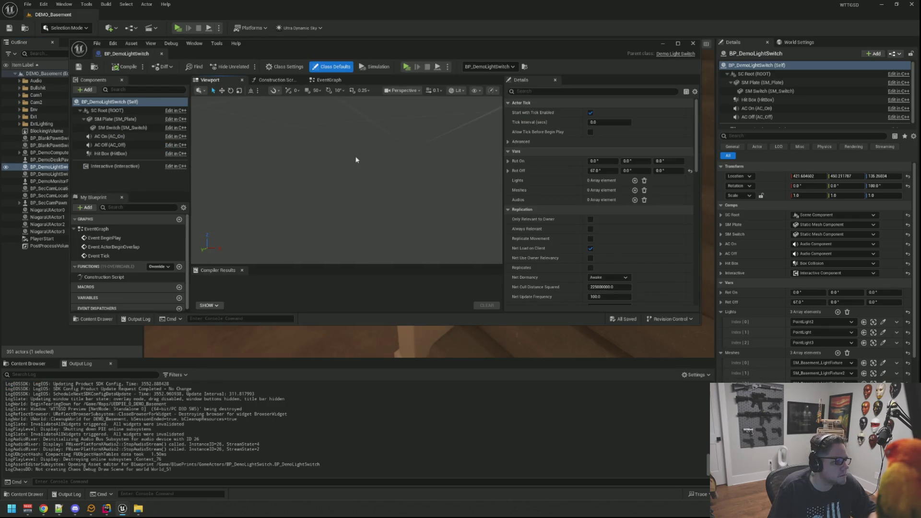
mouse_move(346, 180)
mouse_down()
mouse_move(335, 185)
mouse_move(326, 172)
mouse_move(331, 163)
mouse_move(352, 165)
mouse_up()
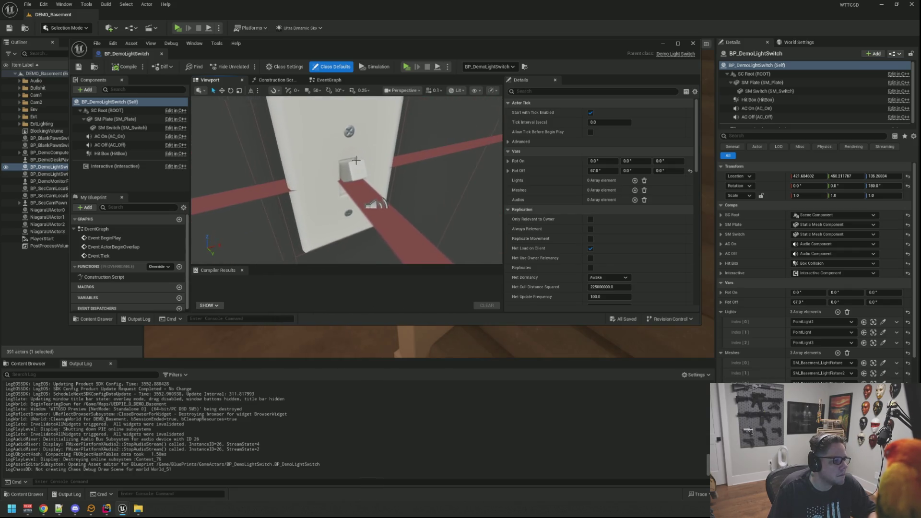
click(353, 165)
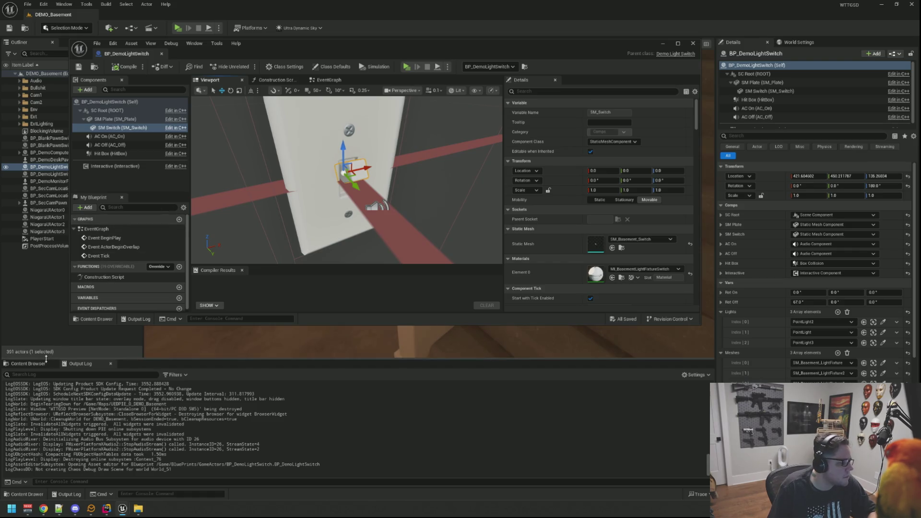
Show the environment sound effects in the Content Browser and frame the switch plate from the front
click(27, 363)
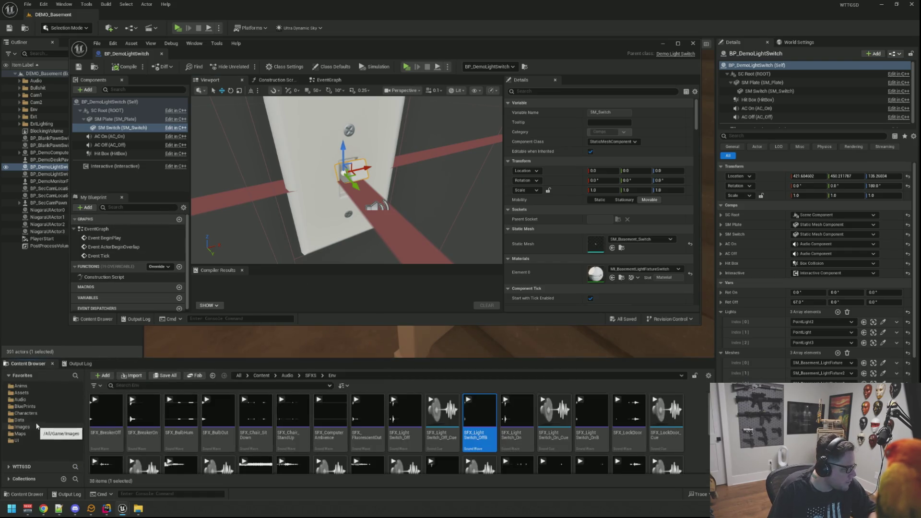
mouse_move(409, 176)
mouse_down()
mouse_move(416, 144)
mouse_move(432, 148)
mouse_move(422, 139)
mouse_move(408, 154)
mouse_up()
scroll(416, 156, up, 3)
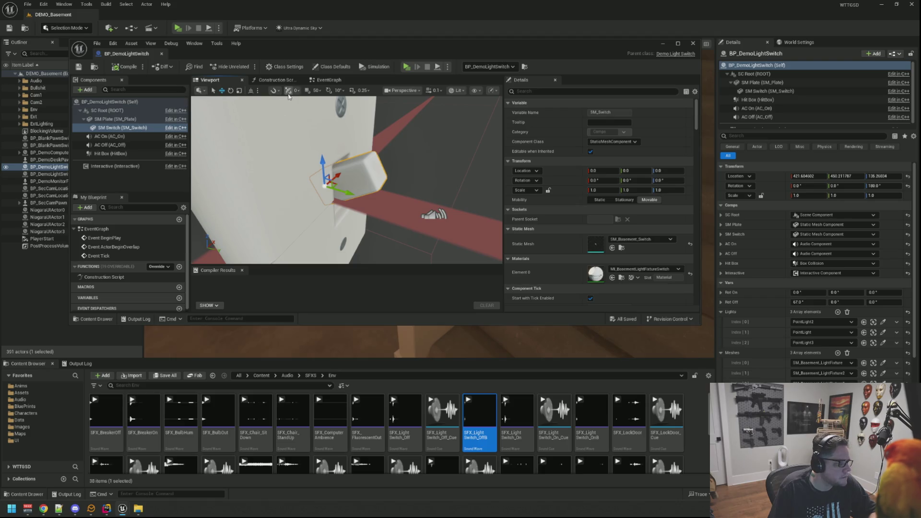
click(91, 89)
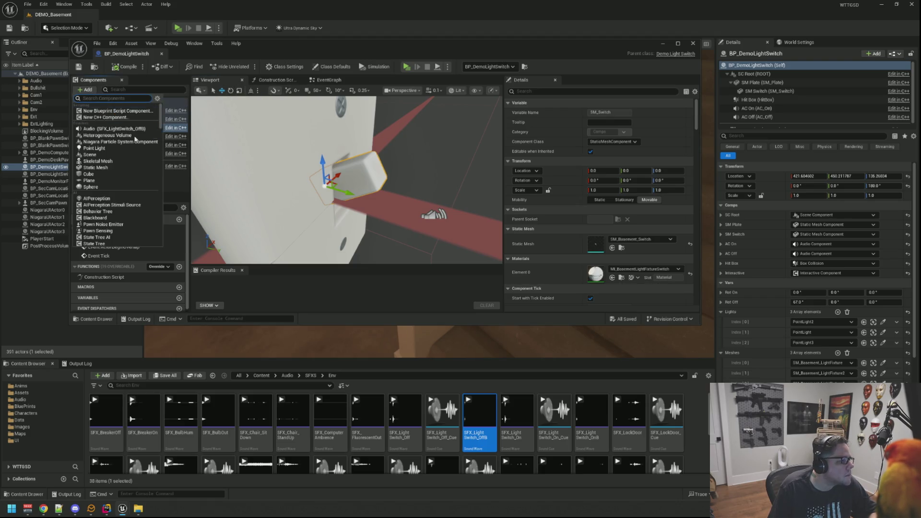
Add a Plane component under SM Switch and scale it down to about 0.018
click(131, 180)
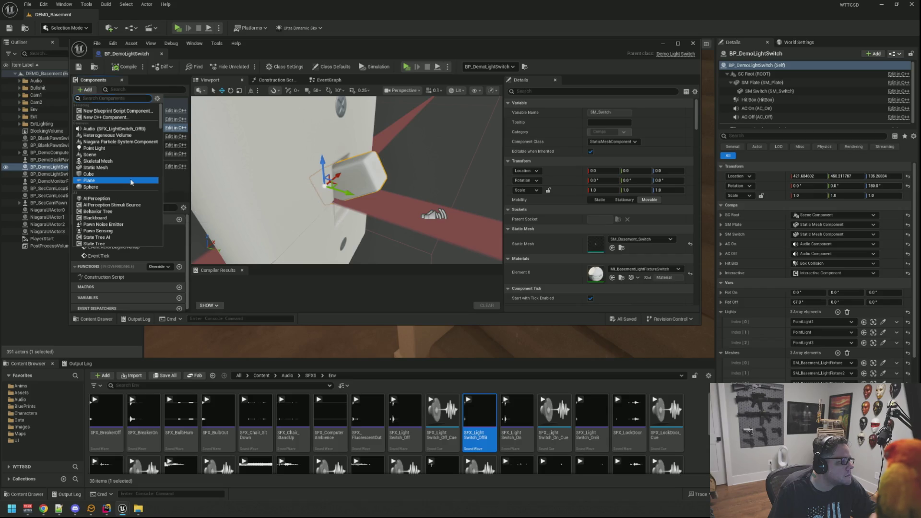
key(f)
key(r)
drag(345, 179, 330, 193)
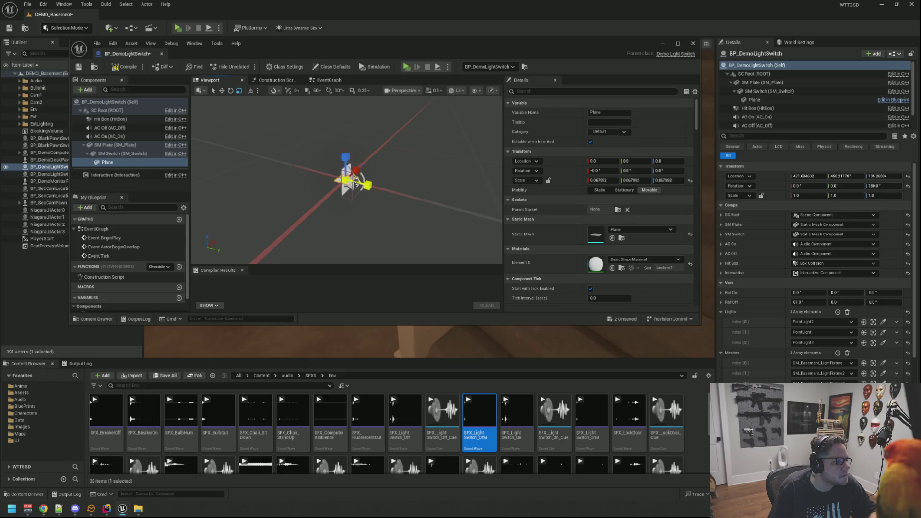
key(f)
key(w)
scroll(346, 178, up, 5)
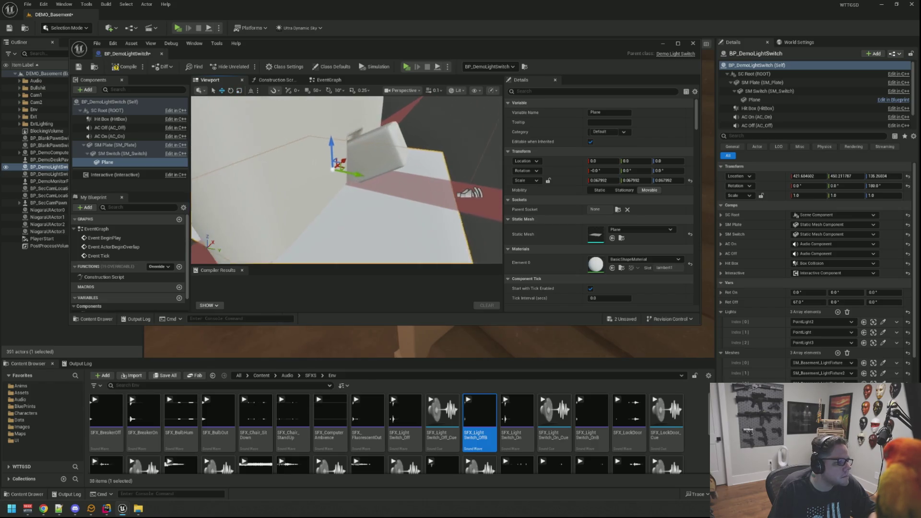
drag(334, 169, 331, 175)
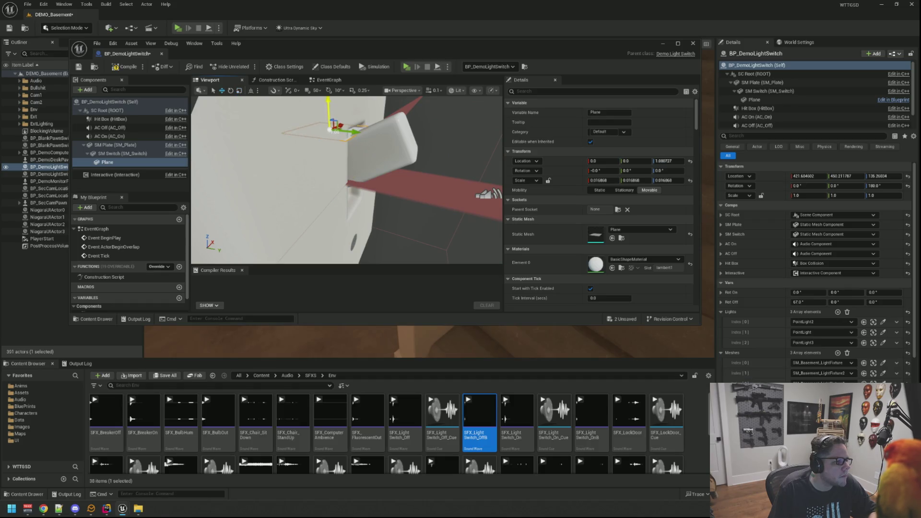
mouse_move(334, 96)
mouse_down()
mouse_move(441, 150)
mouse_move(422, 173)
mouse_move(374, 197)
mouse_up()
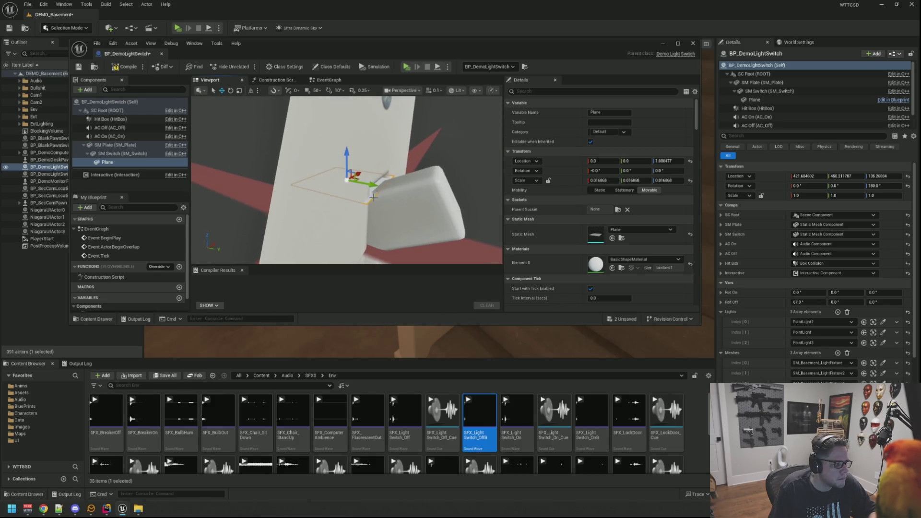
Tilt the Plane to about -24 degrees roll and check it on the switch
key(e)
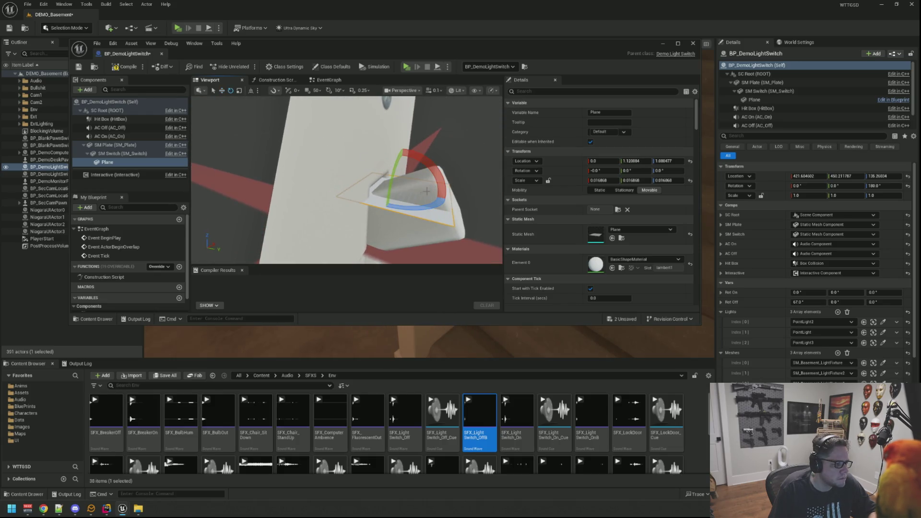
drag(430, 203, 418, 192)
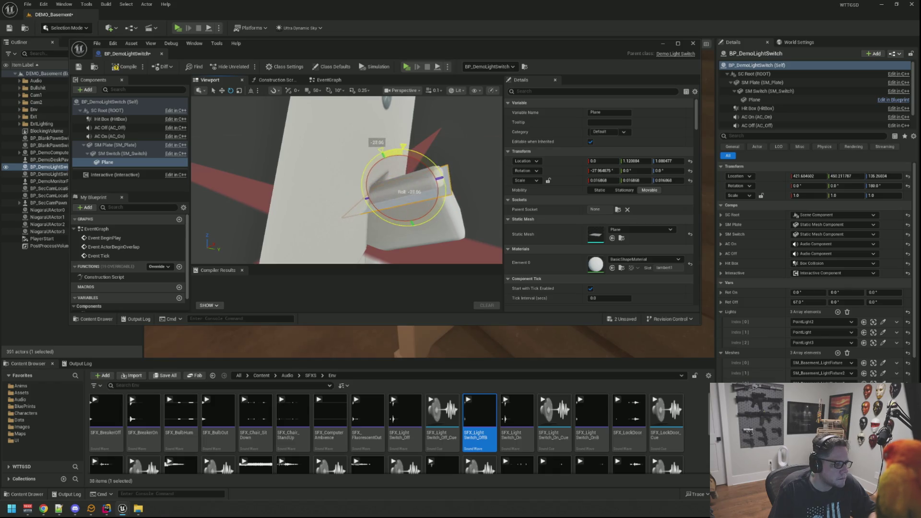
scroll(399, 181, down, 3)
scroll(400, 181, up, 3)
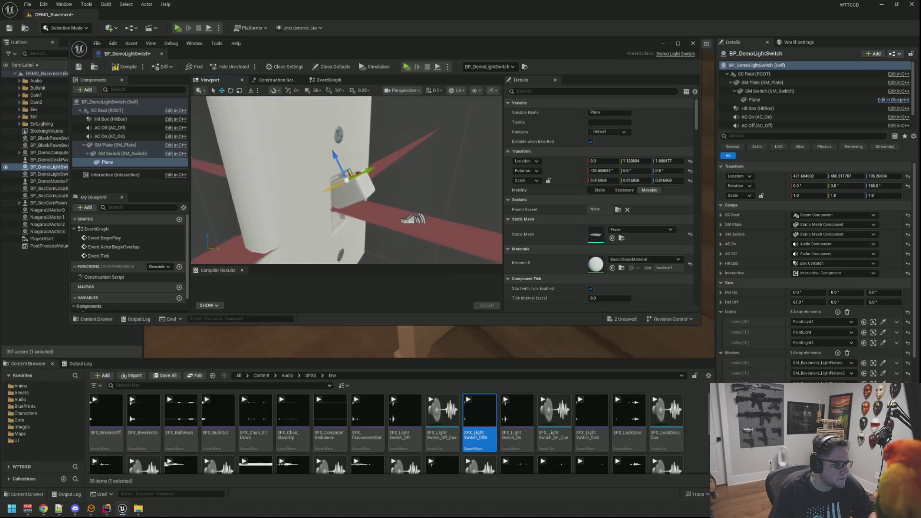
key(w)
mouse_move(399, 181)
mouse_down()
mouse_move(393, 166)
mouse_move(368, 181)
mouse_up()
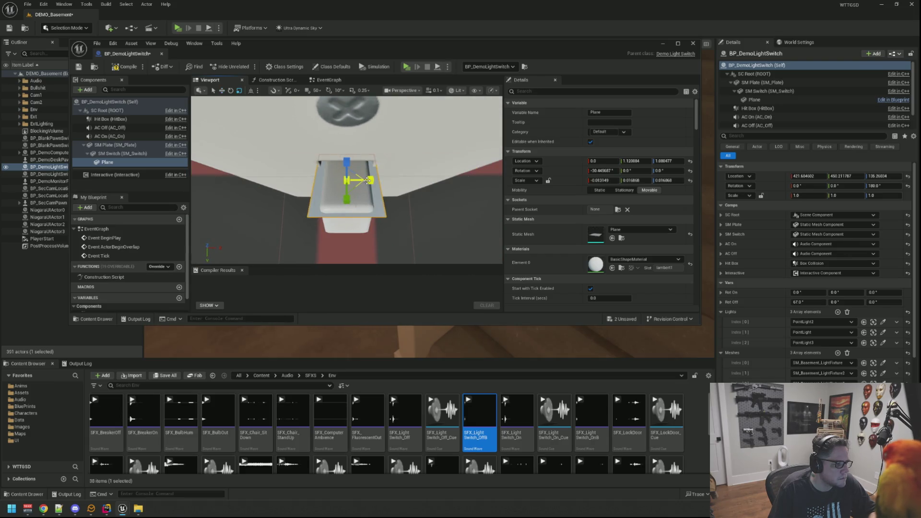
click(384, 184)
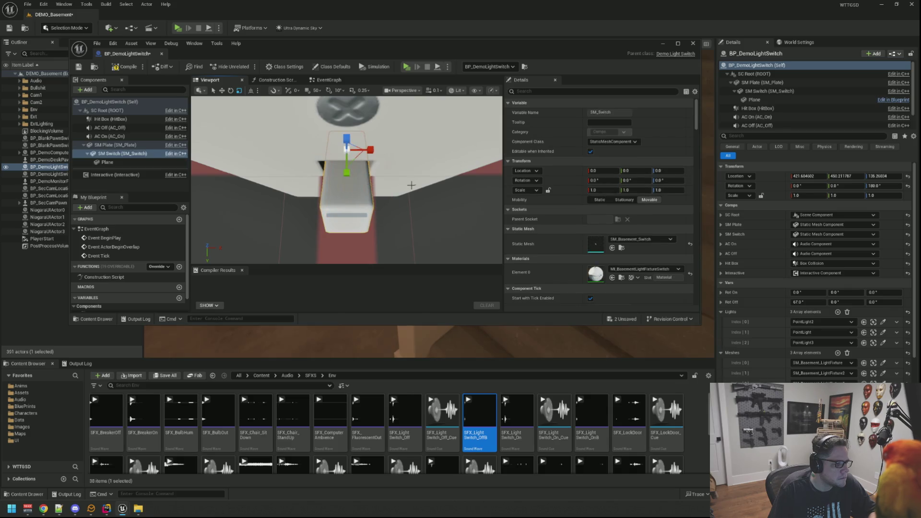
drag(384, 184, 387, 170)
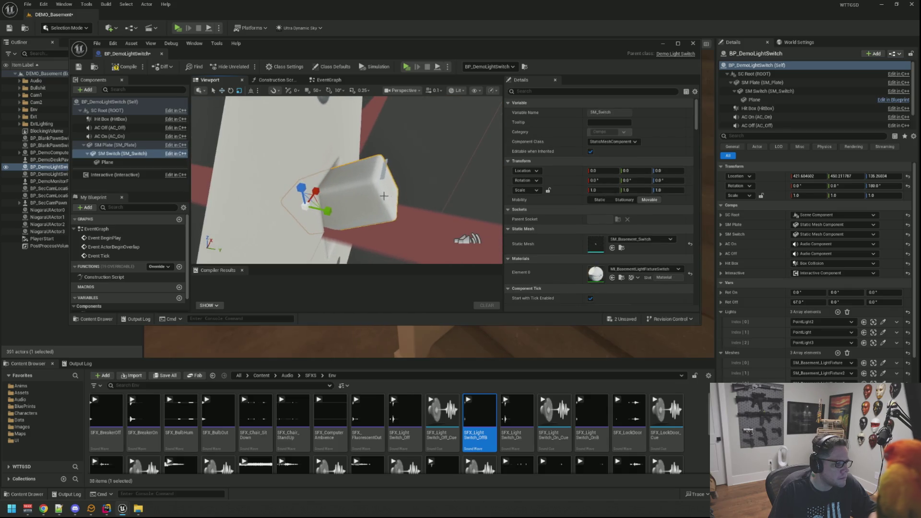
click(388, 168)
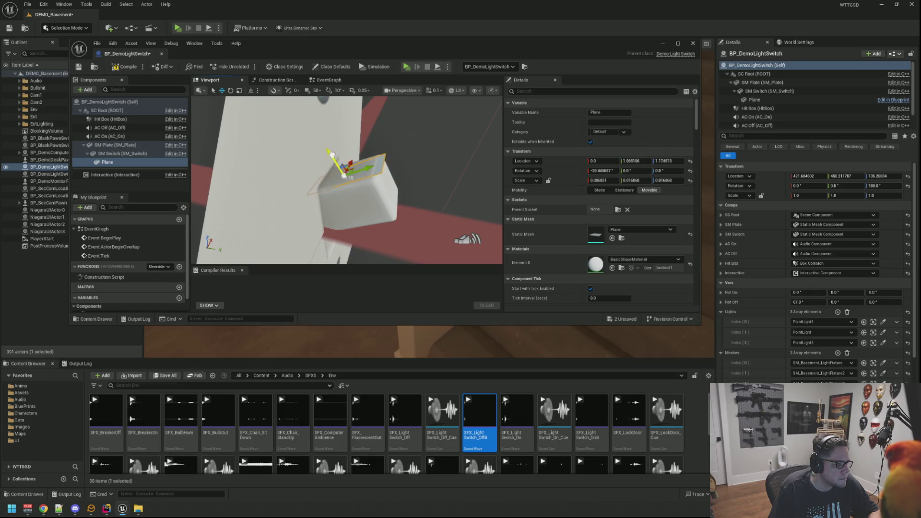
Fine-tune the Plane's roll and Y scale so it sits flush on the toggle
key(e)
drag(362, 150, 364, 149)
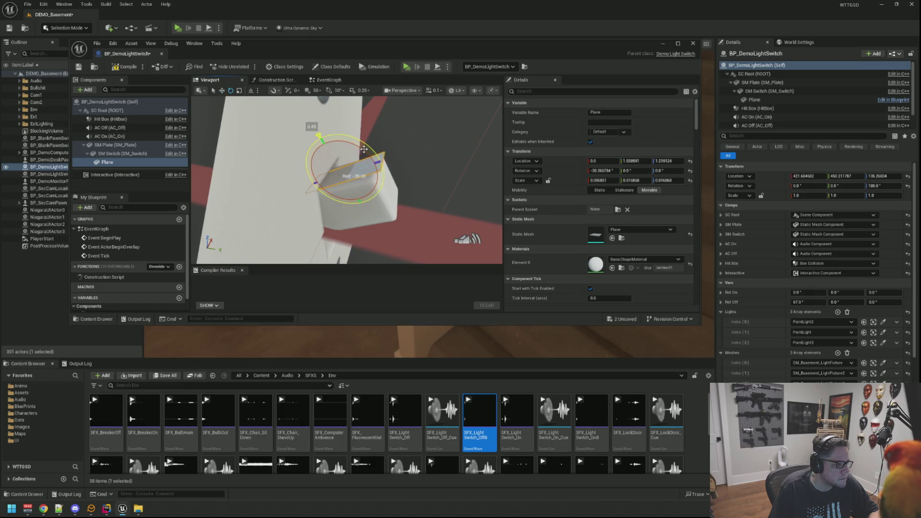
key(w)
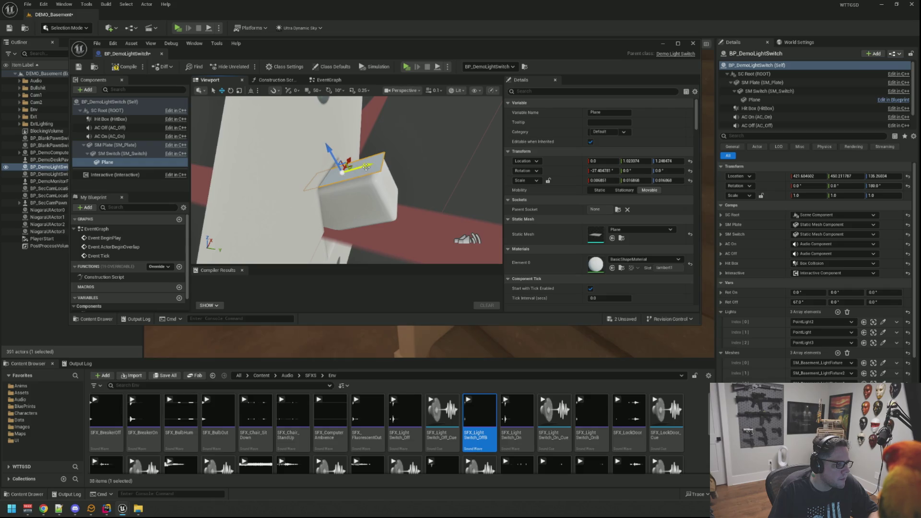
mouse_move(364, 166)
mouse_down()
mouse_move(494, 125)
mouse_move(363, 167)
mouse_up()
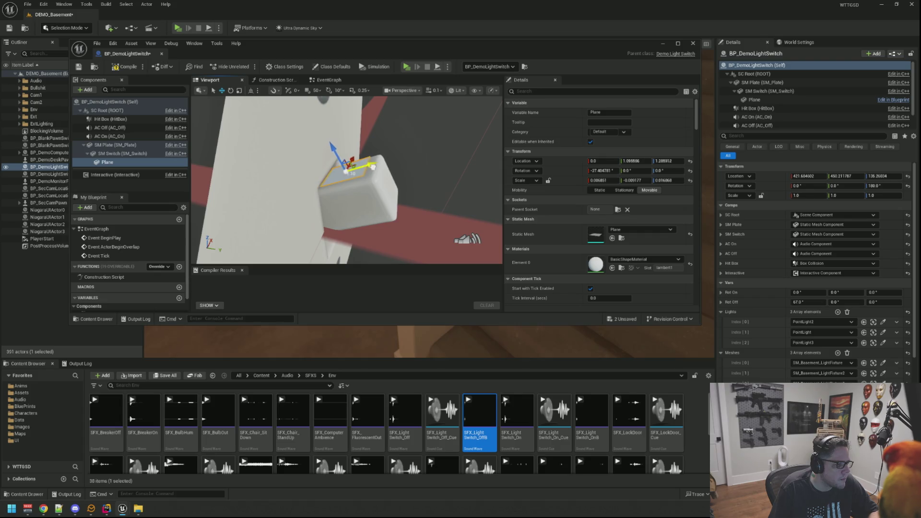
mouse_move(375, 166)
mouse_down()
mouse_move(407, 161)
mouse_move(385, 183)
mouse_up()
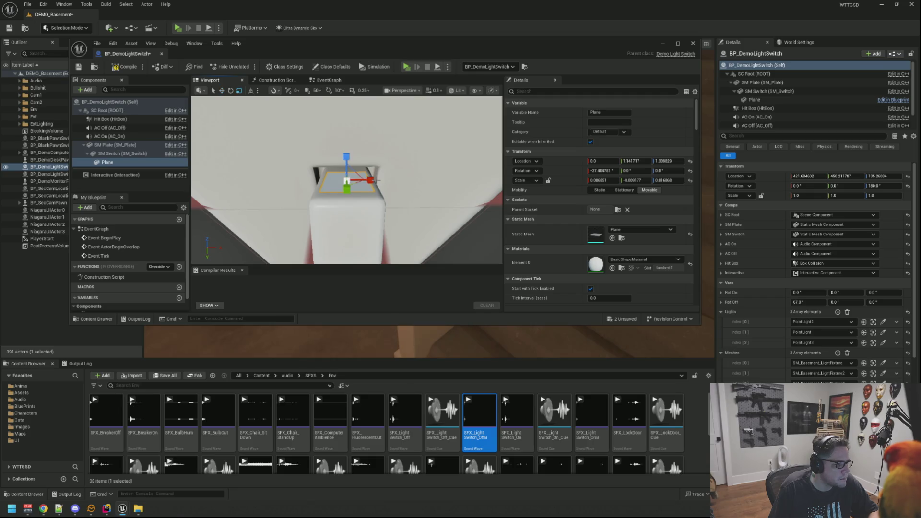
click(372, 179)
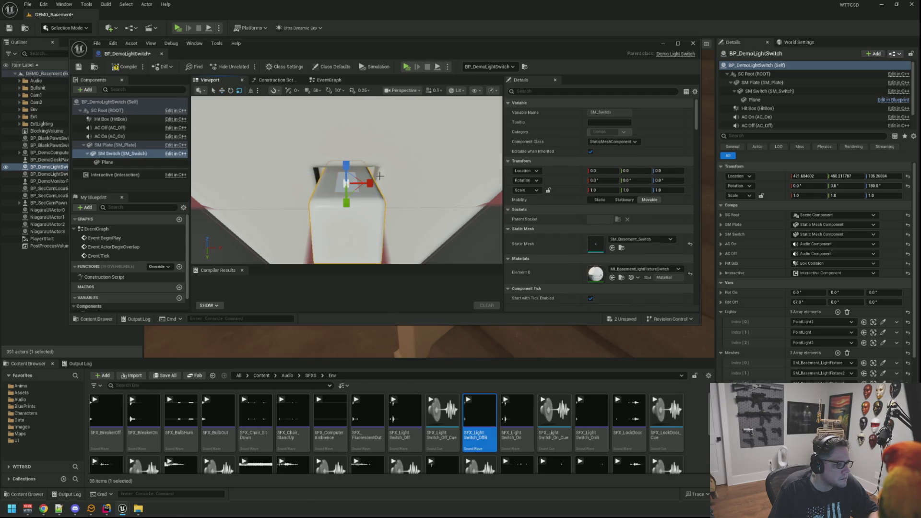
click(164, 181)
mouse_move(345, 192)
mouse_down()
mouse_move(374, 185)
mouse_move(376, 223)
mouse_move(373, 186)
mouse_up()
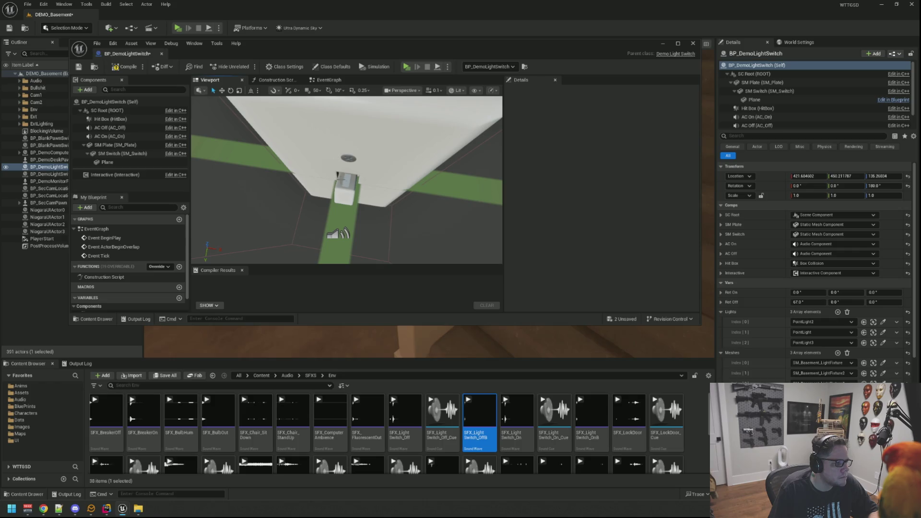
click(345, 181)
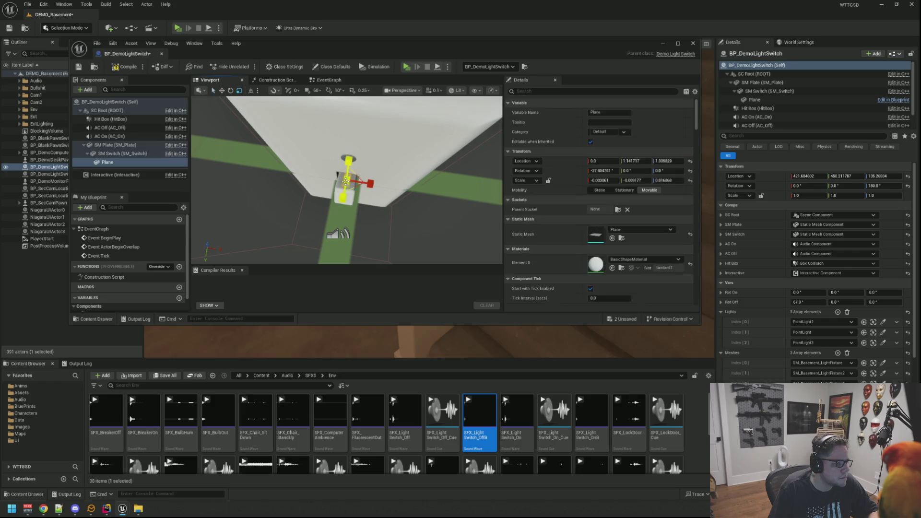
Save all changes and browse the project content to the Materials folder
click(383, 181)
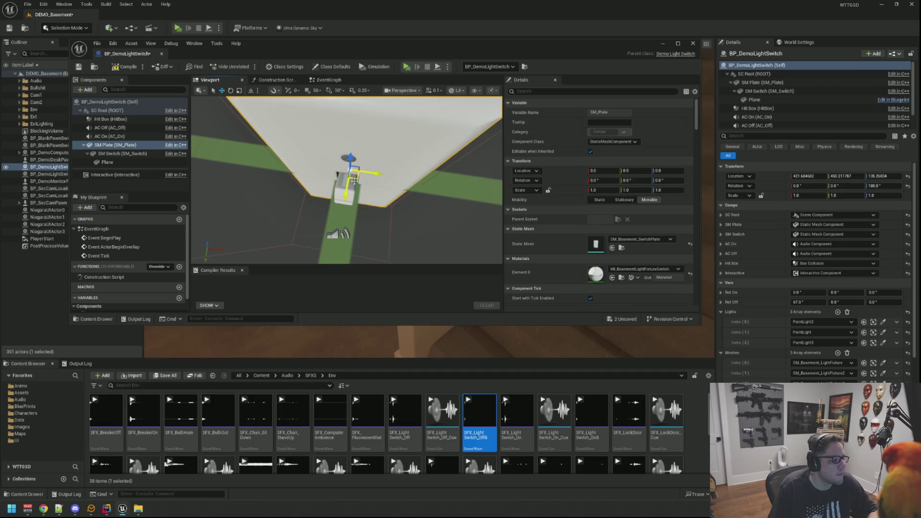
key(ctrl+shift+s)
click(33, 434)
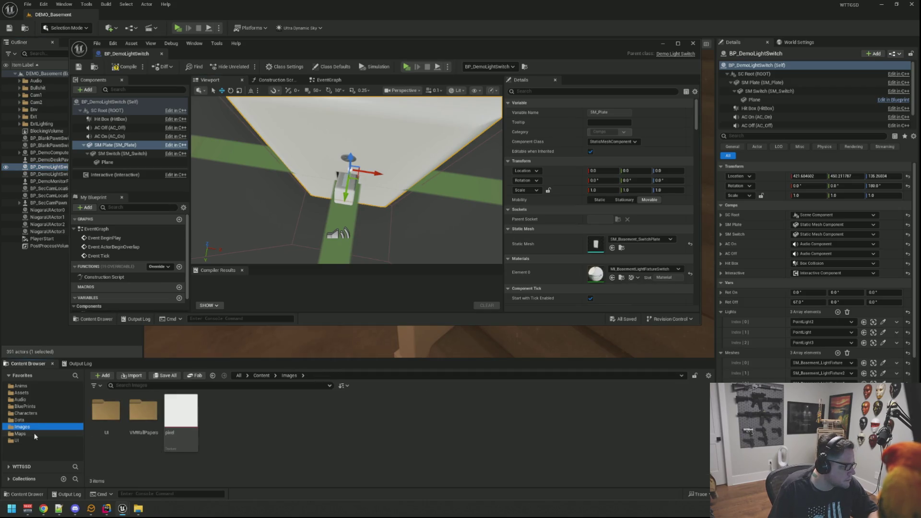
click(34, 420)
scroll(57, 452, down, 3)
scroll(51, 451, up, 3)
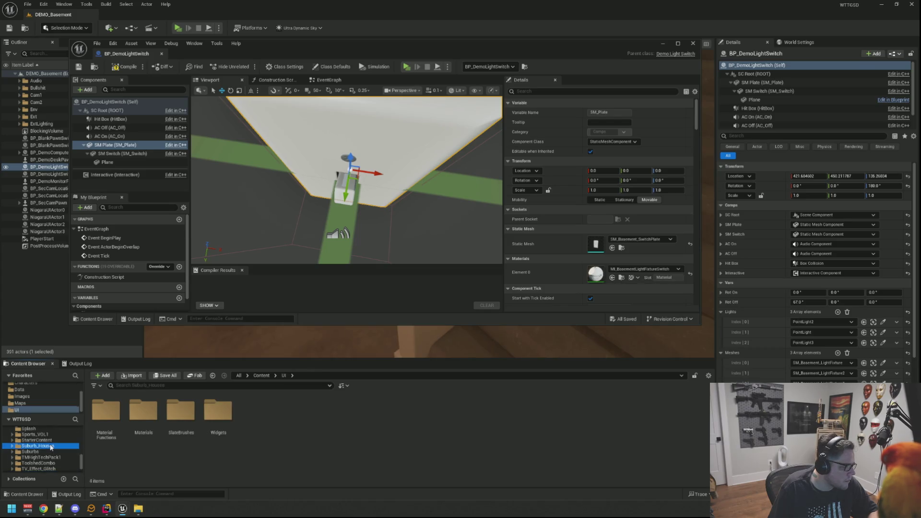
click(50, 446)
scroll(51, 446, up, 3)
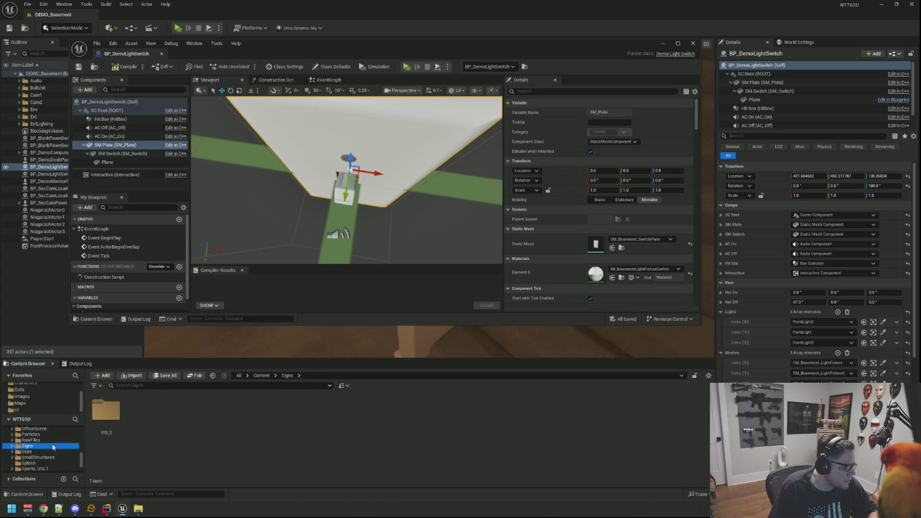
click(53, 447)
scroll(48, 448, down, 2)
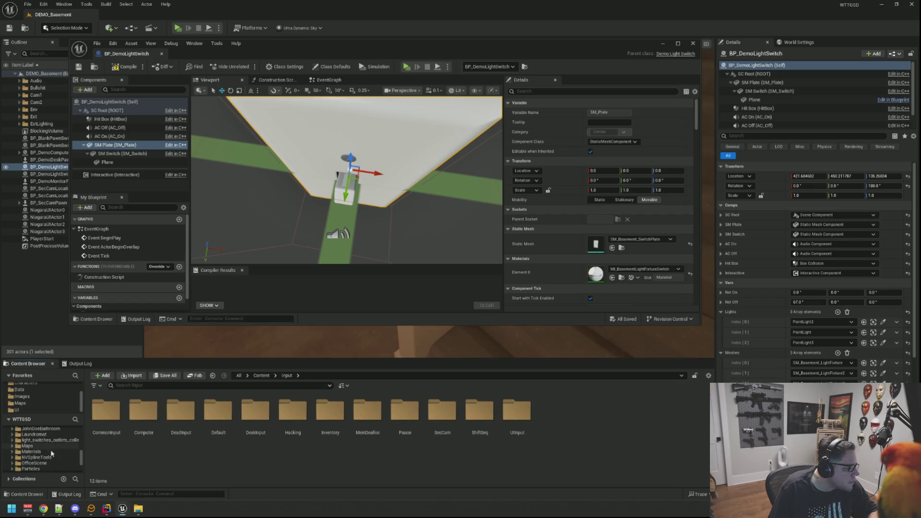
click(43, 451)
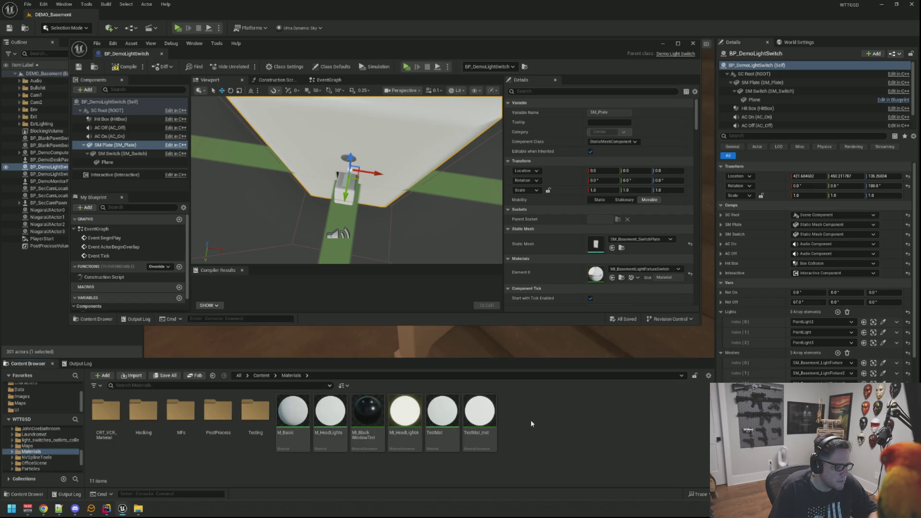
Duplicate MI_HeadLightA as MI_HeadLightA1, save it, and open it for editing
click(406, 407)
key(ctrl+d)
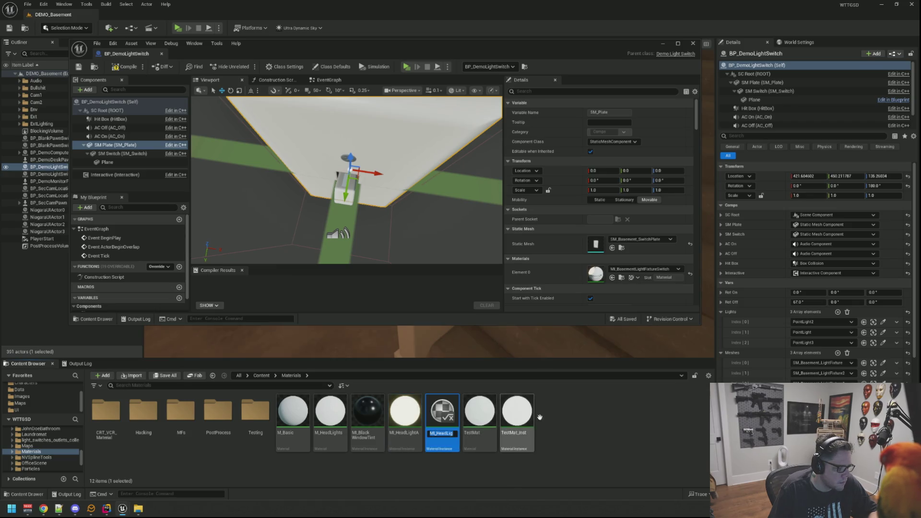
key(ctrl+s)
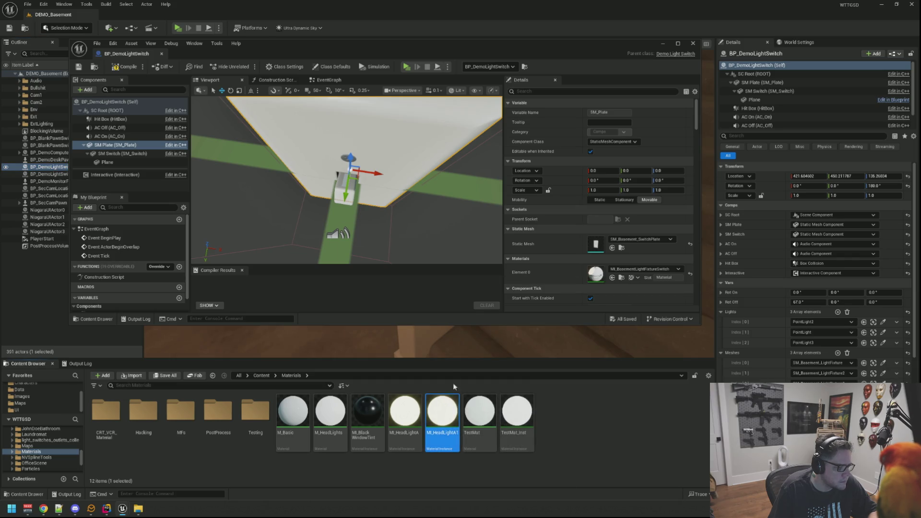
key(Return)
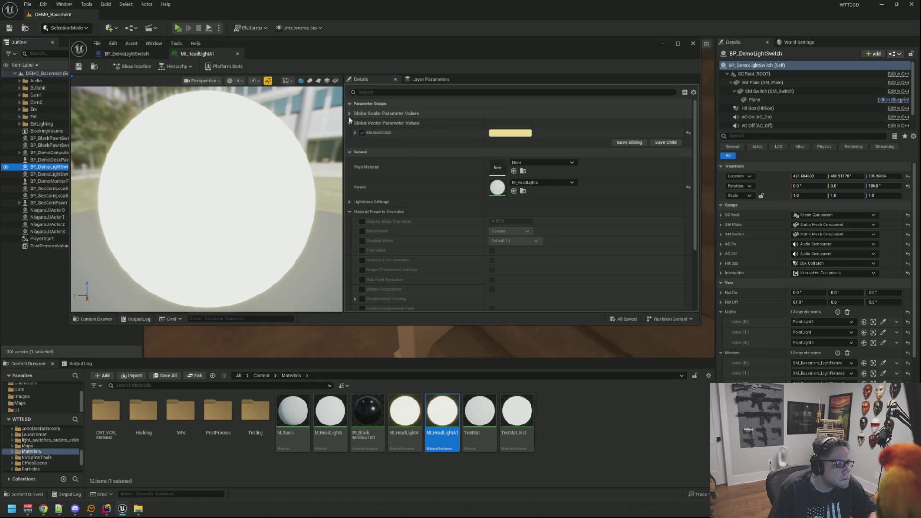
Set MI_HeadLightA1's Strength parameter to 5.0, then save and close the instance
click(407, 113)
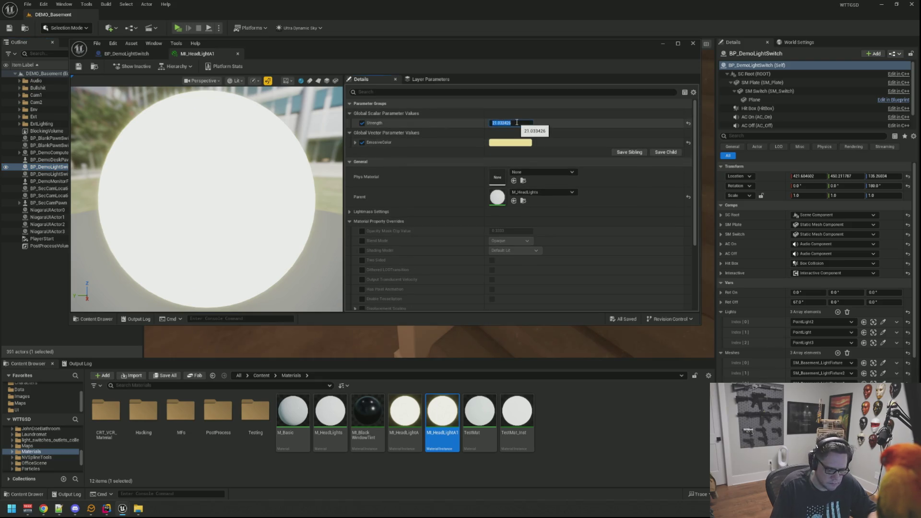
key(Return)
click(78, 67)
click(237, 54)
Assign MI_HeadLightA1 to the switch Plane's material slot and start a play test
drag(443, 413, 595, 272)
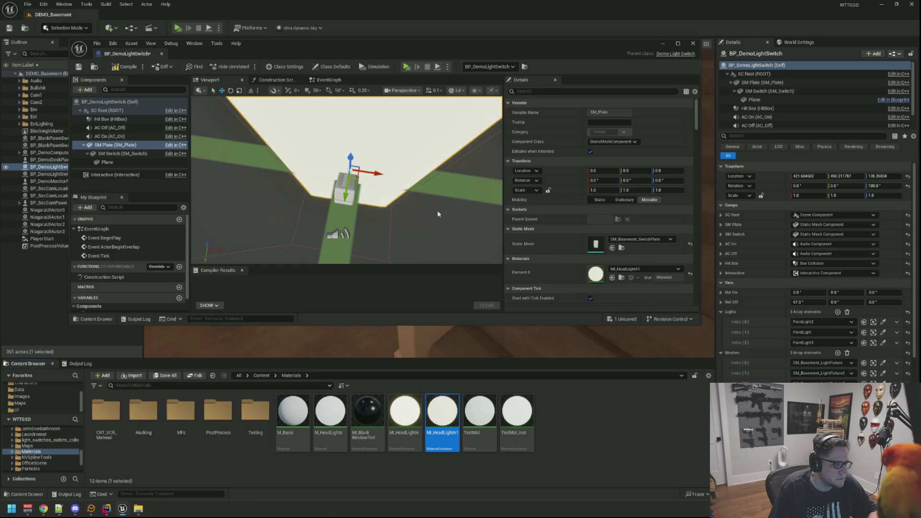
key(ctrl+z)
click(344, 181)
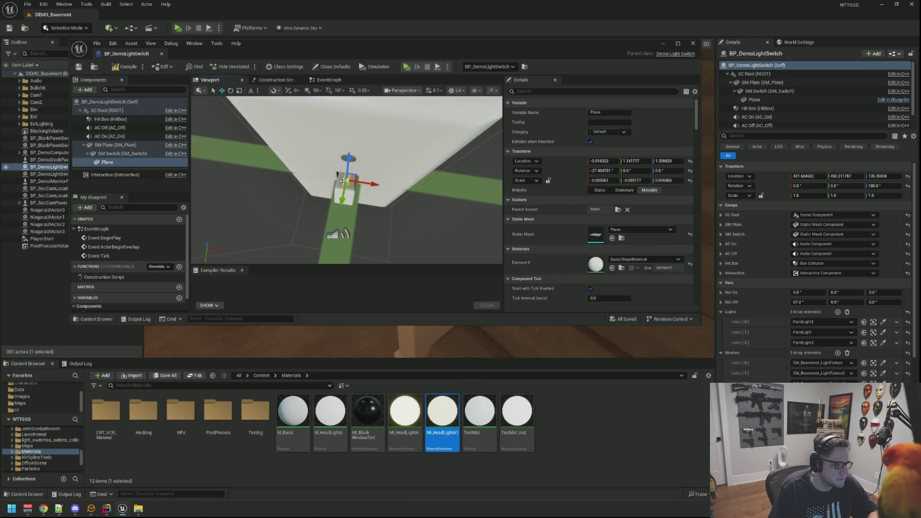
drag(442, 413, 589, 262)
key(alt+p)
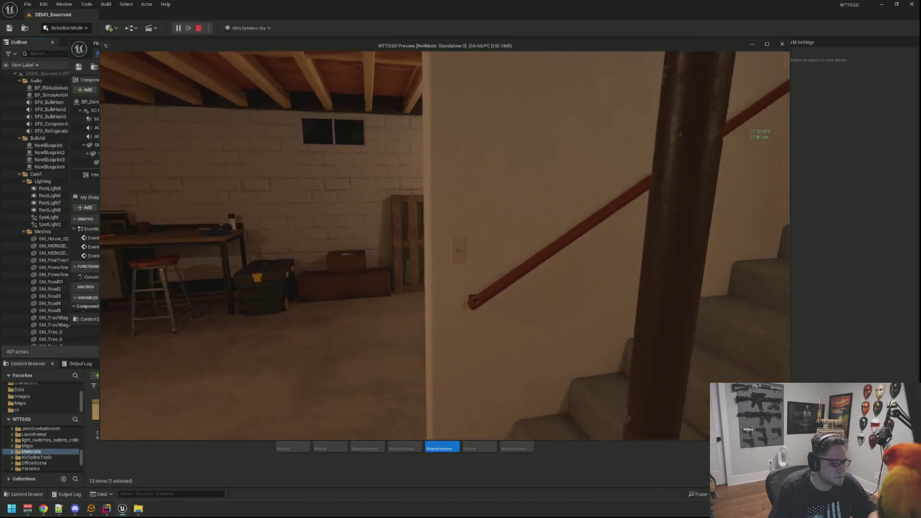
Toggle the basement lights off and on at the switch while walking the stairs
click(444, 245)
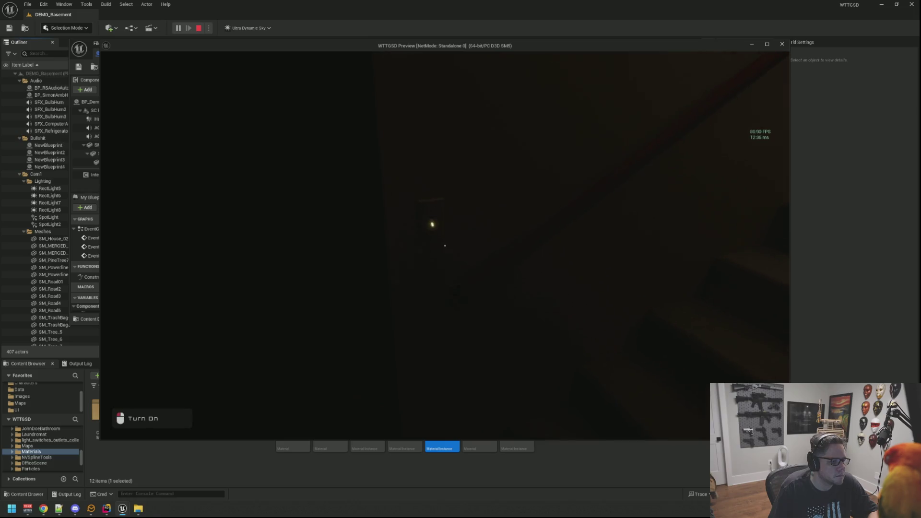
click(445, 245)
key(w)
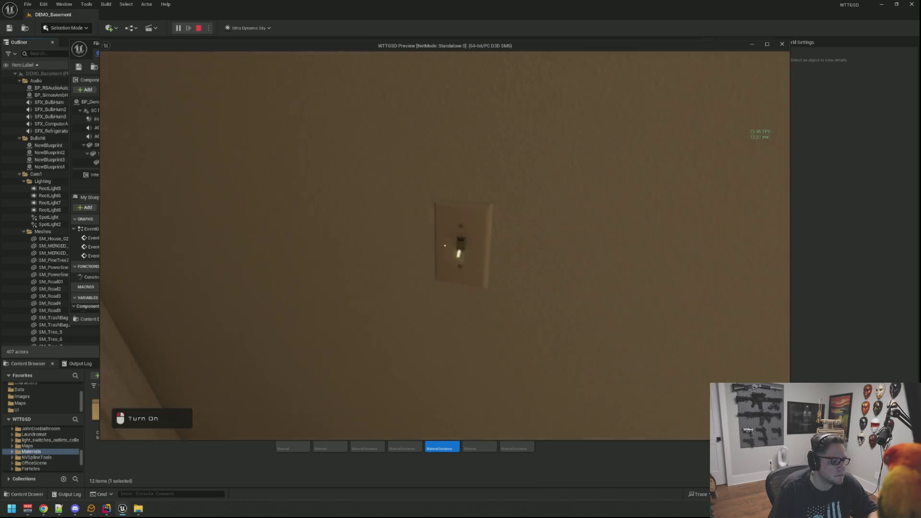
click(445, 245)
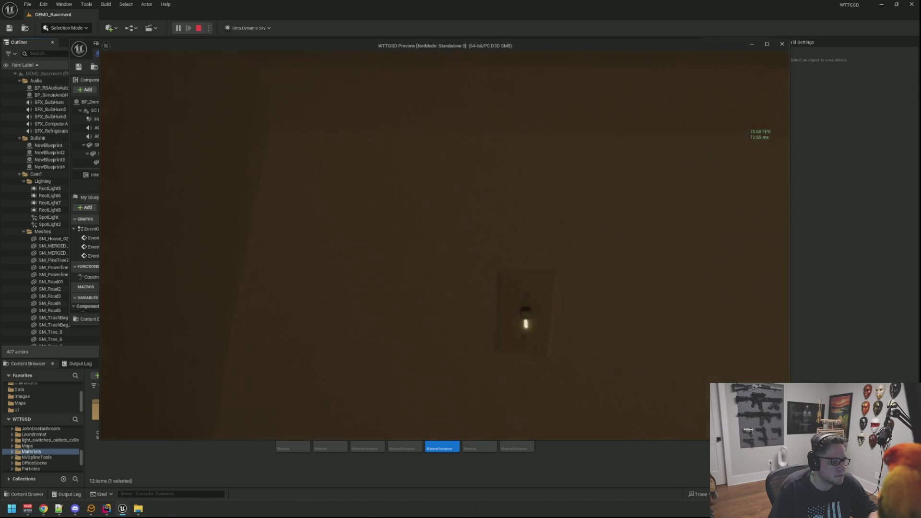
key(w)
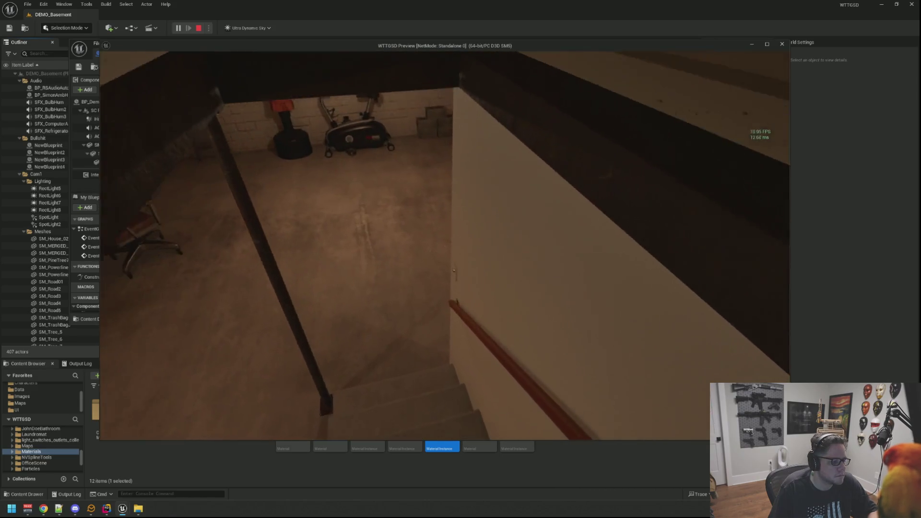
click(445, 245)
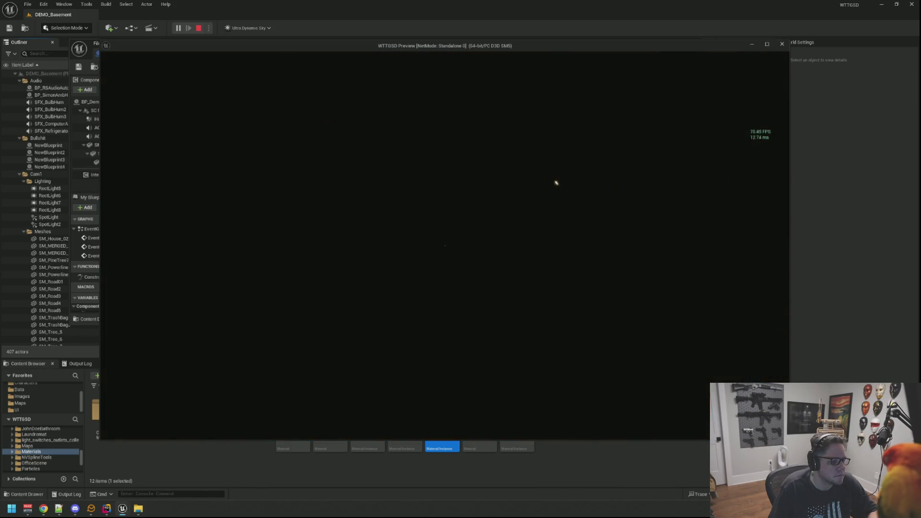
key(a)
click(441, 246)
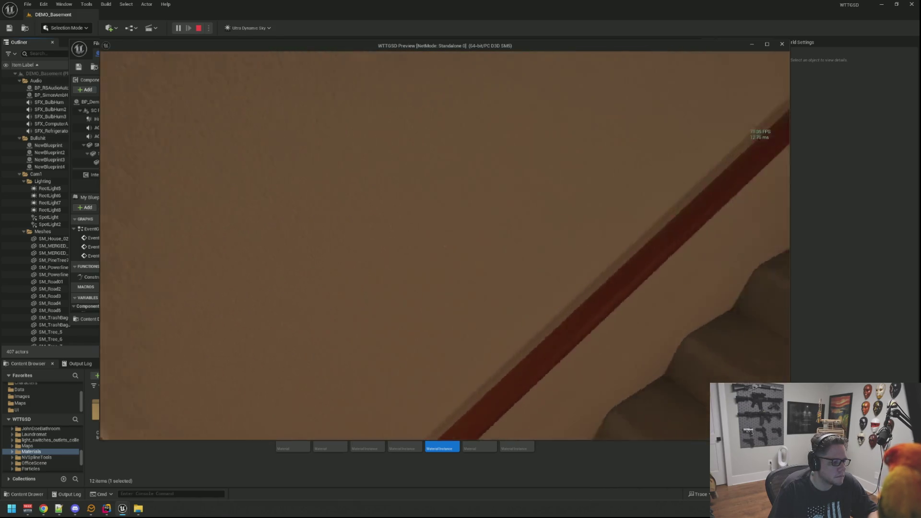
Stop the play test and reselect the switch's Plane in BP_DemoLightSwitch
key(Escape)
mouse_move(431, 240)
mouse_down()
mouse_move(350, 189)
mouse_move(398, 165)
mouse_move(374, 182)
mouse_move(357, 218)
mouse_up()
click(360, 180)
mouse_move(383, 156)
mouse_down()
mouse_move(398, 201)
mouse_move(413, 165)
mouse_move(372, 178)
mouse_up()
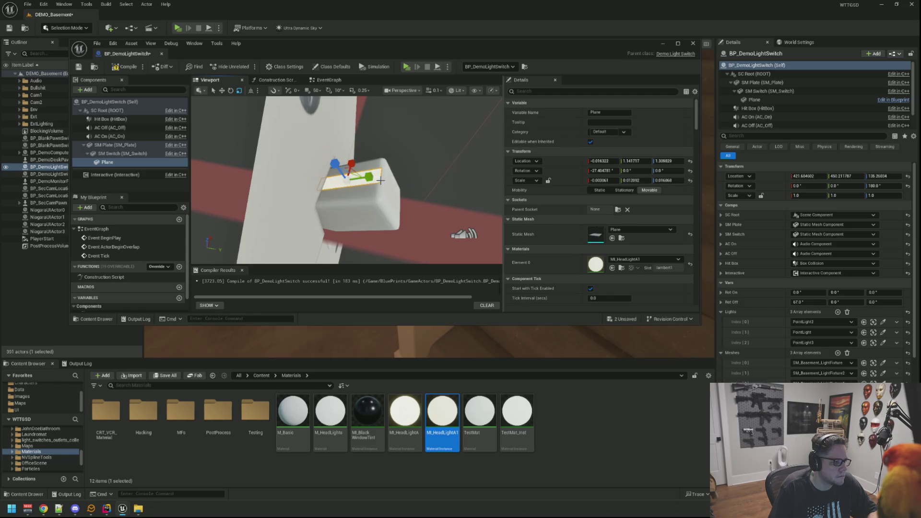
Set the switch Plane's Scale X to 0.001 and save BP_DemoLightSwitch
mouse_move(377, 179)
mouse_down()
mouse_move(365, 182)
mouse_move(422, 174)
mouse_move(379, 176)
mouse_up()
click(352, 206)
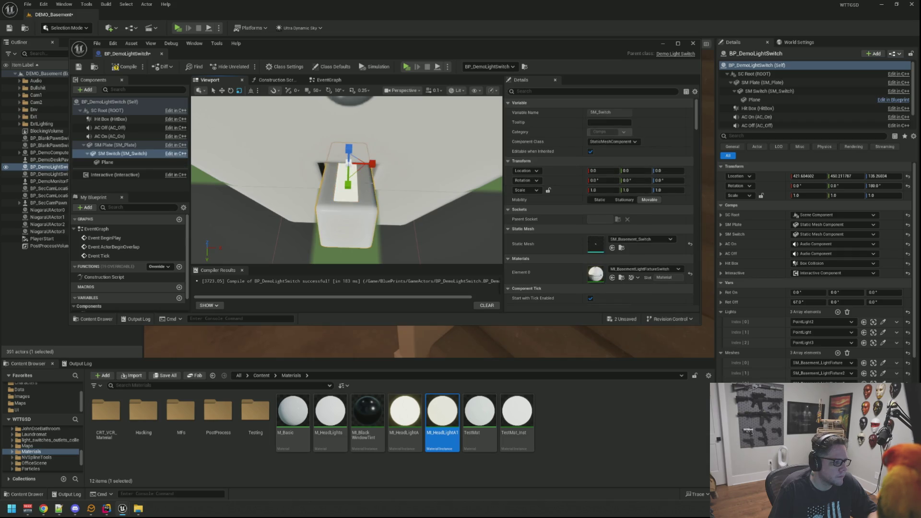
click(341, 197)
click(615, 180)
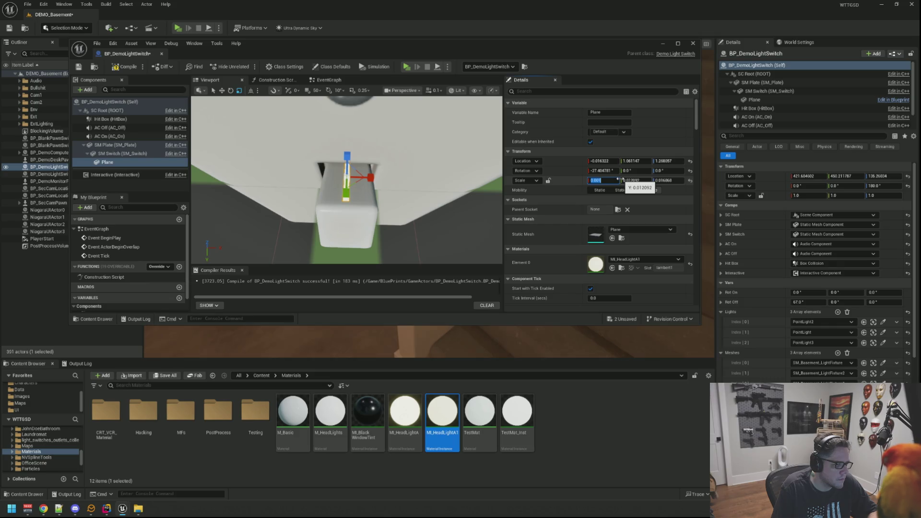
click(404, 147)
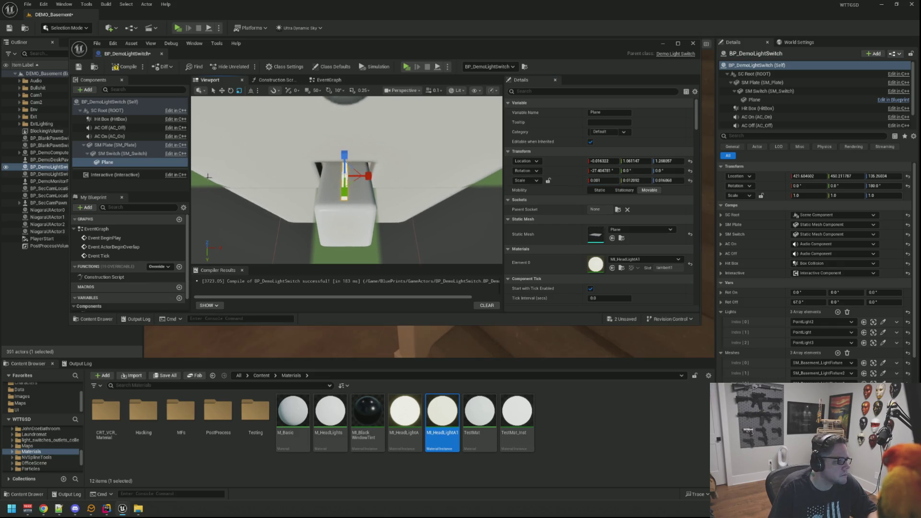
click(155, 180)
key(ctrl+s)
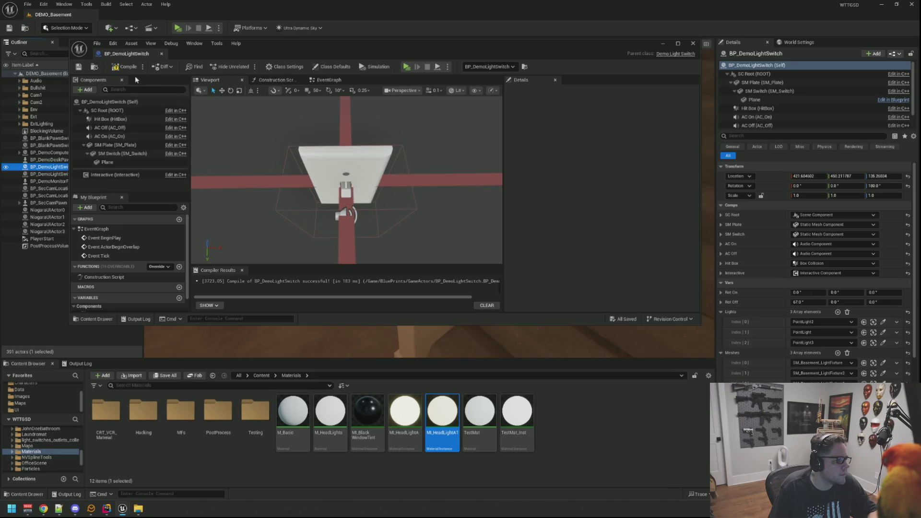
click(178, 28)
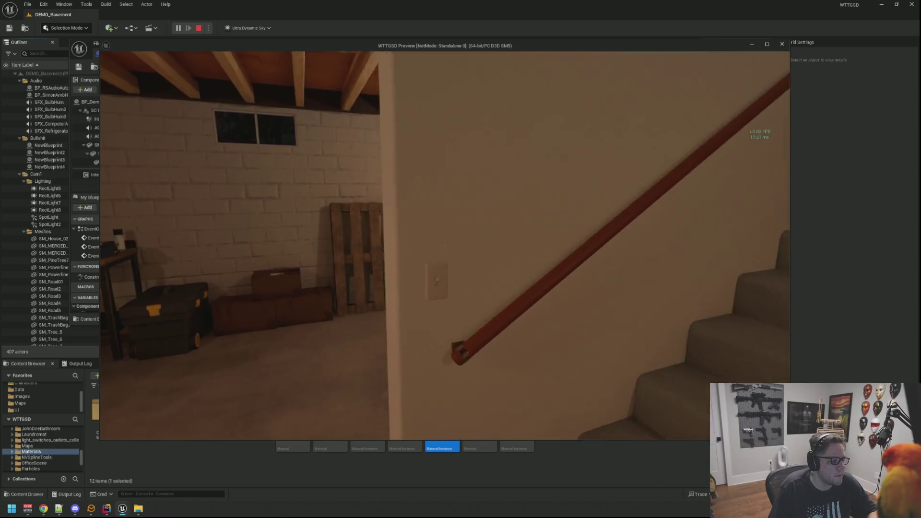
click(445, 245)
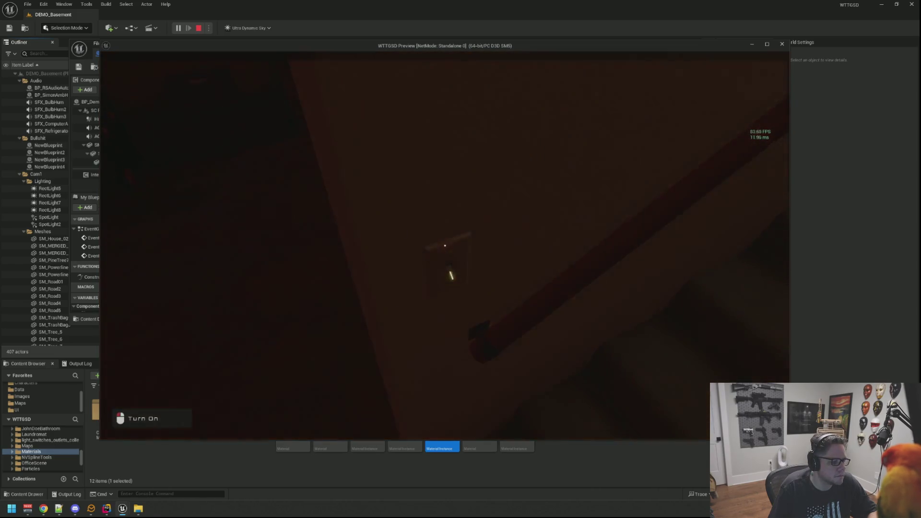
key(w)
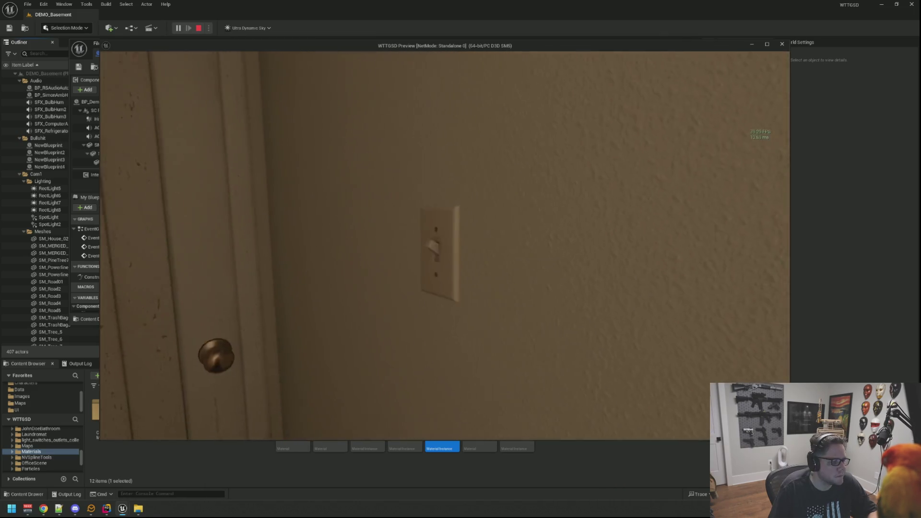
click(444, 246)
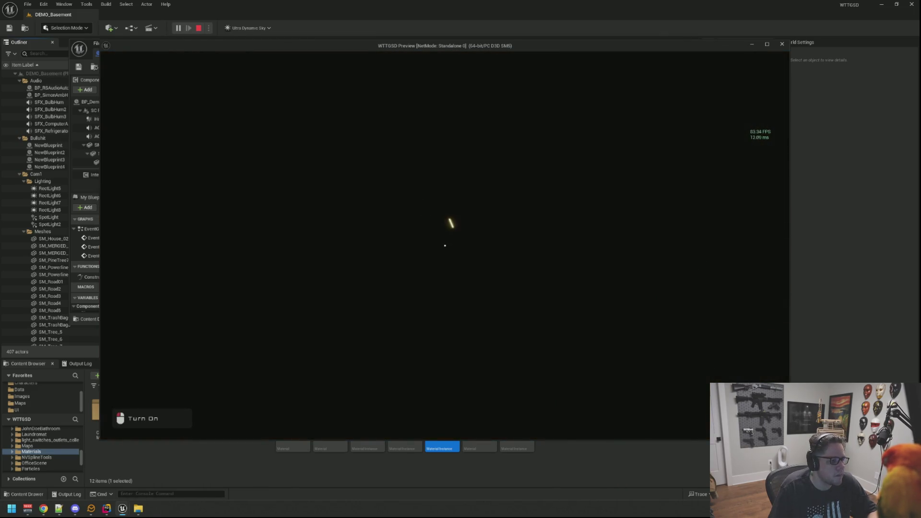
click(444, 245)
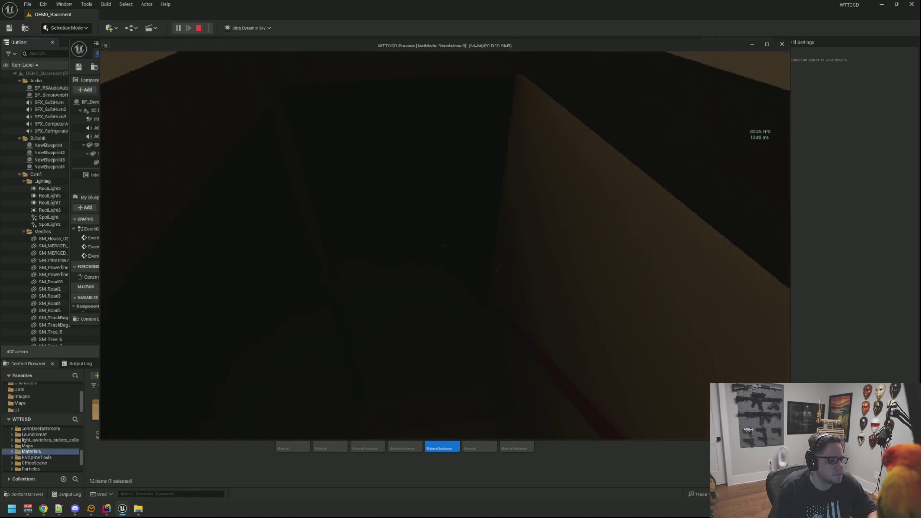
key(w)
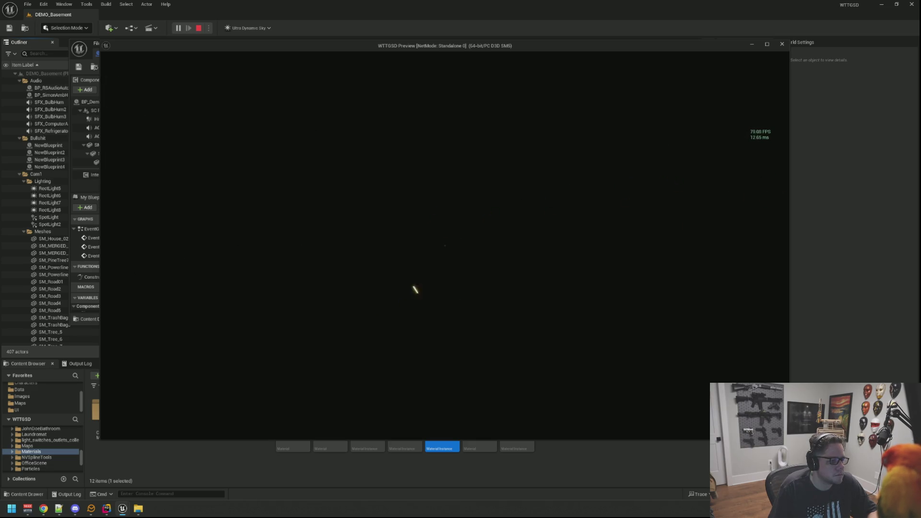
key(e)
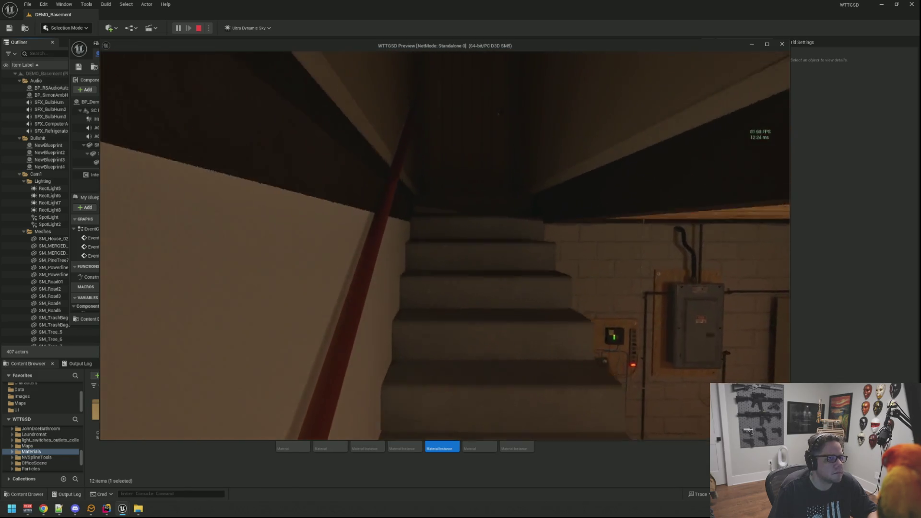
key(e)
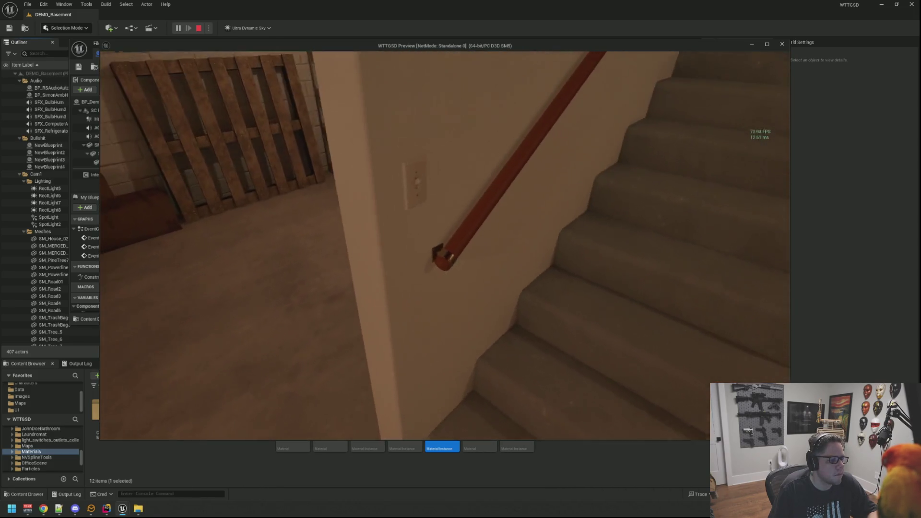
key(e)
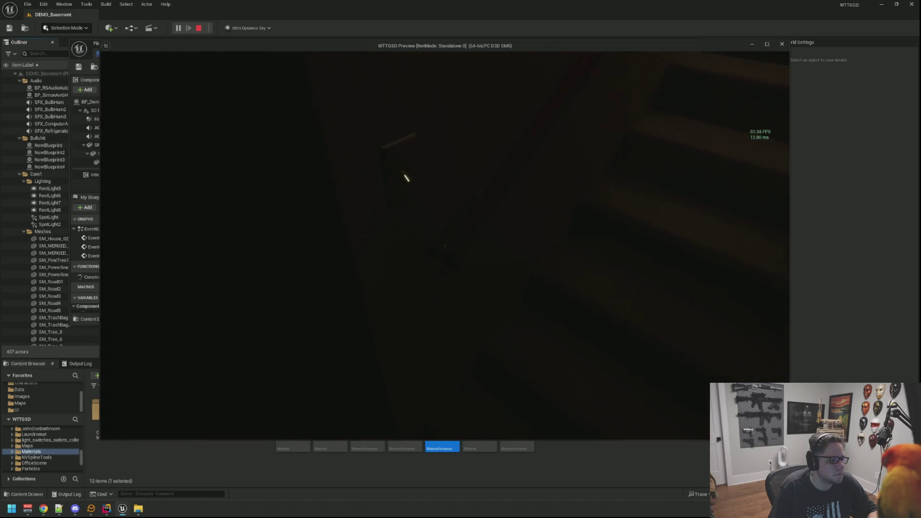
key(e)
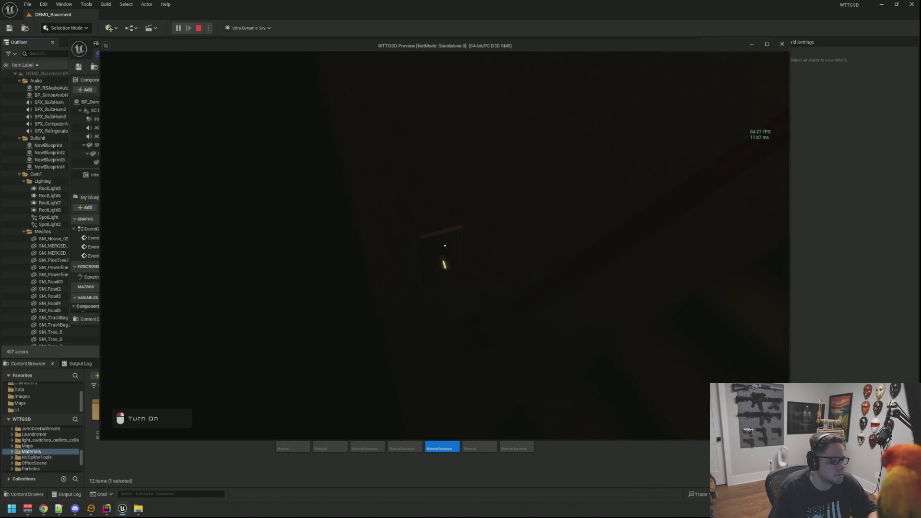
click(445, 246)
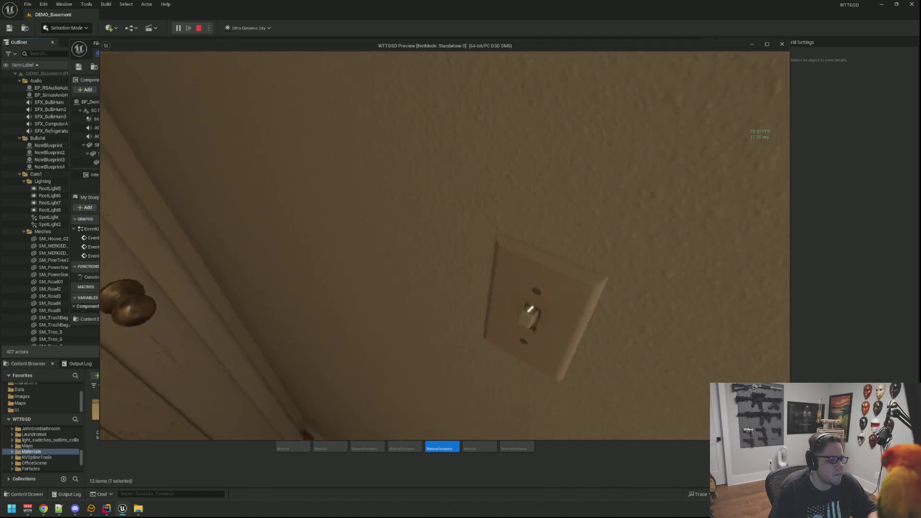
click(445, 245)
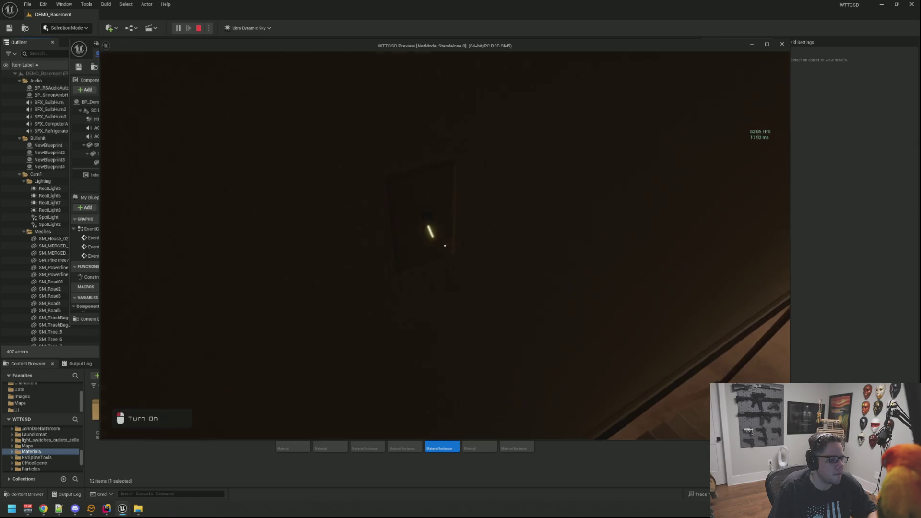
click(445, 246)
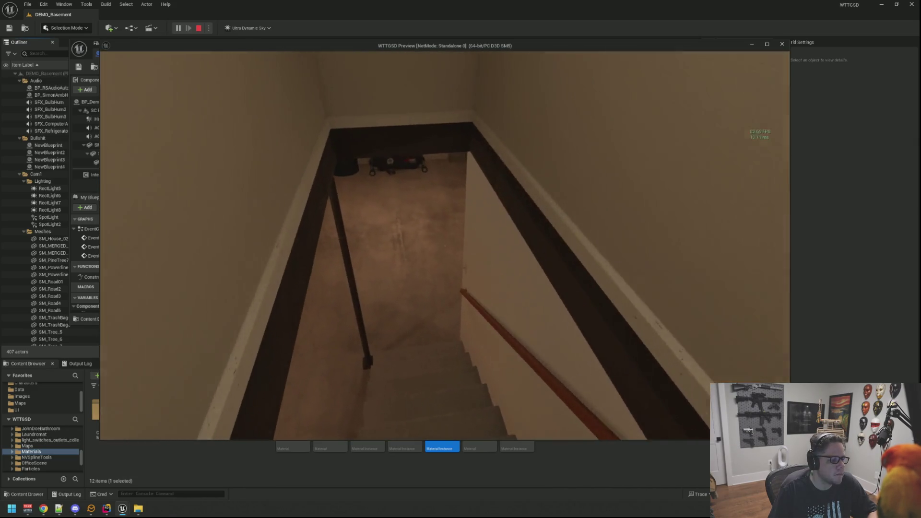
key(w)
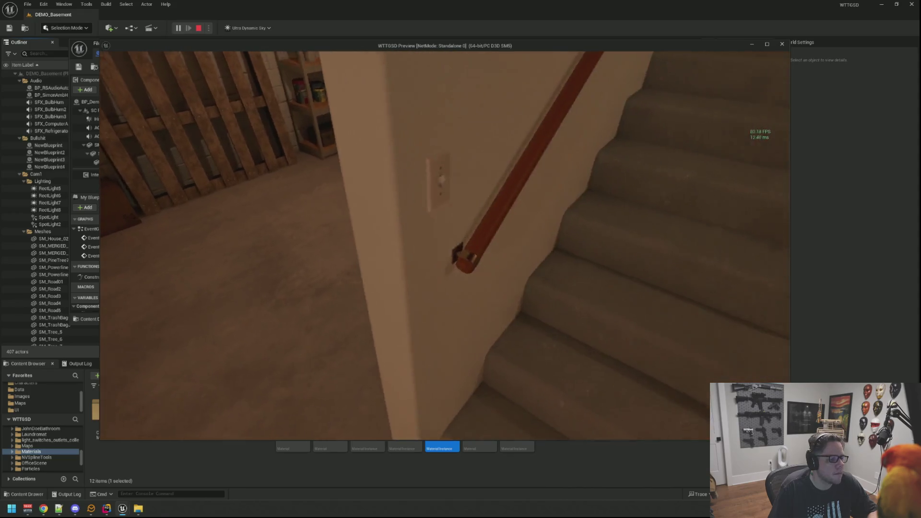
click(445, 245)
click(444, 246)
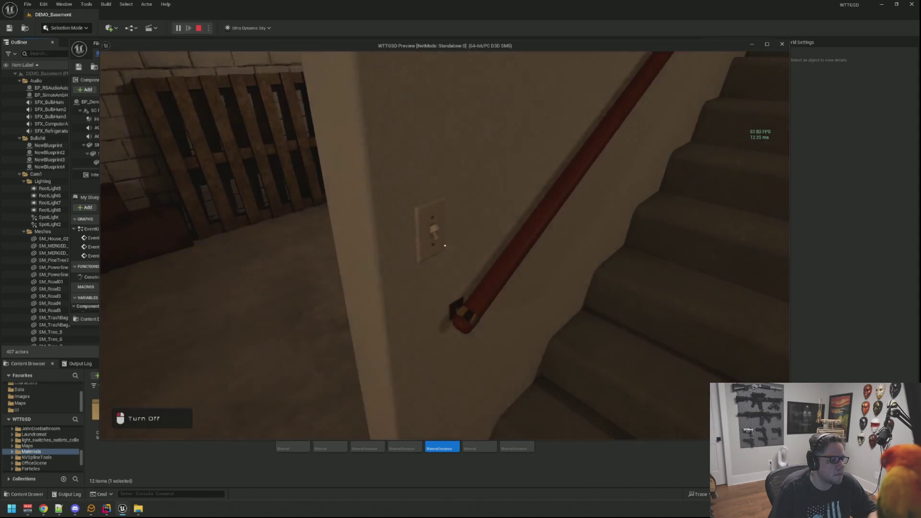
key(Escape)
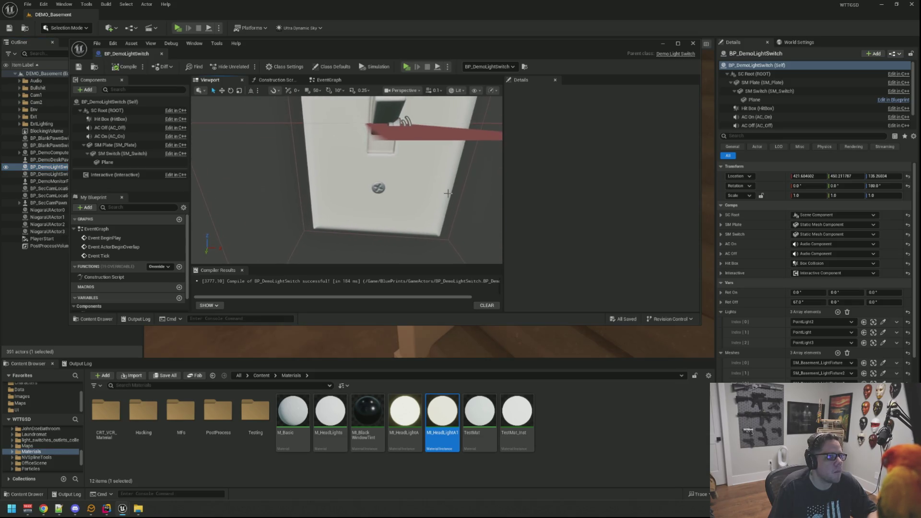
Attach the Plane under SM Plate and set its Z rotation to -90
mouse_move(463, 172)
mouse_down()
mouse_move(391, 135)
mouse_move(259, 194)
mouse_up()
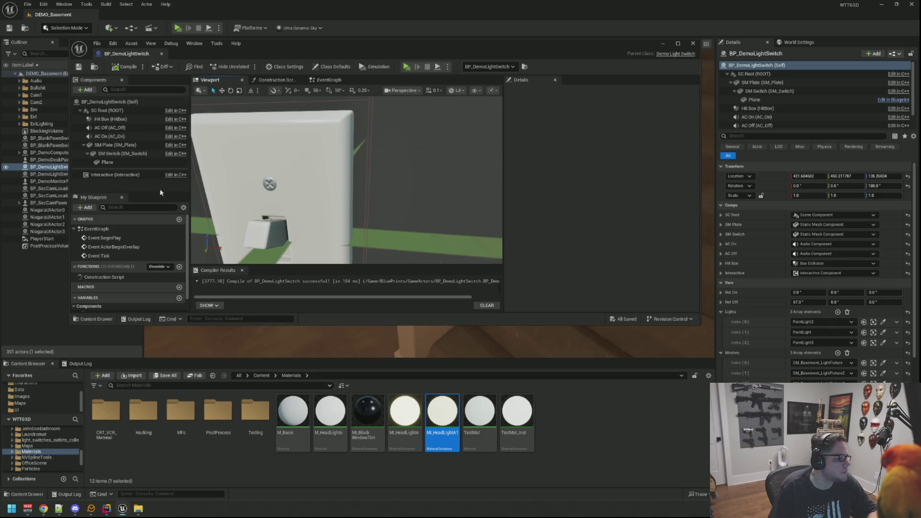
click(123, 164)
mouse_move(123, 164)
mouse_down()
mouse_move(127, 120)
mouse_move(128, 144)
mouse_up()
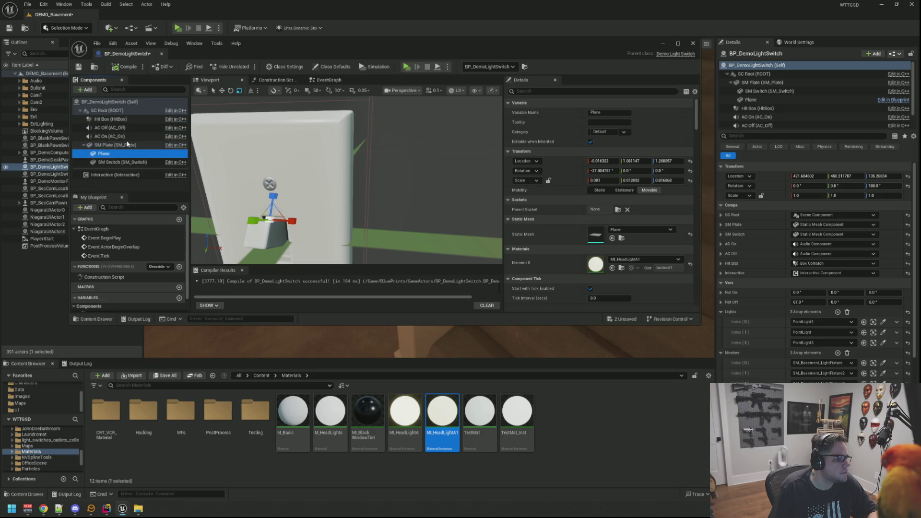
drag(330, 189, 332, 189)
click(606, 172)
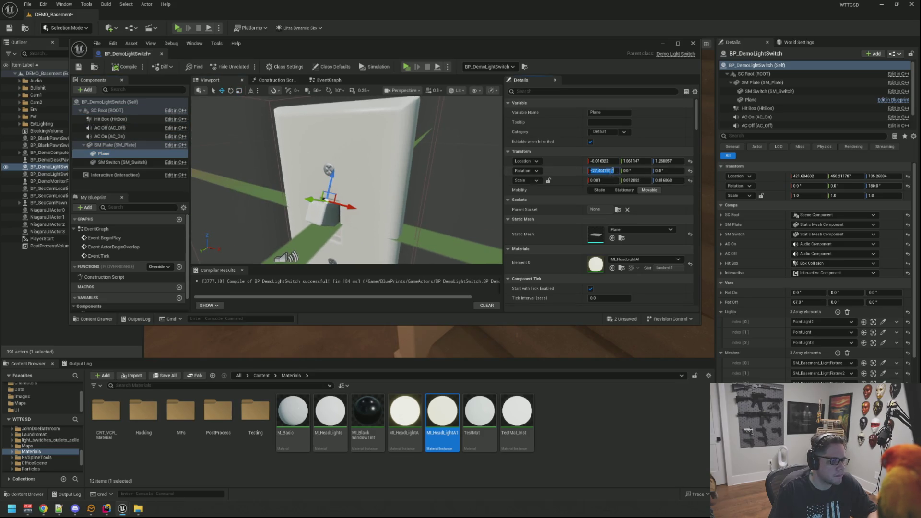
text(0)
mouse_move(350, 178)
mouse_down()
mouse_move(379, 179)
mouse_move(378, 120)
mouse_up()
mouse_move(365, 202)
mouse_down()
mouse_move(345, 197)
mouse_move(371, 195)
mouse_move(346, 181)
mouse_move(382, 188)
mouse_up()
key(e)
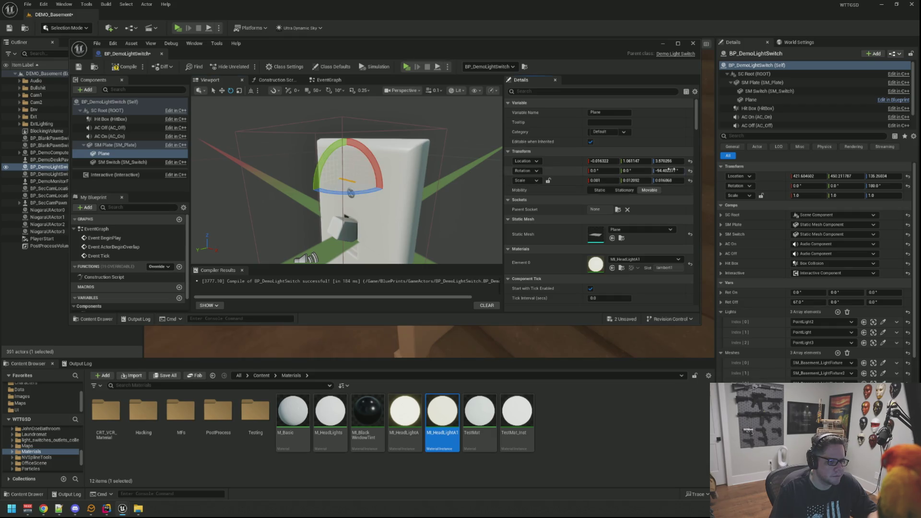
click(669, 170)
text(-90)
key(Return)
Lower the Plane slightly and set its Y rotation to 90
drag(365, 187, 386, 180)
key(w)
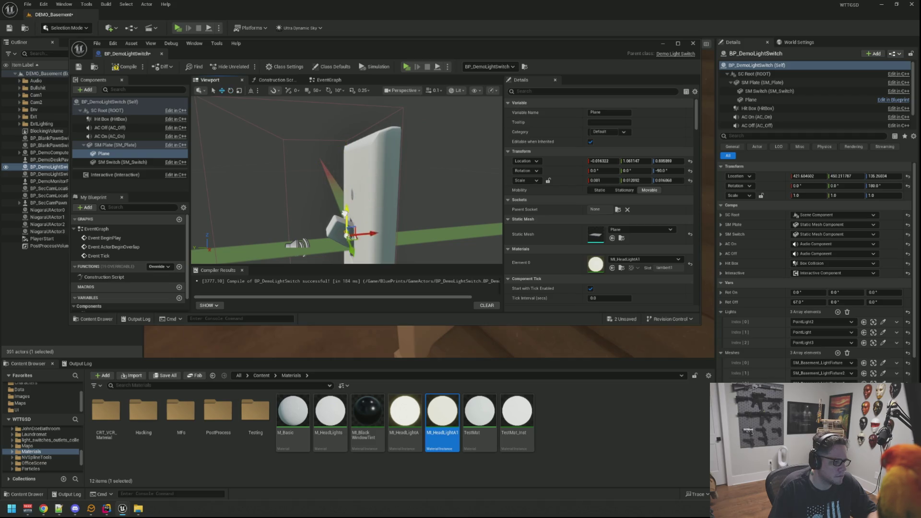
mouse_move(343, 247)
mouse_down()
mouse_move(321, 219)
mouse_move(320, 199)
mouse_move(320, 215)
mouse_move(321, 204)
mouse_move(355, 189)
mouse_move(373, 148)
mouse_up()
key(e)
click(625, 171)
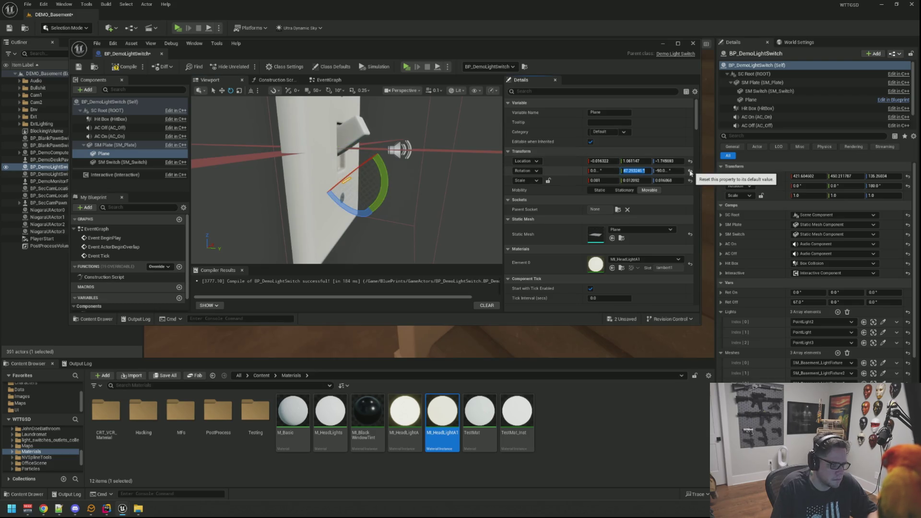
text(90)
key(Return)
Nudge the Plane down onto the plate, undoing an accidental drop
key(w)
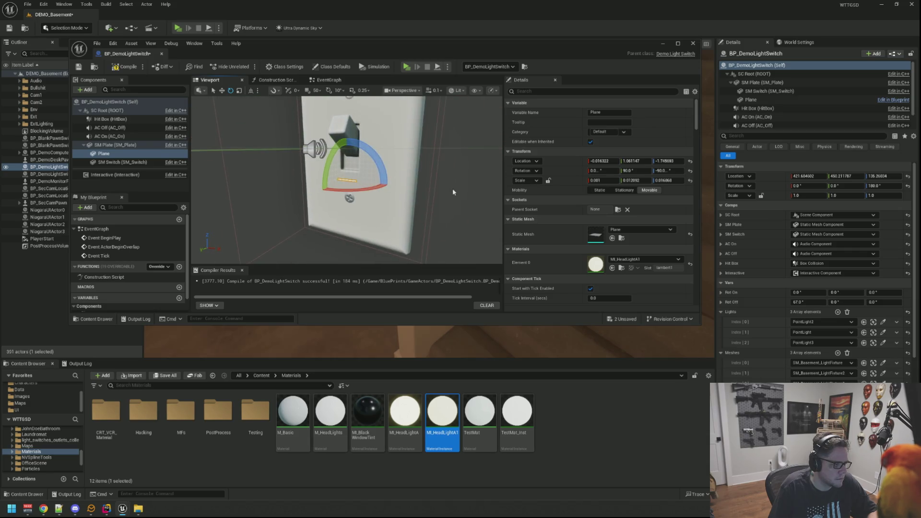
drag(372, 159, 357, 159)
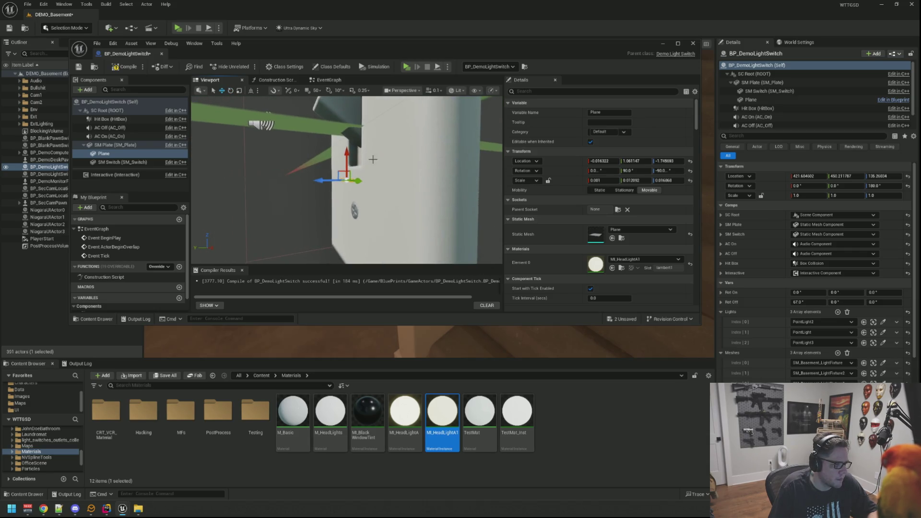
mouse_move(348, 211)
mouse_down()
mouse_move(348, 225)
mouse_move(325, 200)
mouse_move(278, 211)
mouse_up()
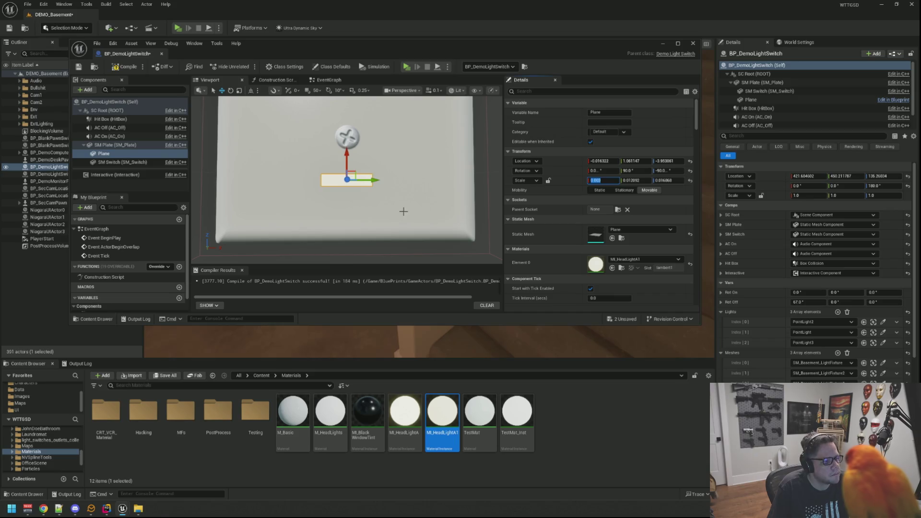
key(End)
key(ctrl+z)
drag(421, 203, 364, 195)
scroll(360, 193, up, 5)
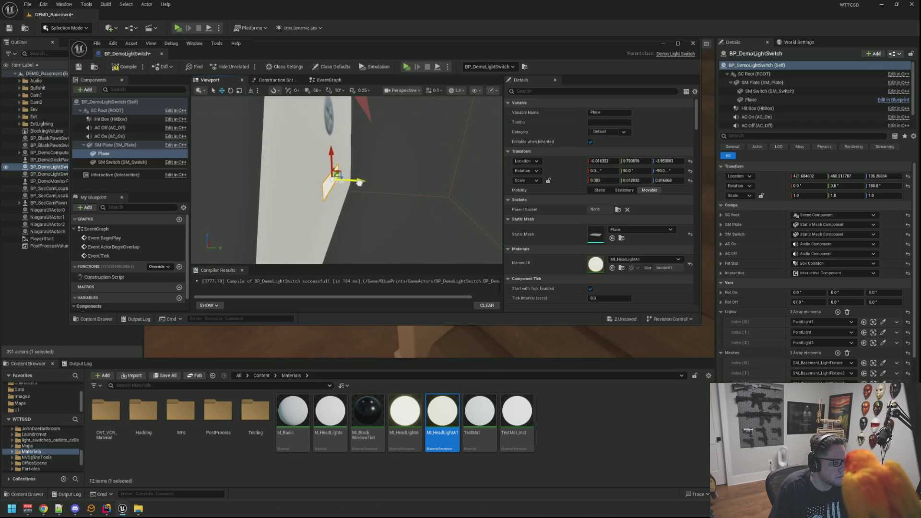
mouse_move(358, 183)
mouse_down()
mouse_move(403, 200)
mouse_move(420, 191)
mouse_move(383, 180)
mouse_up()
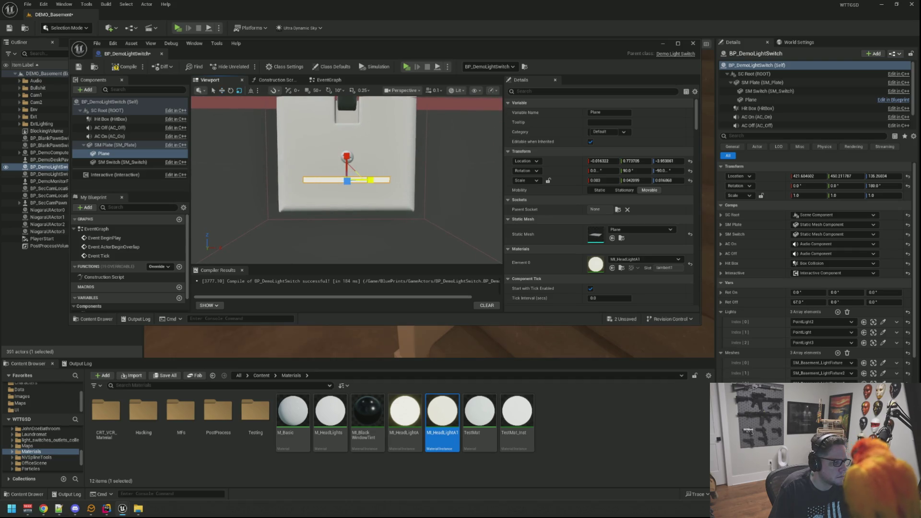
mouse_move(347, 157)
mouse_down()
mouse_move(347, 139)
mouse_move(347, 156)
mouse_up()
Give the glow strip Plane an X scale of -0.005, save, compile, and start a play test
click(374, 161)
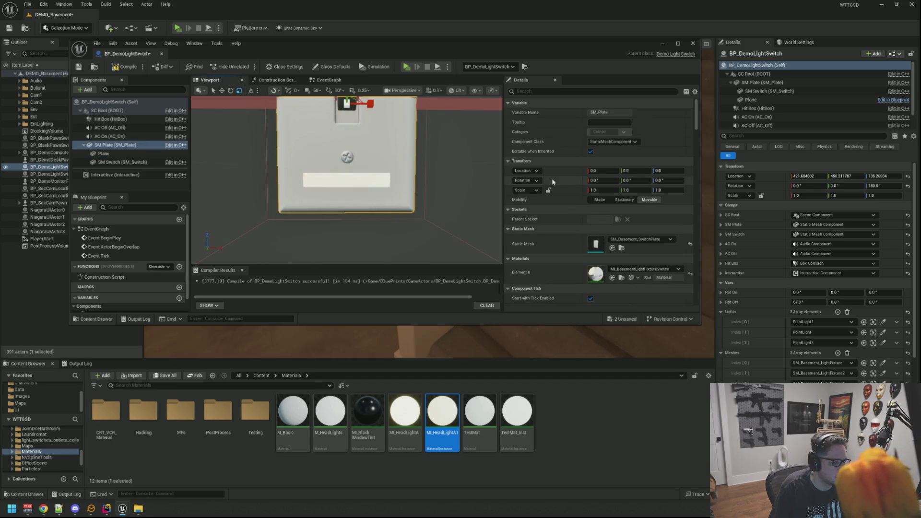
click(365, 175)
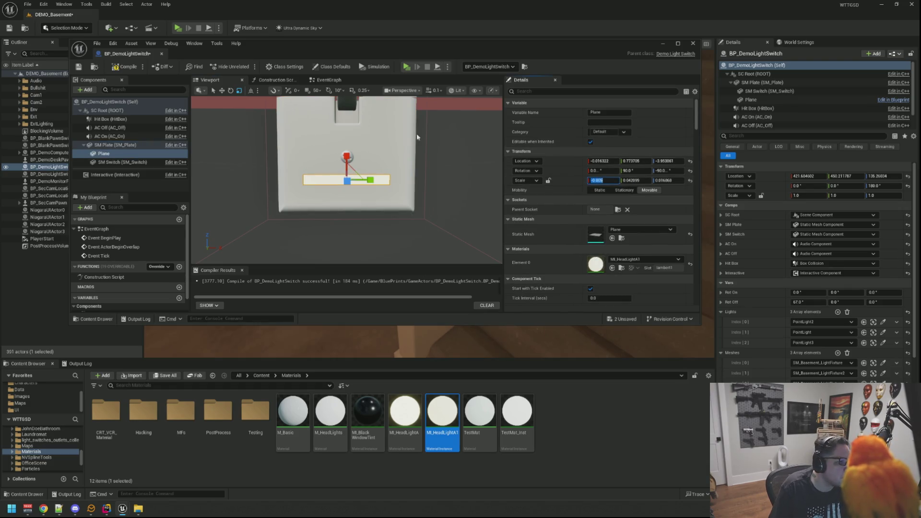
key(Return)
key(w)
click(346, 141)
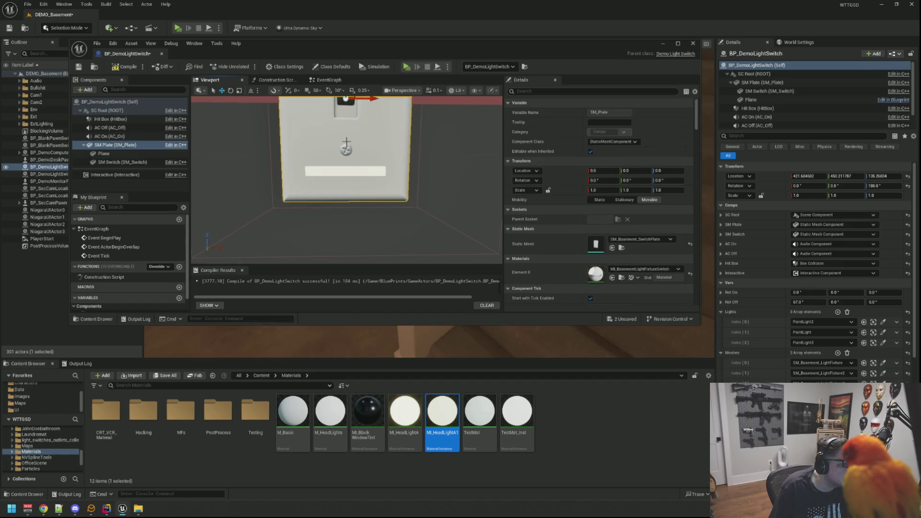
click(348, 169)
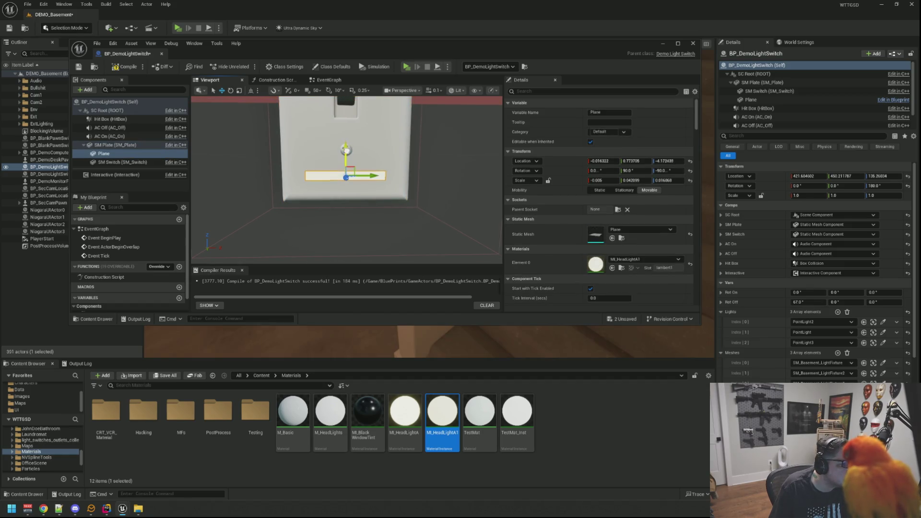
click(145, 185)
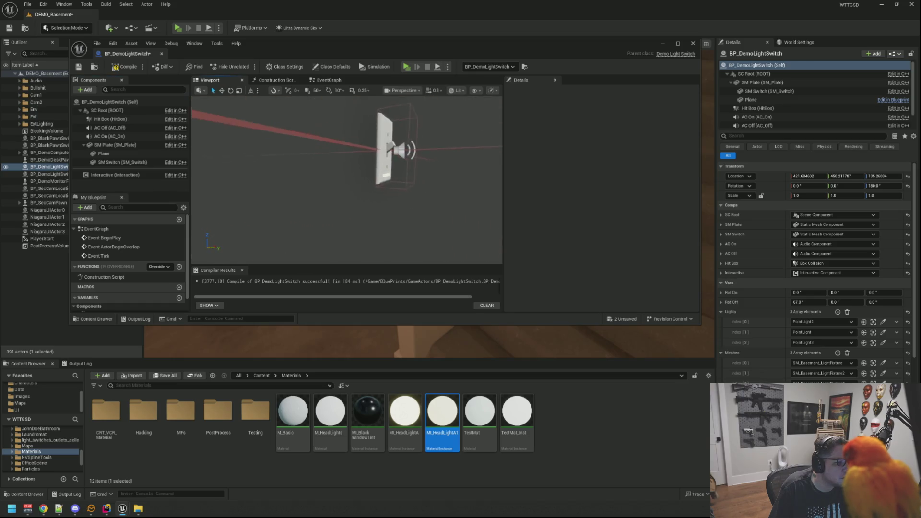
key(ctrl+s)
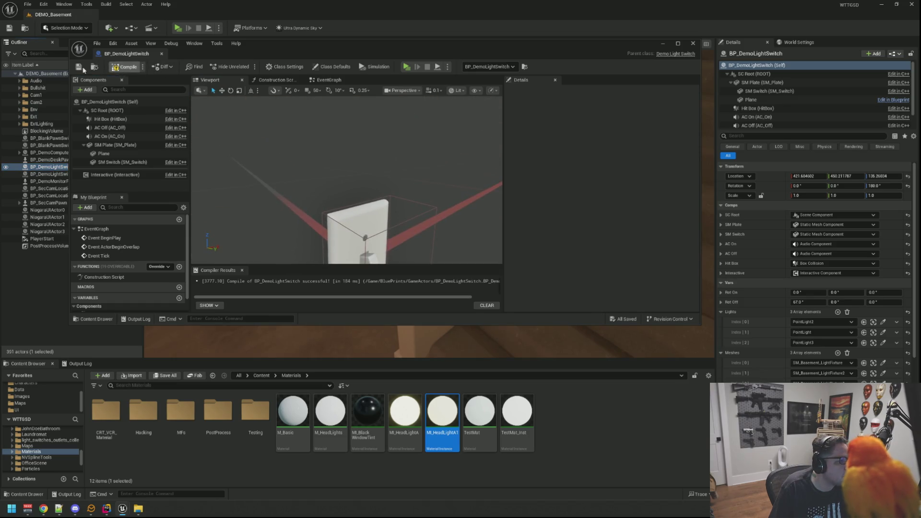
key(F7)
click(178, 28)
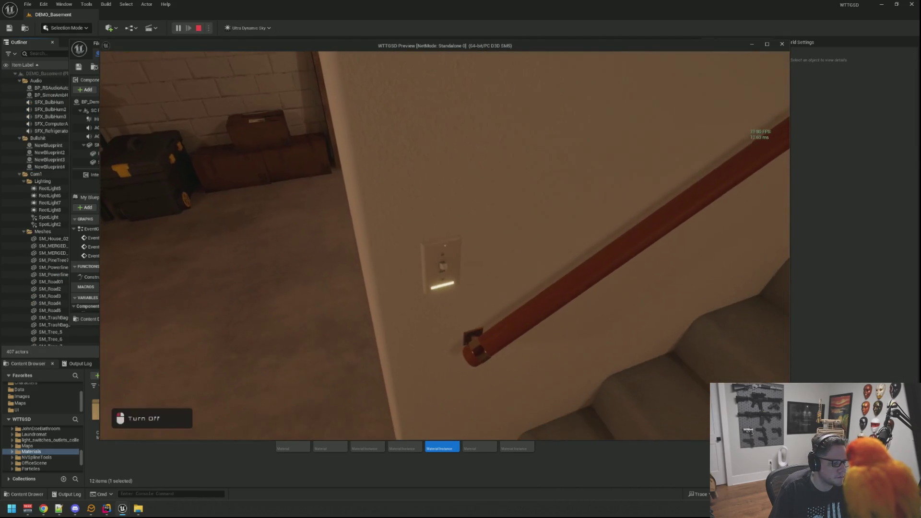
key(e)
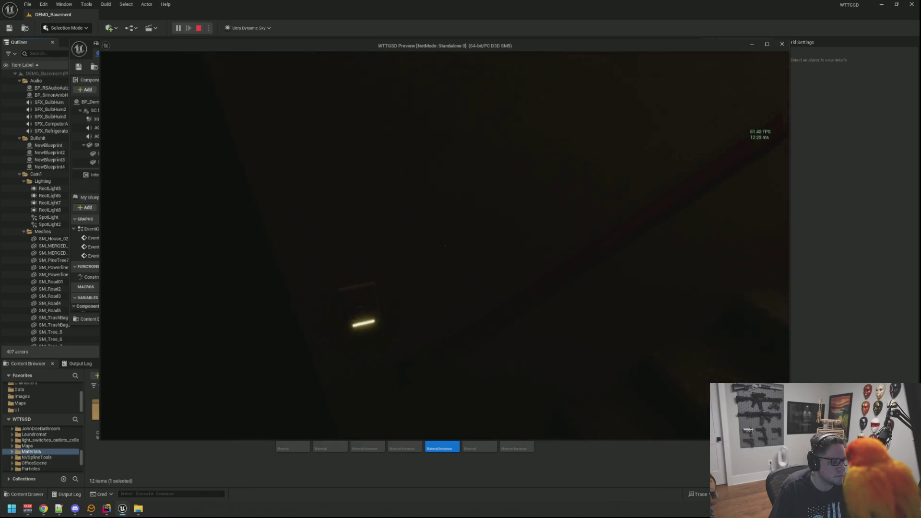
key(e)
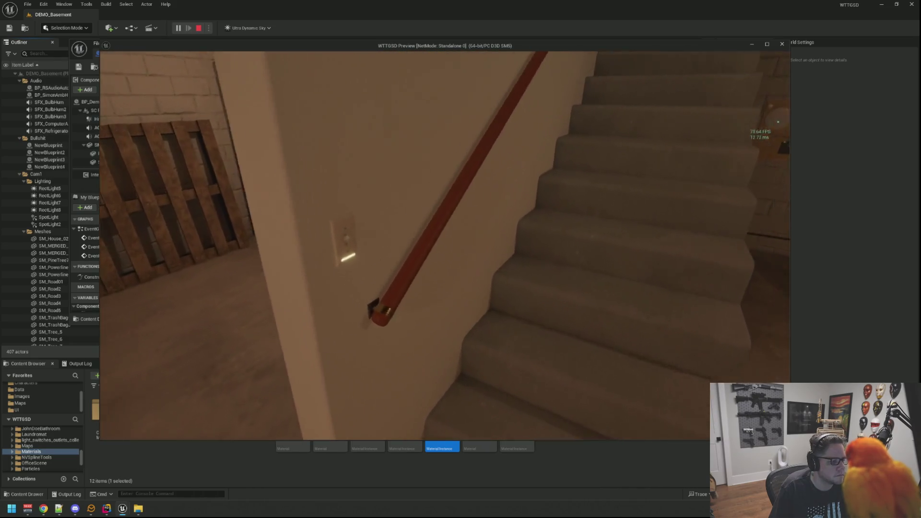
key(e)
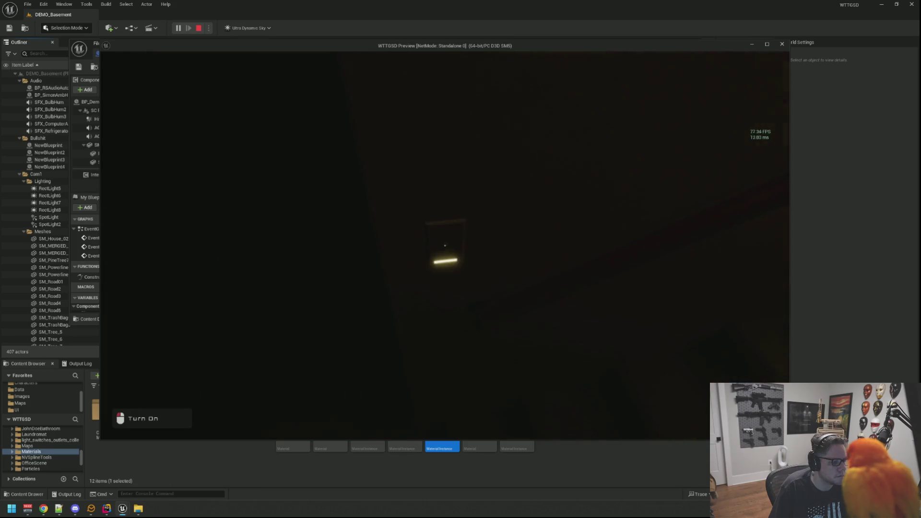
key(e)
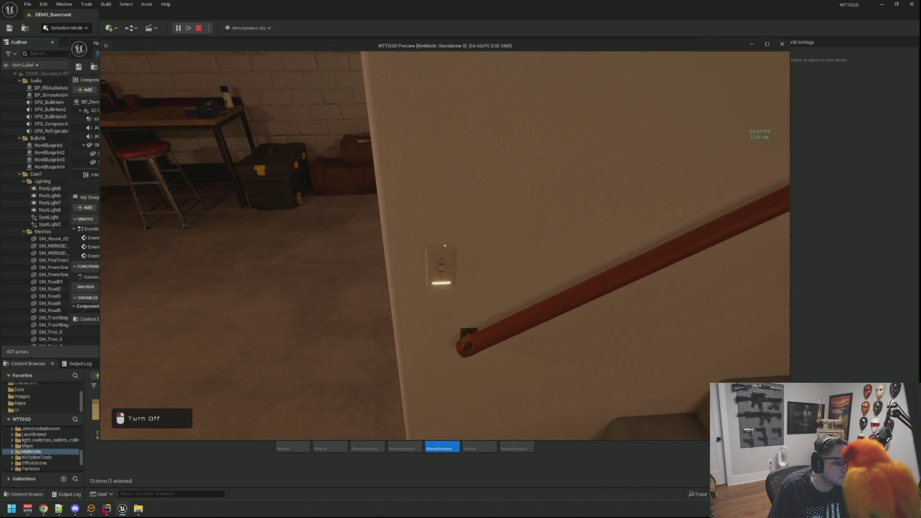
click(445, 246)
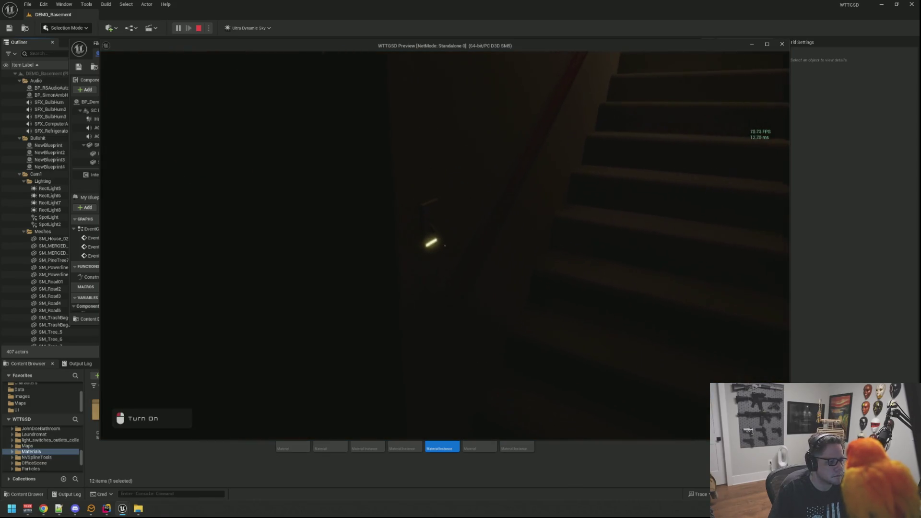
click(444, 246)
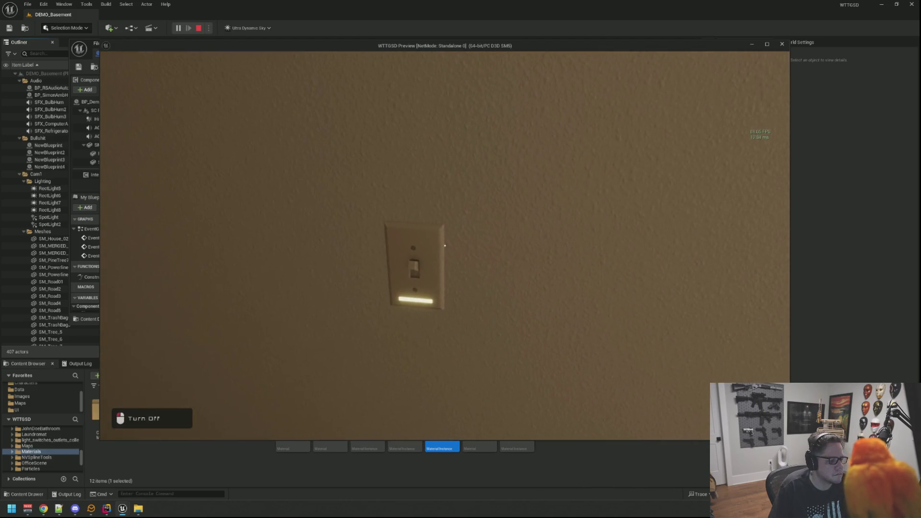
key(Escape)
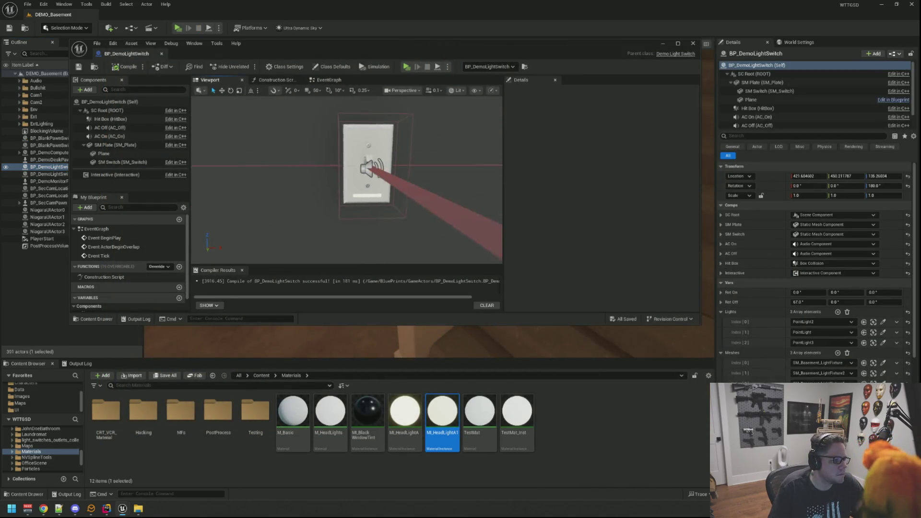
Select the ActorBeginOverlap and Tick event nodes in the event graph and delete them
click(103, 154)
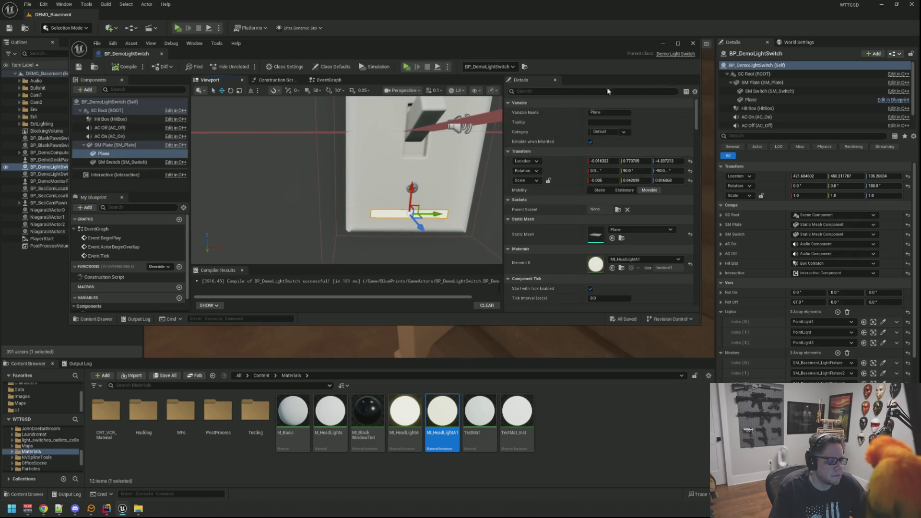
click(335, 82)
drag(340, 252, 287, 187)
key(Delete)
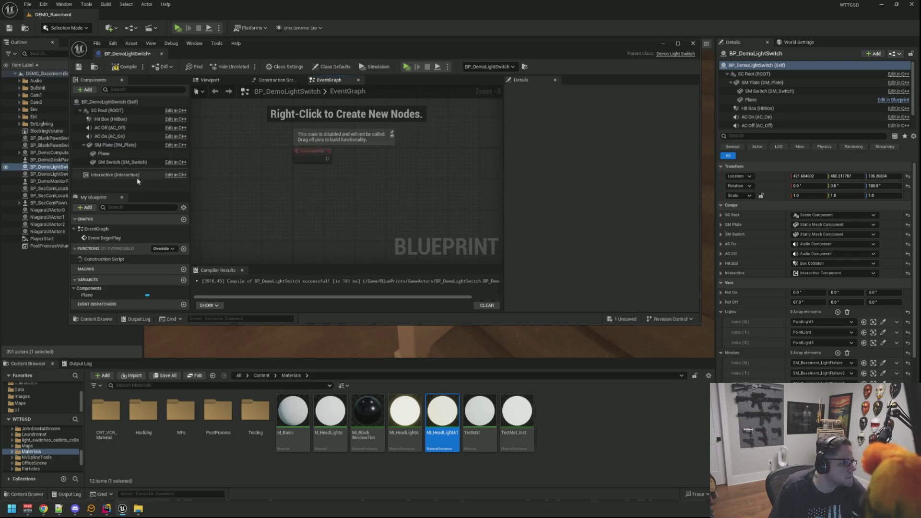
scroll(329, 173, up, 3)
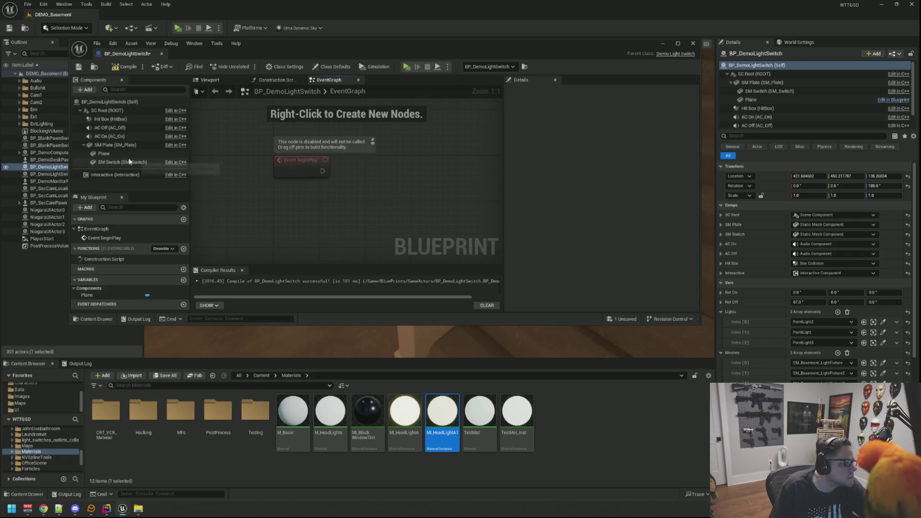
Check the SM Plate and SM Switch components, then drop a Plane reference node into the graph
click(86, 147)
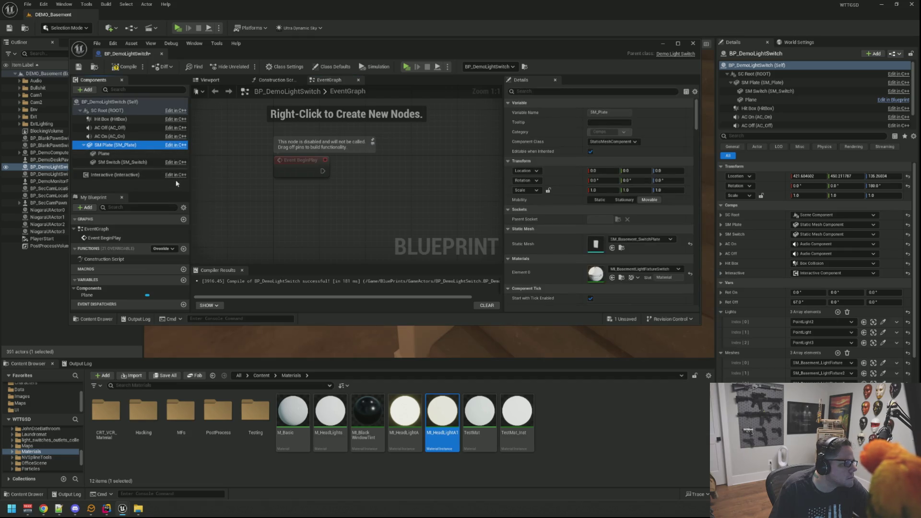
click(139, 162)
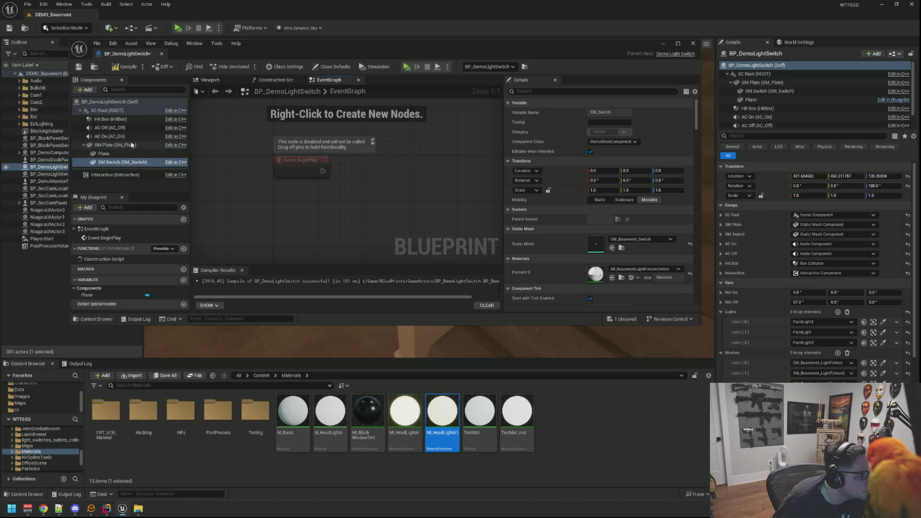
click(139, 163)
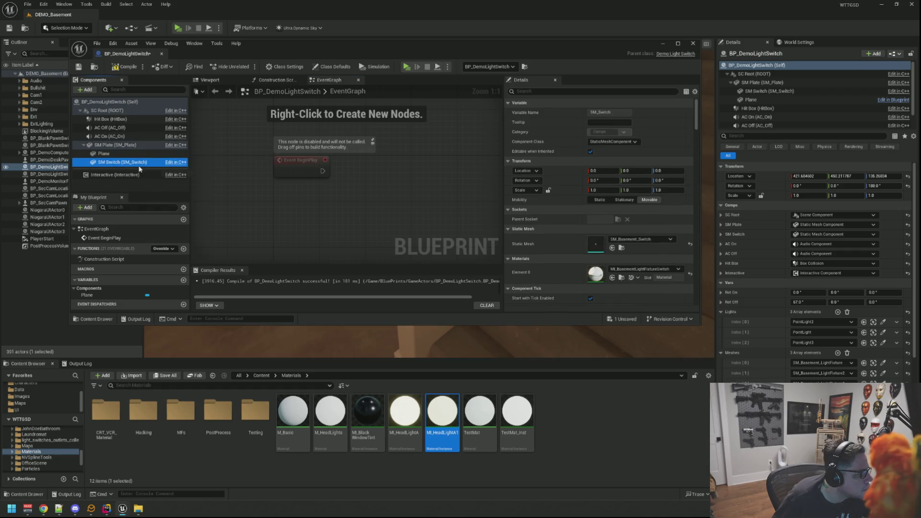
click(115, 145)
click(211, 81)
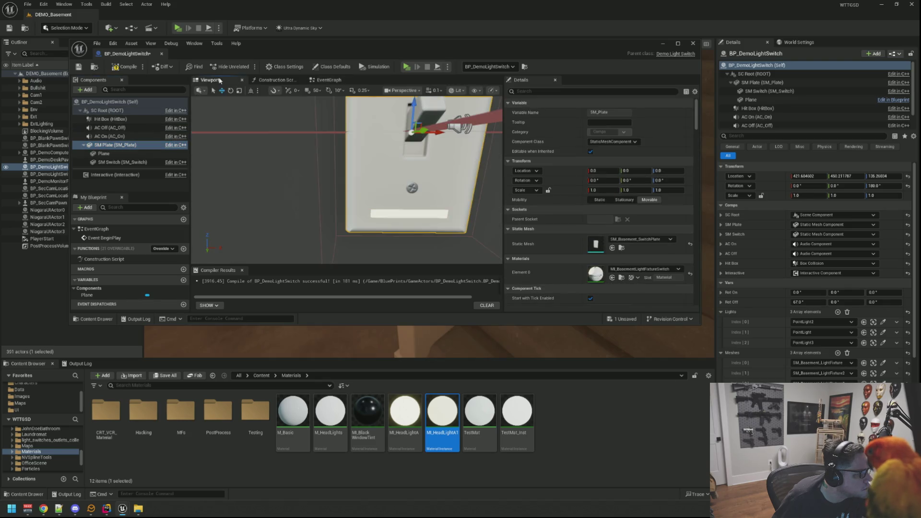
click(402, 214)
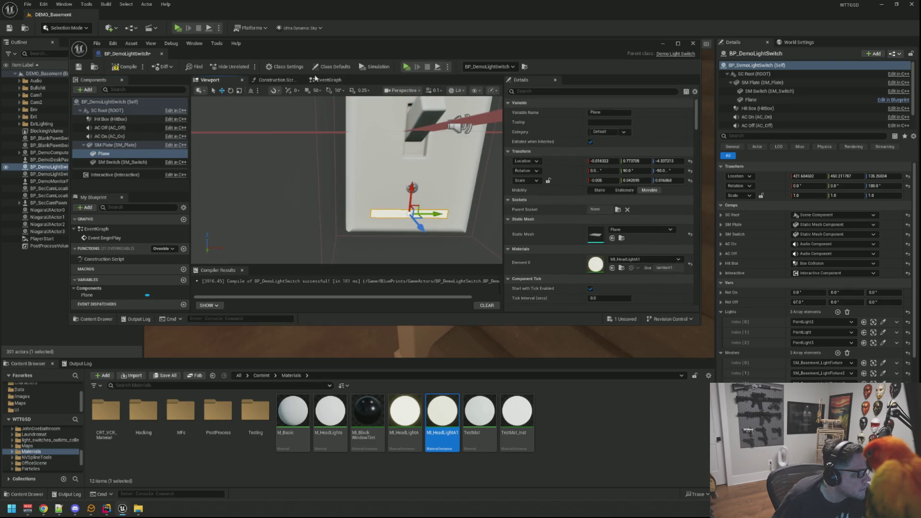
click(317, 79)
mouse_move(104, 154)
mouse_down()
mouse_move(309, 196)
mouse_move(390, 178)
mouse_up()
Create a dynamic material instance for Plane on BeginPlay and promote it to variable MI_GlowDark
text(dynamic ma)
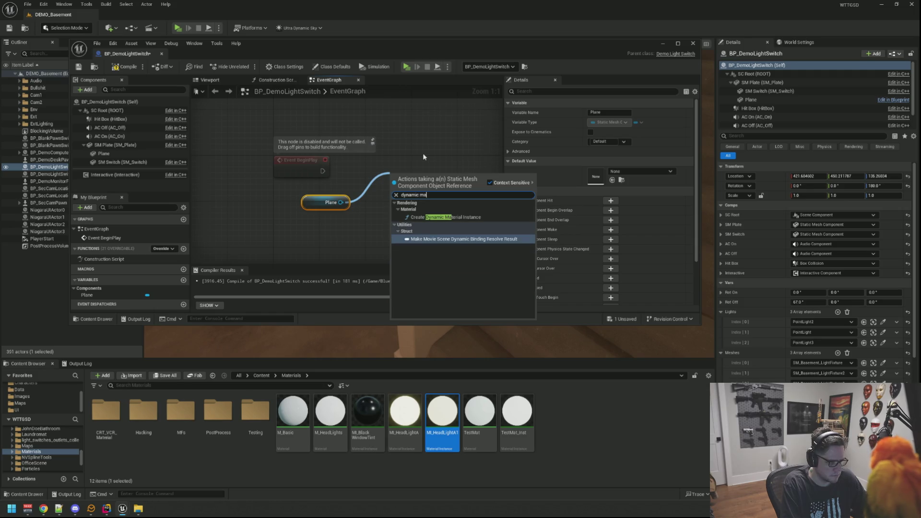
click(400, 217)
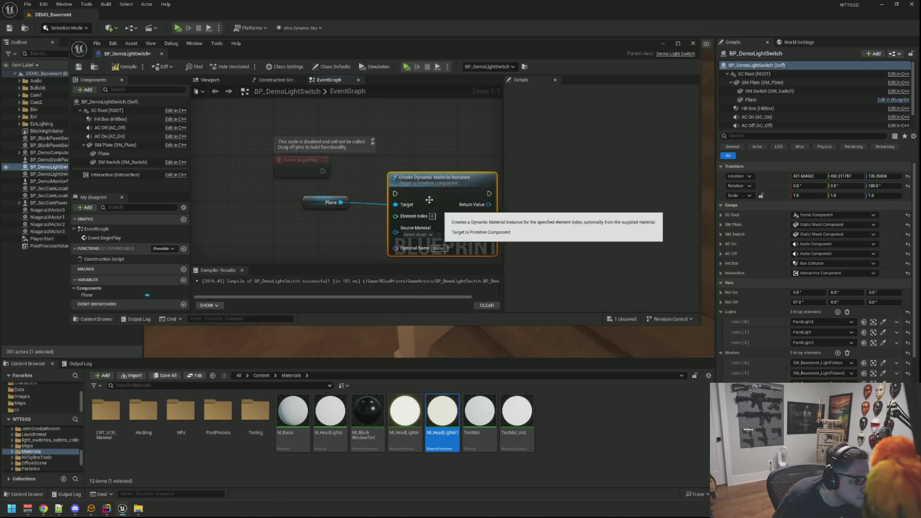
mouse_move(322, 171)
mouse_down()
mouse_move(395, 194)
mouse_move(398, 172)
mouse_move(381, 162)
mouse_up()
drag(314, 207, 234, 188)
click(303, 217)
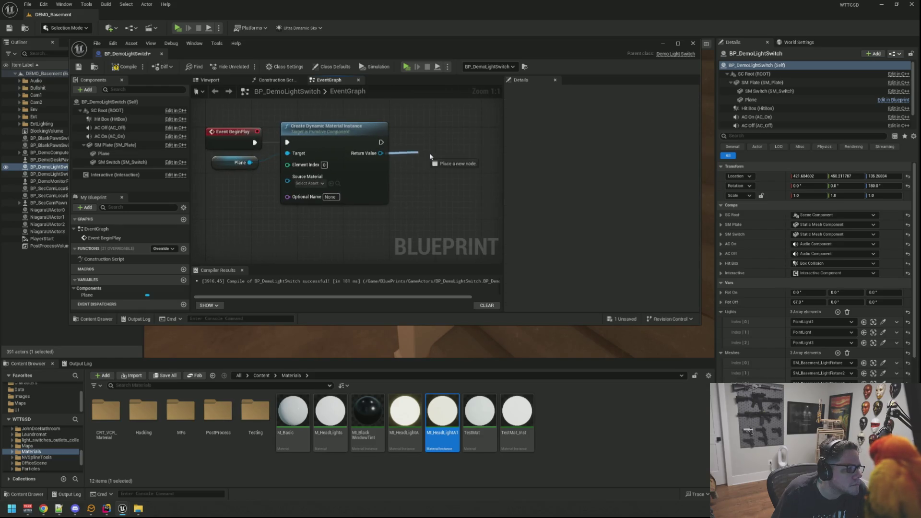
drag(430, 156, 430, 157)
click(459, 193)
text(MI_GlowDark)
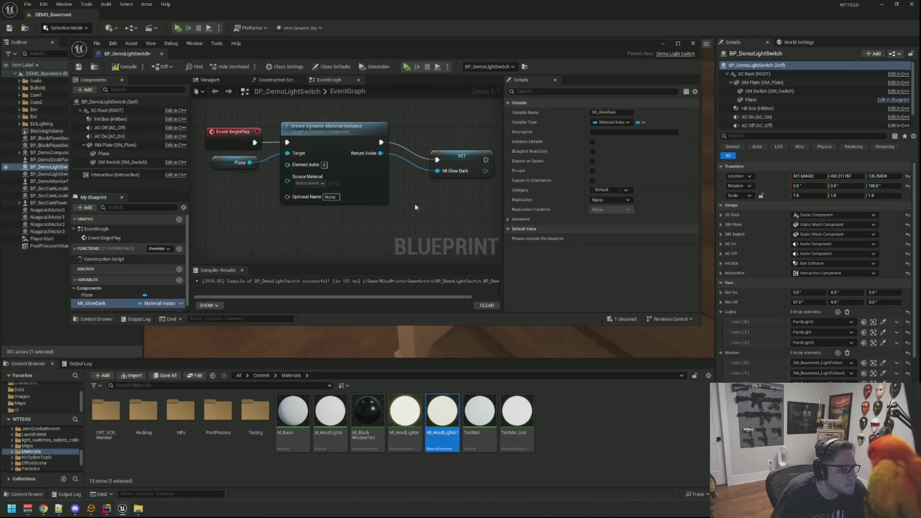
click(445, 150)
Review MI_HeadLightA1's glow parameters, then compile and save the light switch Blueprint
double_click(431, 411)
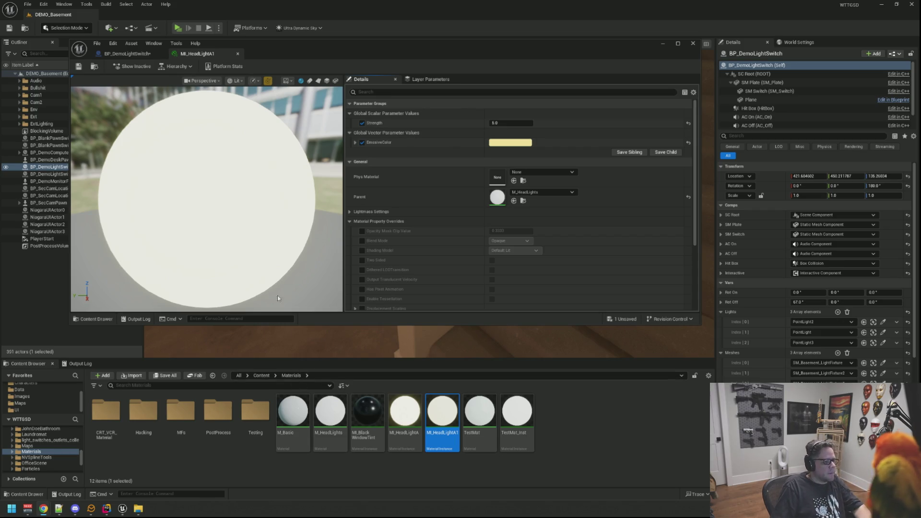
click(137, 52)
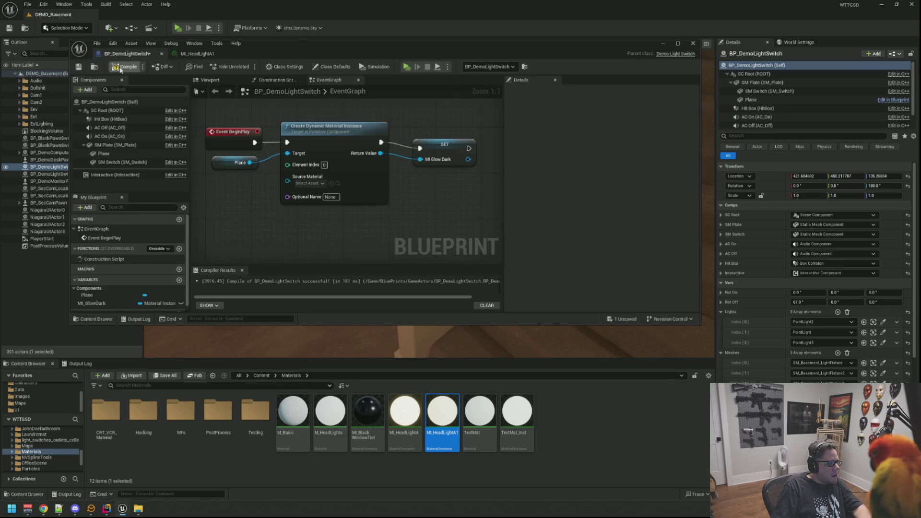
key(ctrl+s)
click(430, 151)
click(312, 254)
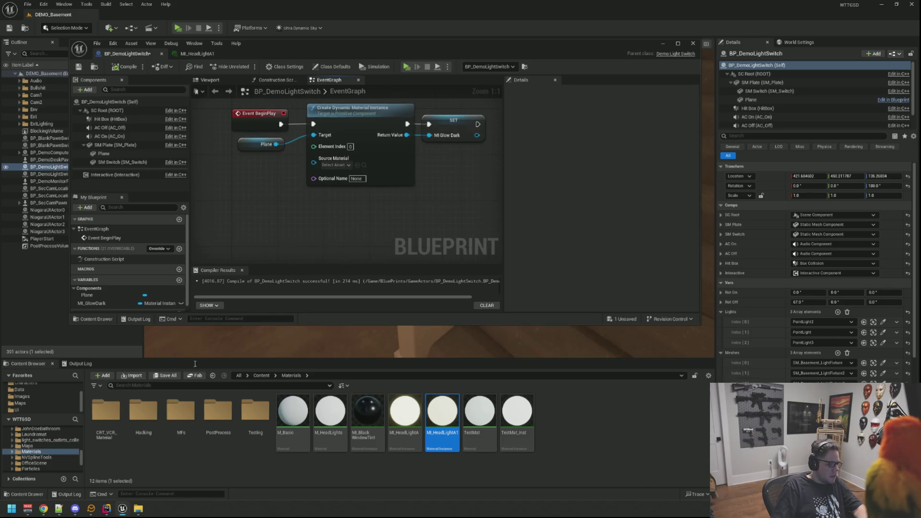
click(107, 509)
Add a protected: section after BeginPlay in DemoLightSwitch.h
click(268, 193)
scroll(272, 227, down, 5)
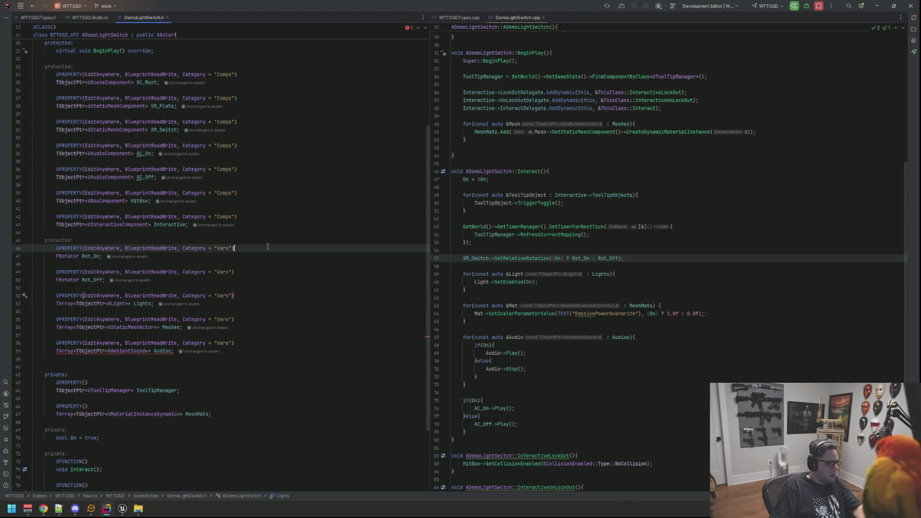
scroll(283, 259, up, 2)
click(269, 273)
scroll(288, 278, up, 3)
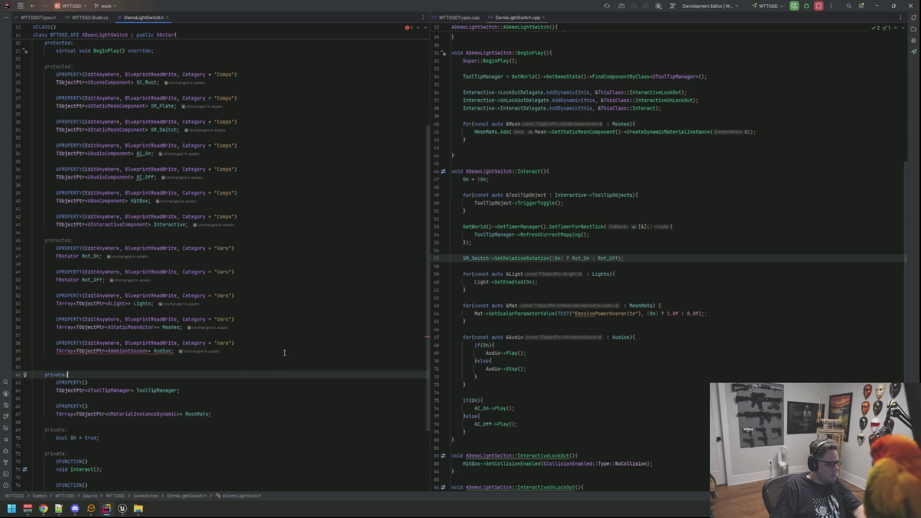
click(277, 244)
click(276, 177)
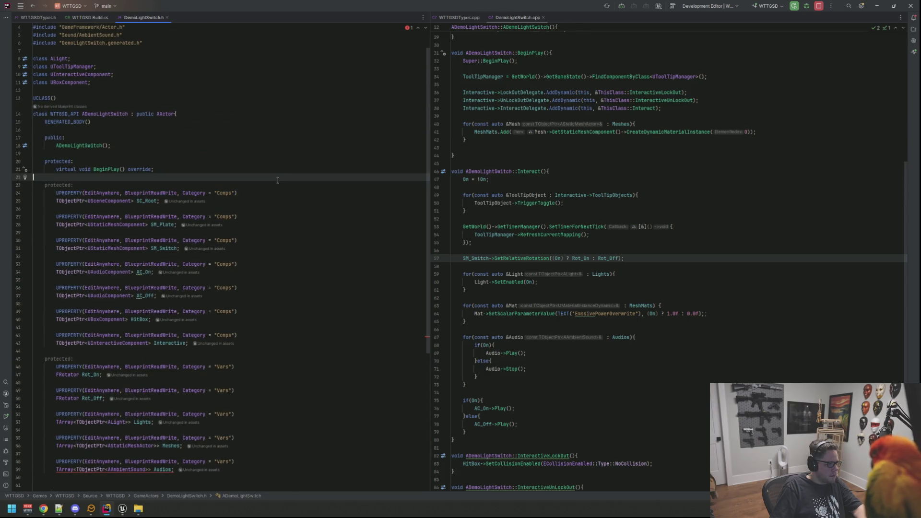
scroll(277, 187, down, 5)
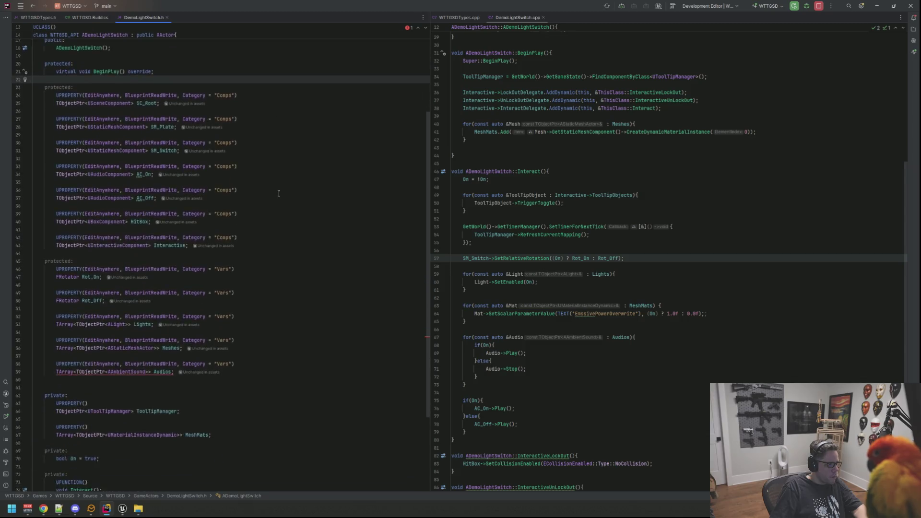
scroll(295, 125, up, 3)
key(Return)
key(Return)
key(Up)
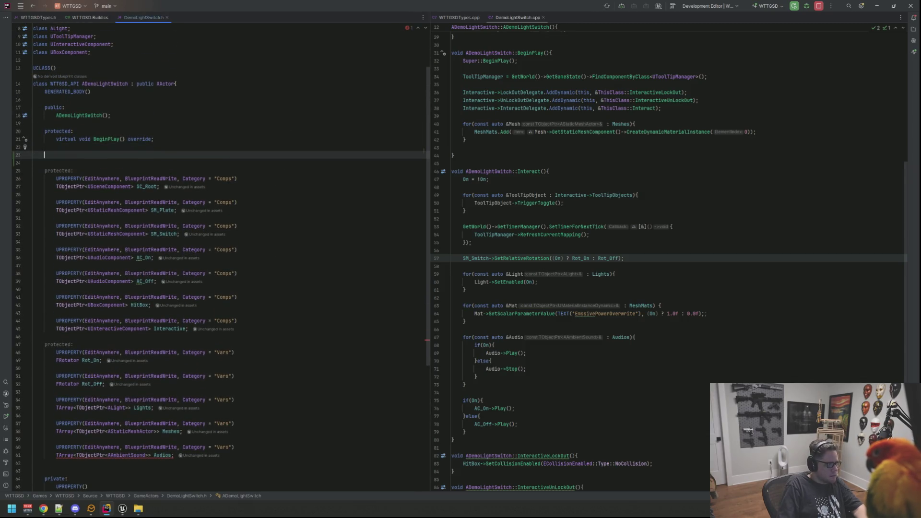
text(protected:)
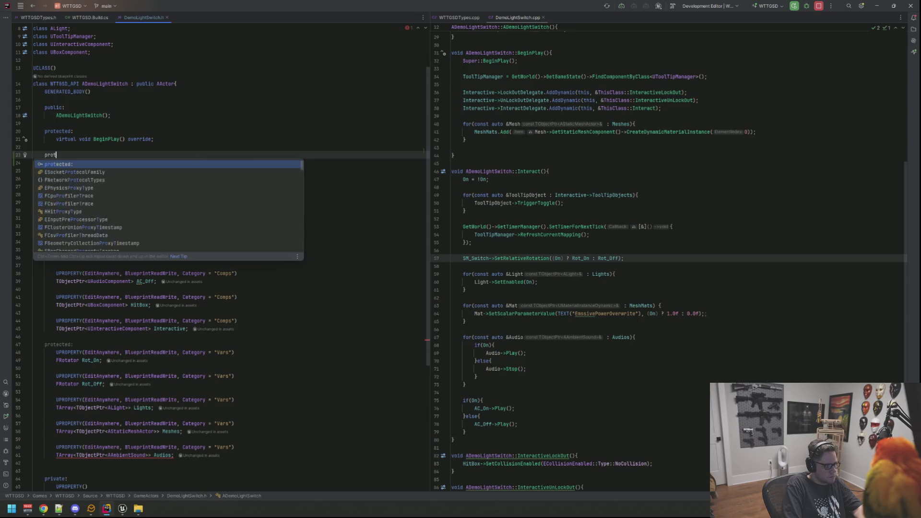
key(Return)
Declare UFUNCTION(BlueprintImplementableEvent, Category="Methods") void LightWasToggled(const bool IsOn)
key(Tab)
text(UFUN)
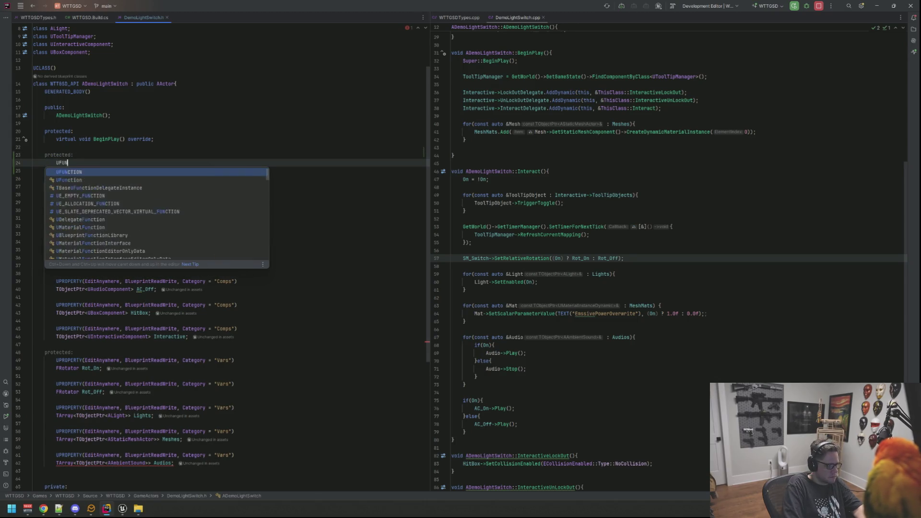
text(CTION(BlueprintIm)
key(Return)
text(, C)
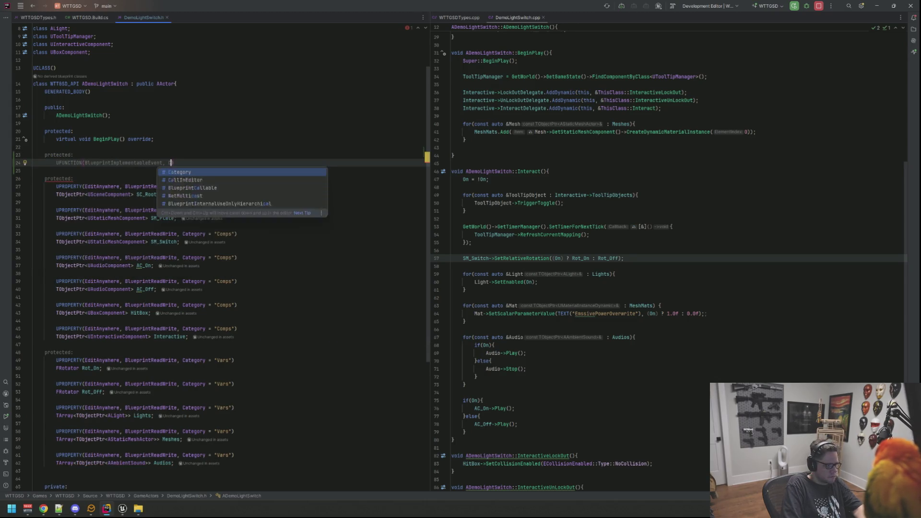
text(ategory = "Methods)
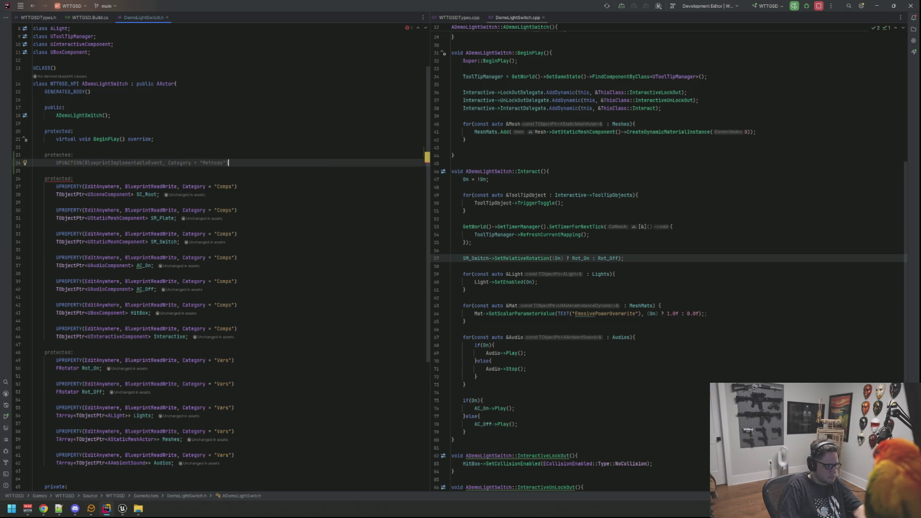
key(End)
key(Return)
text(void Li)
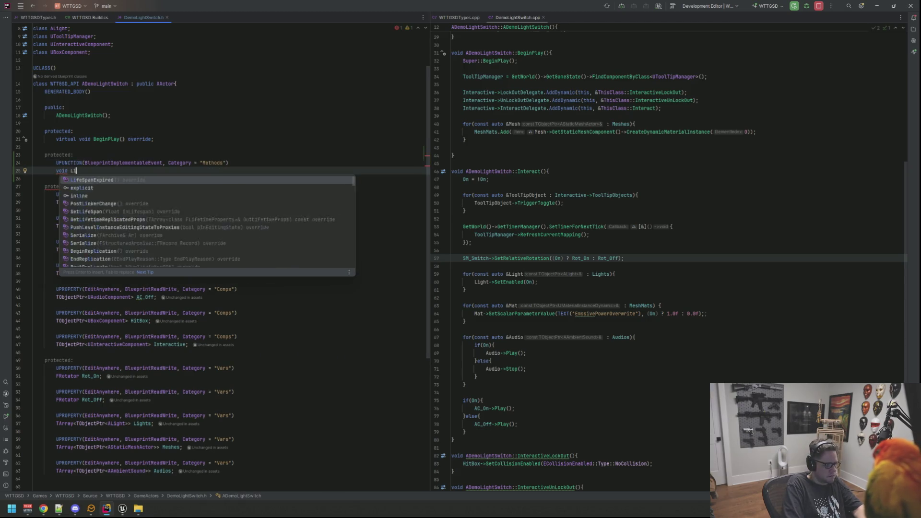
text(ghtWased)
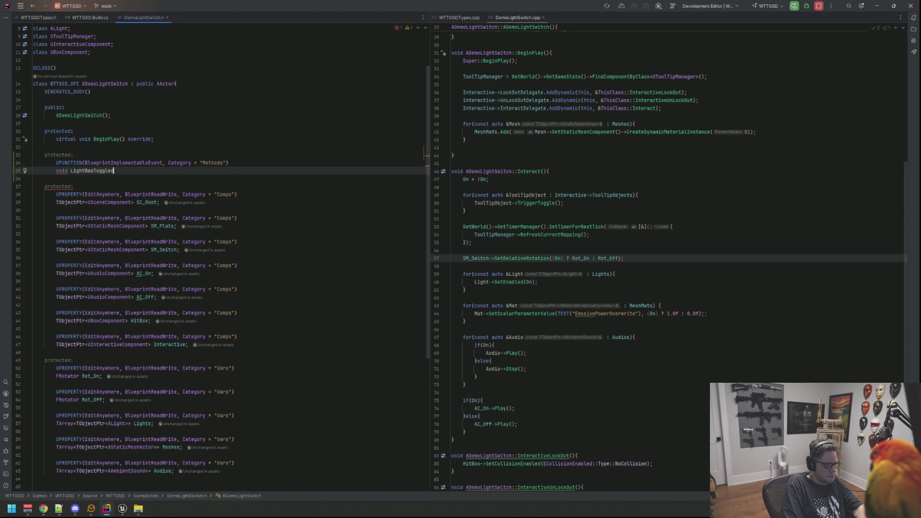
text((const bool O)
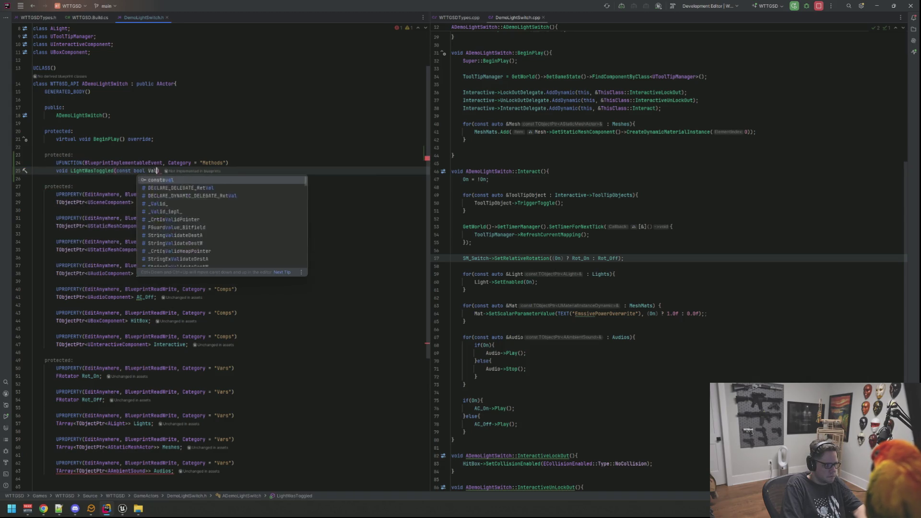
text(n)
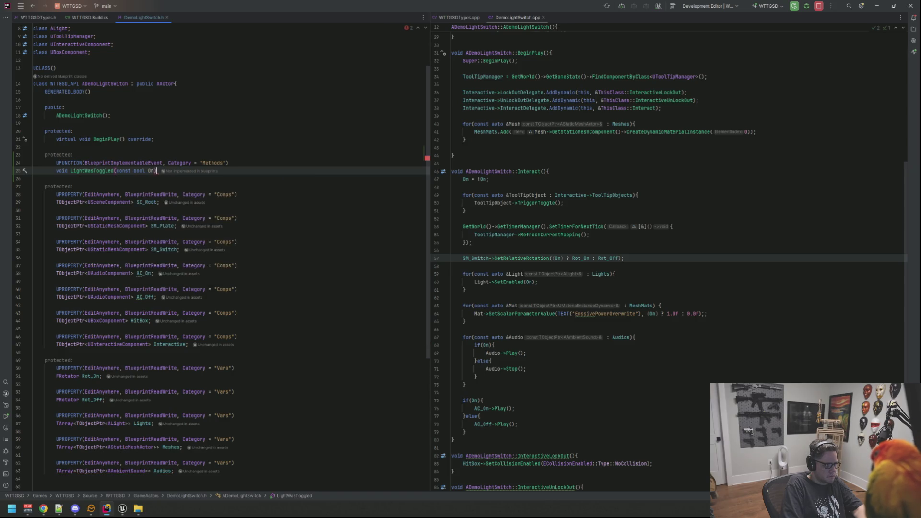
text(IsOn);)
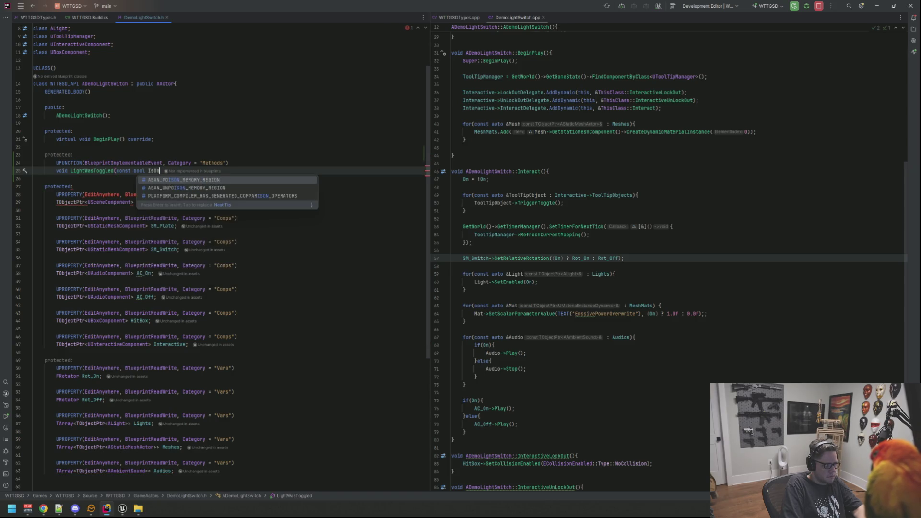
Call LightWasToggled(On) inside Interact() in DemoLightSwitch.cpp
click(465, 187)
text(LightW)
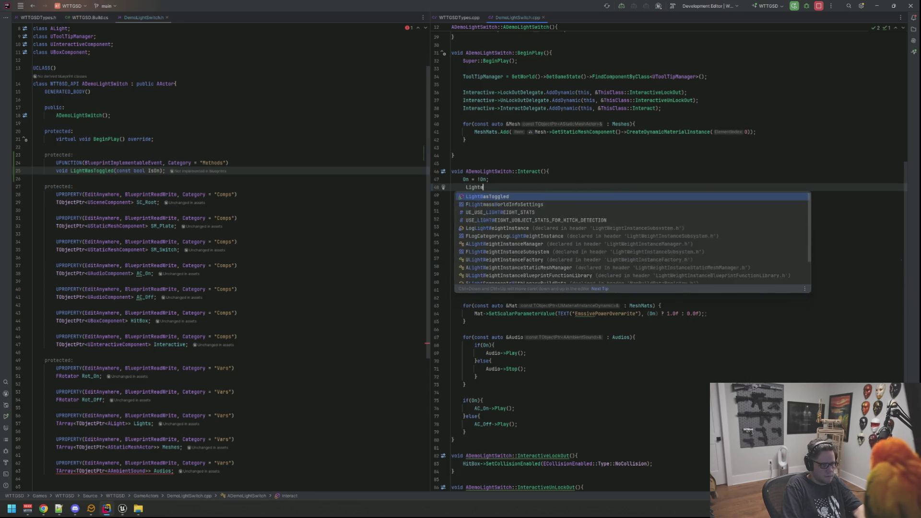
key(Return)
text(On);)
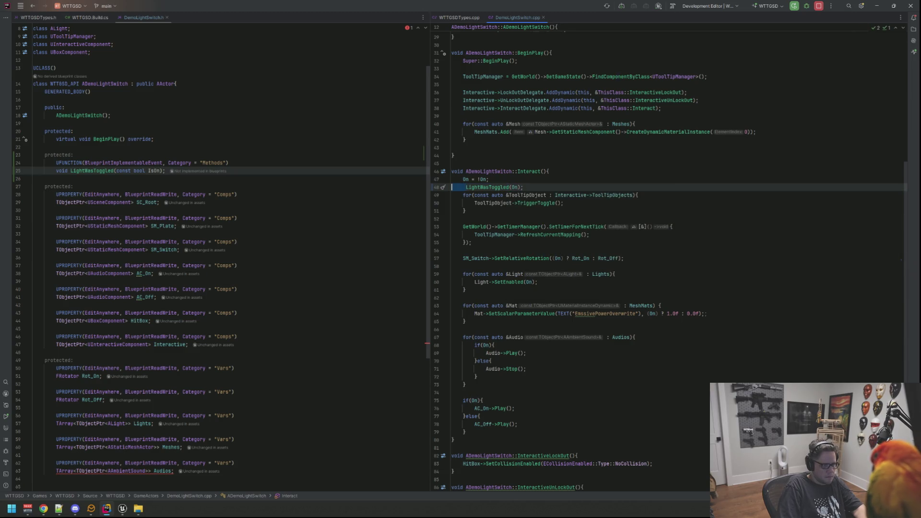
key(Return)
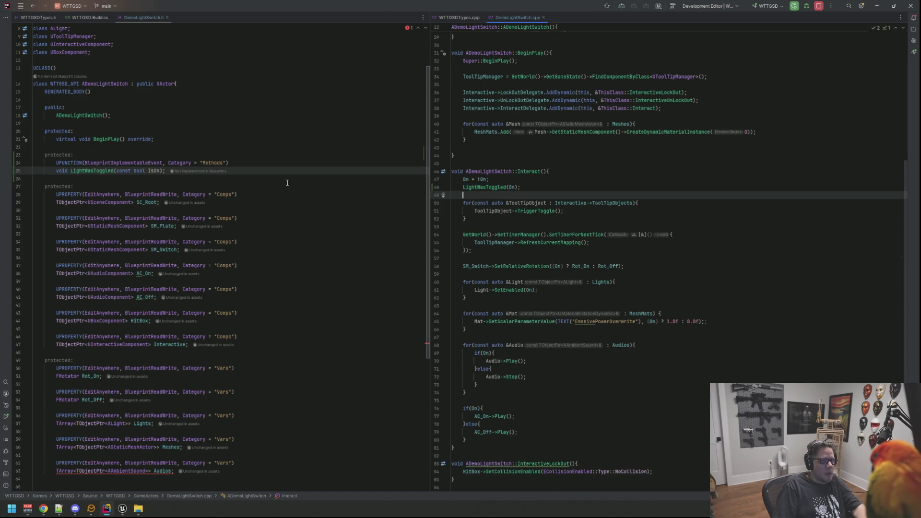
Back in Unreal, save the light switch blueprint and recompile the C++ with Live Coding (Ctrl+Alt+F11)
click(123, 509)
click(161, 468)
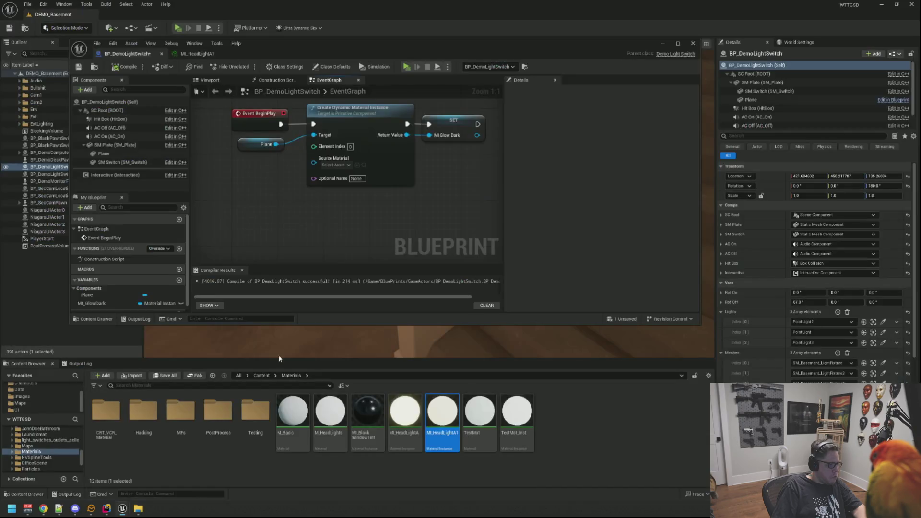
key(ctrl+s)
key(ctrl+alt+F11)
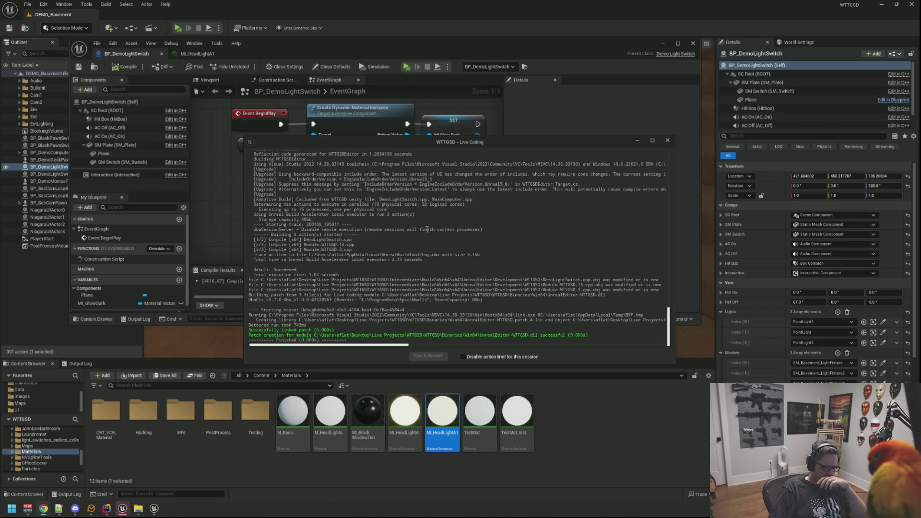
click(667, 140)
Open the Plane component's MI_HeadLightA1 material instance and edit its Strength value
click(211, 80)
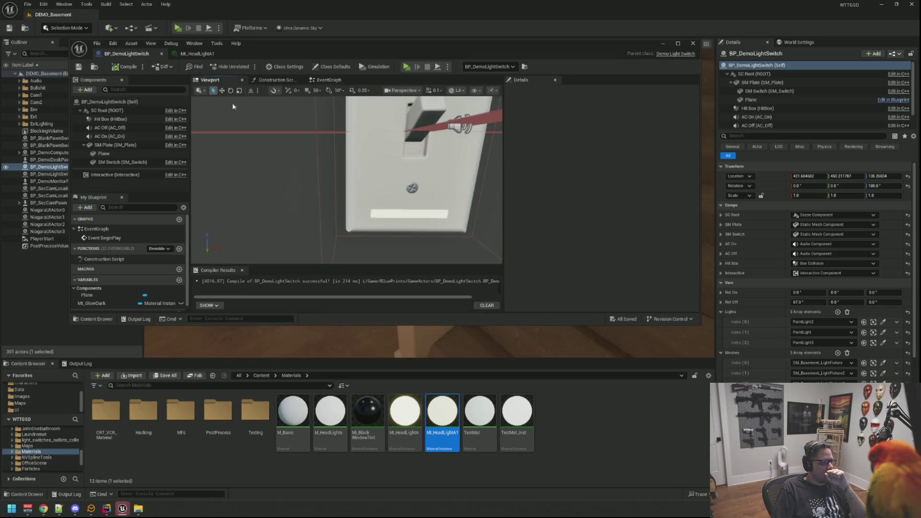
click(393, 217)
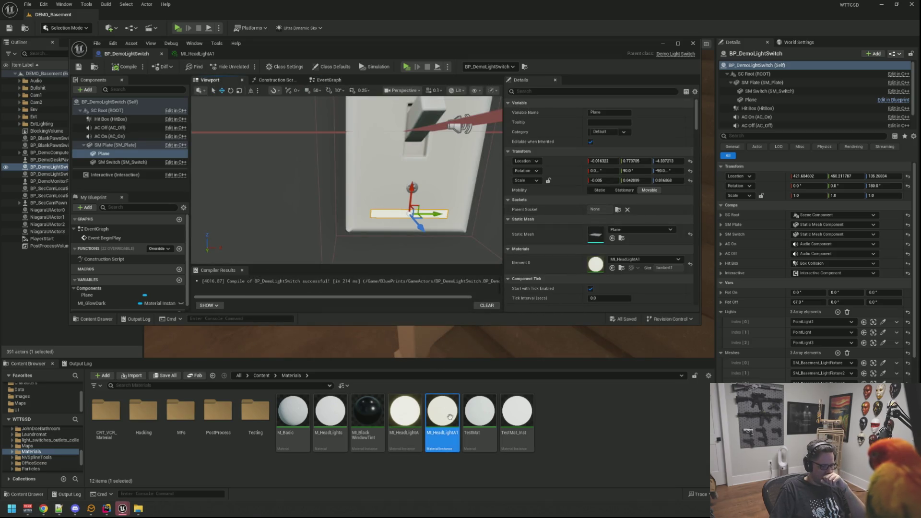
double_click(442, 412)
click(514, 123)
Set MI_HeadLightA1's Strength to 0 and rename the material to MI_LightSwitchSip
text(0)
key(Return)
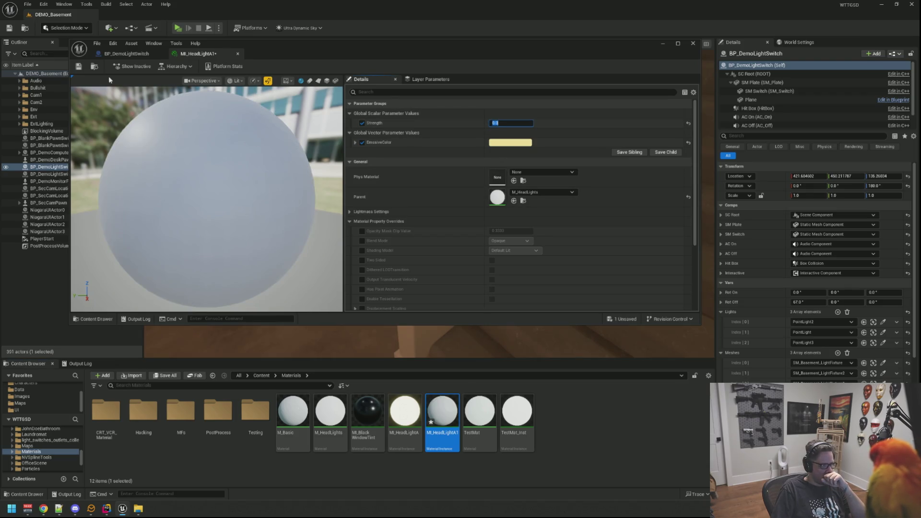
click(126, 53)
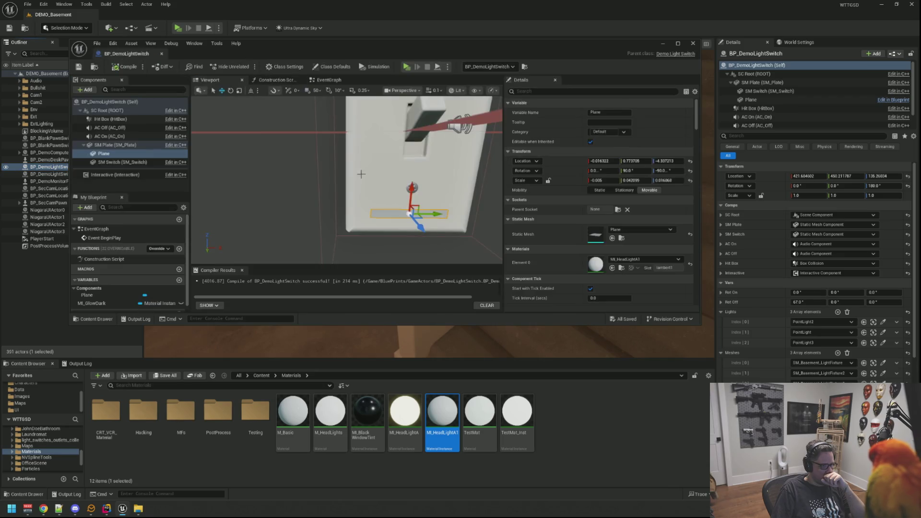
click(124, 181)
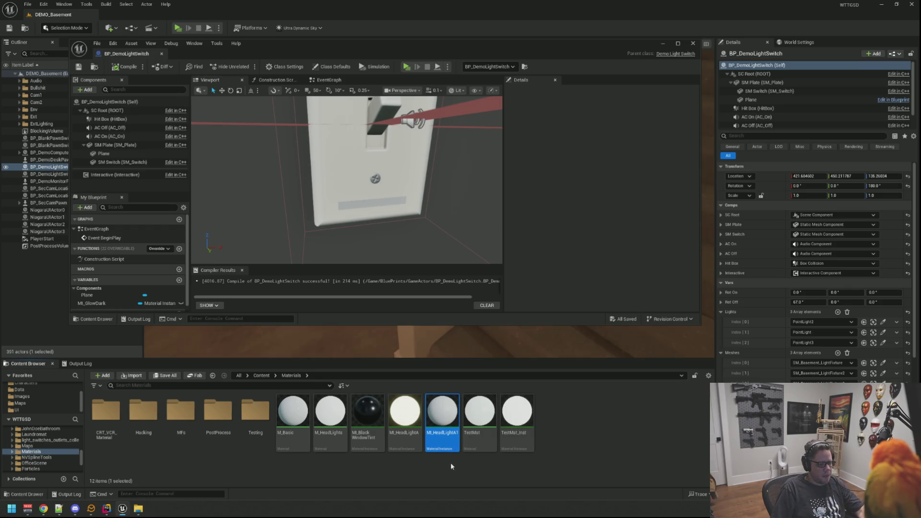
key(F2)
text(MI_Light)
text(SwitchStr)
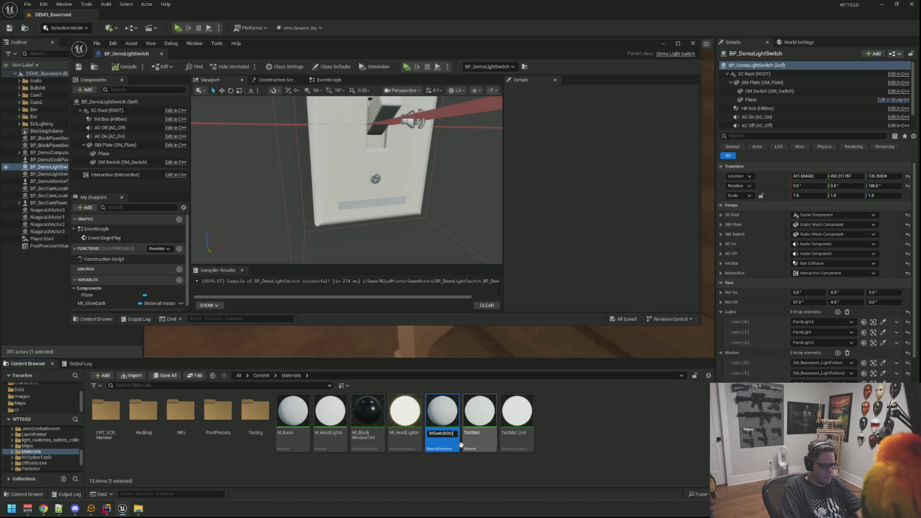
text(ip)
key(Return)
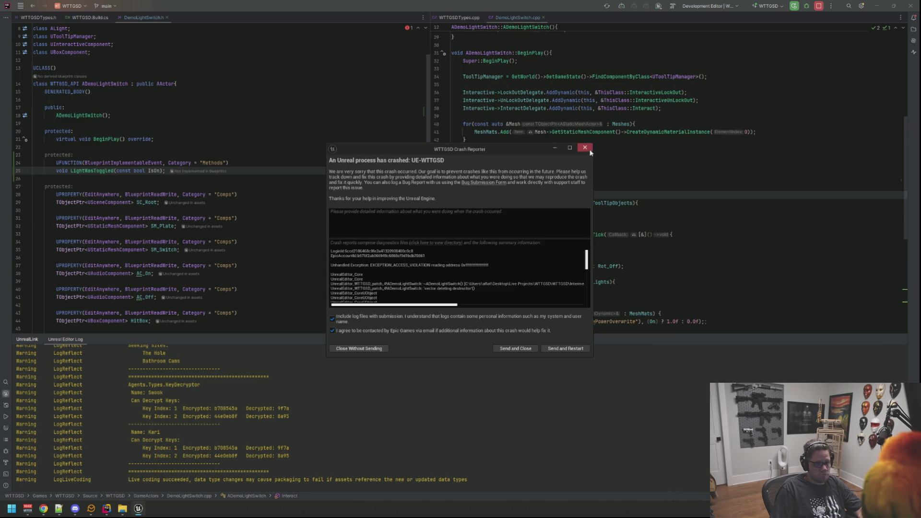
Dismiss the crash report, collapse the UnrealLink panel, and run the build to relaunch Unreal
click(584, 148)
click(899, 339)
click(834, 187)
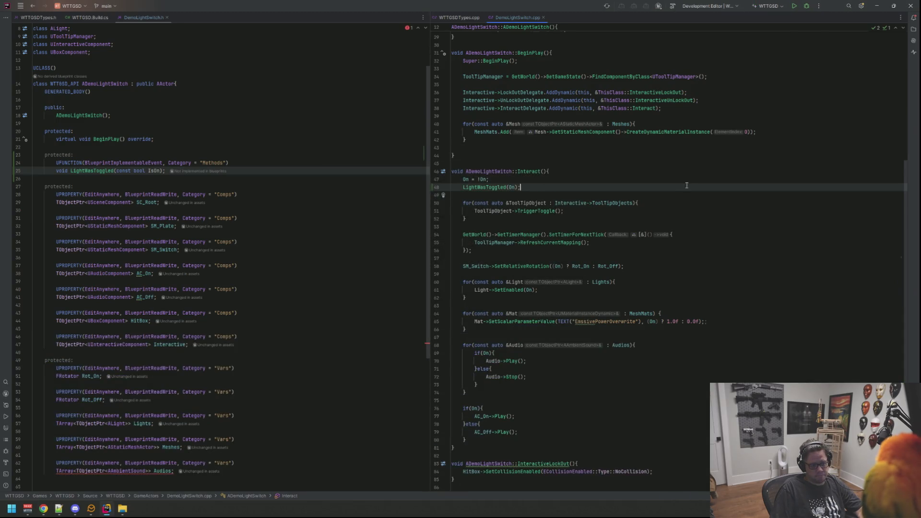
click(794, 7)
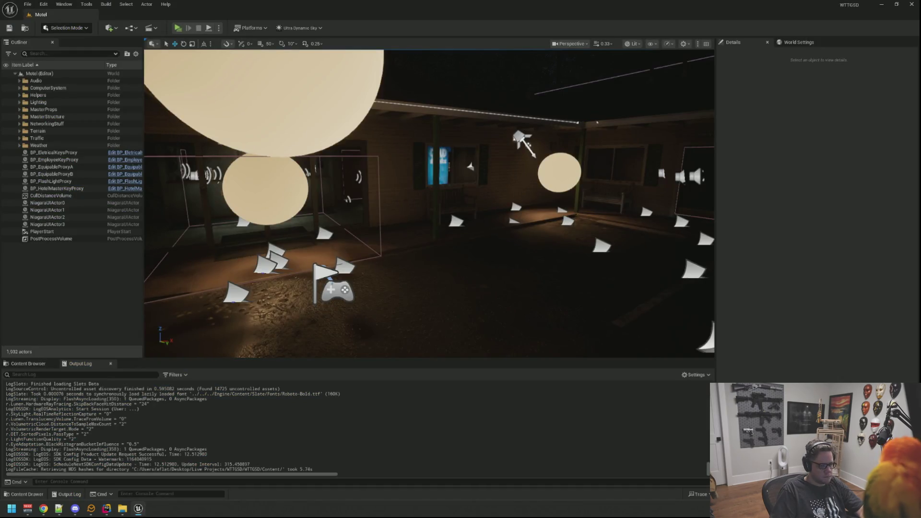
Find DEMO_Basement through the Ctrl+P asset search and open the level
drag(481, 274, 481, 268)
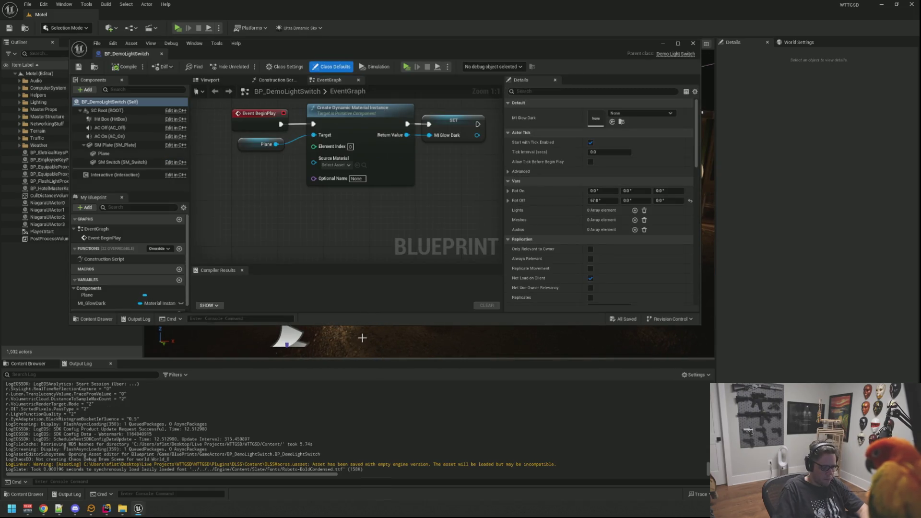
key(ctrl+p)
text(BP_Demo)
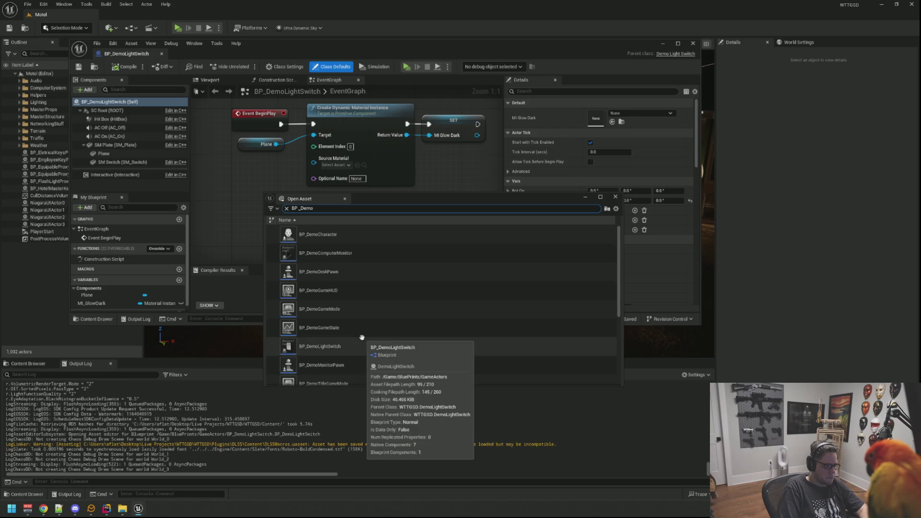
key(ctrl+a)
text(De)
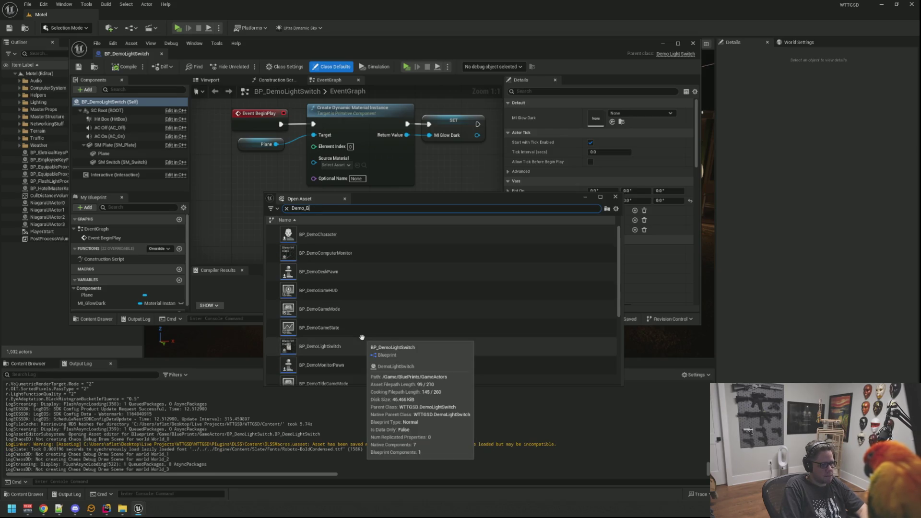
click(340, 238)
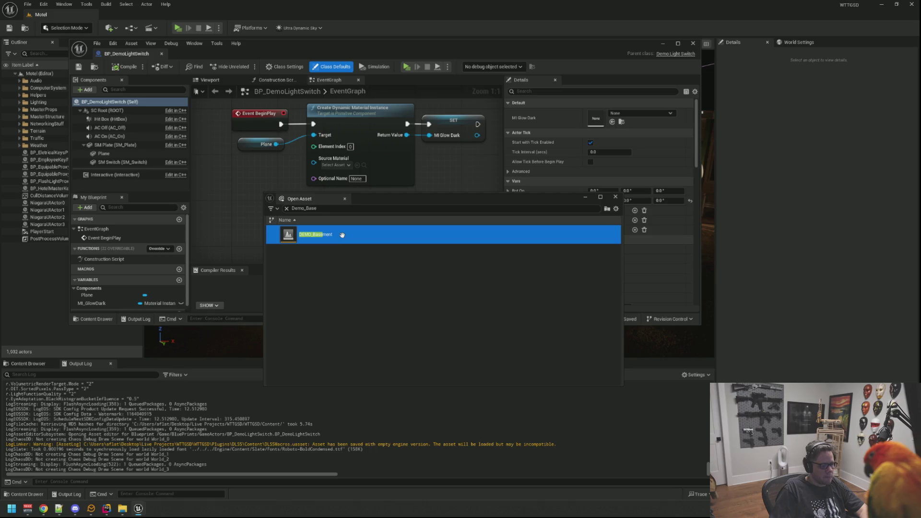
key(Return)
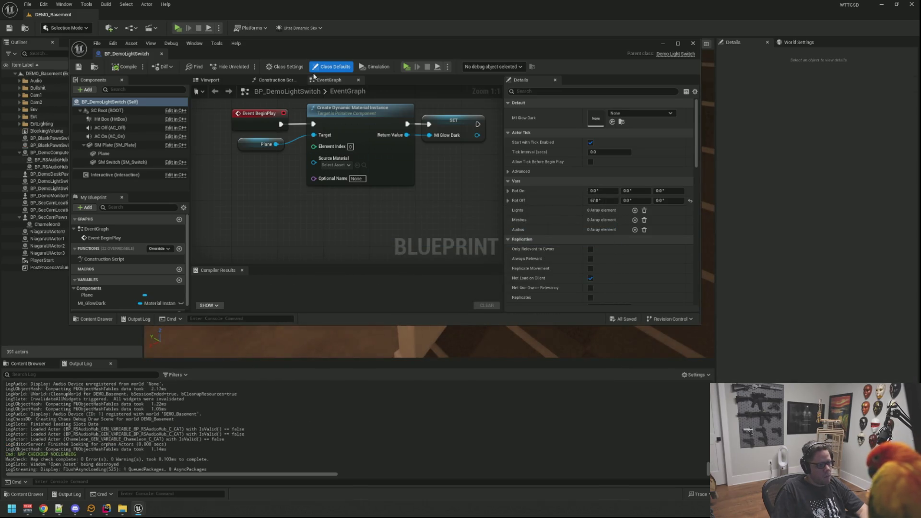
Frame the Plane component in the preview and locate its MI_LightSwitchStrip material
click(198, 90)
click(210, 81)
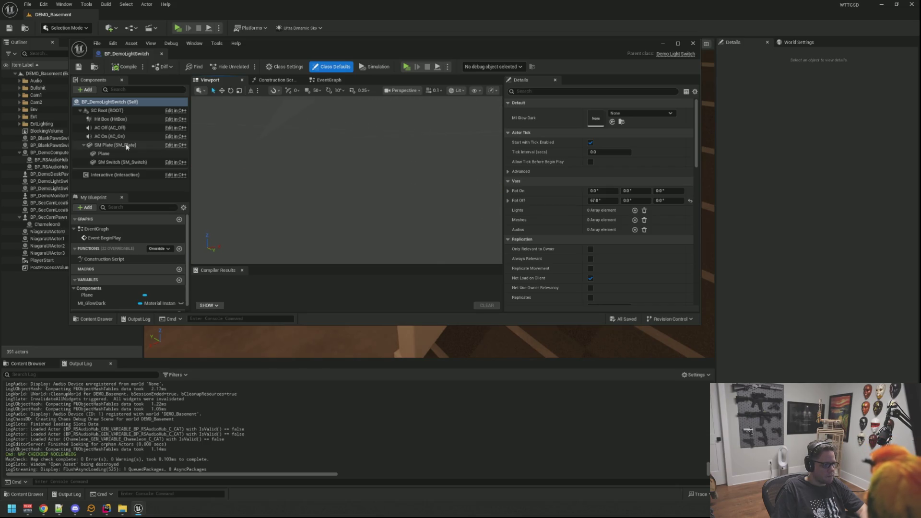
click(128, 153)
key(f)
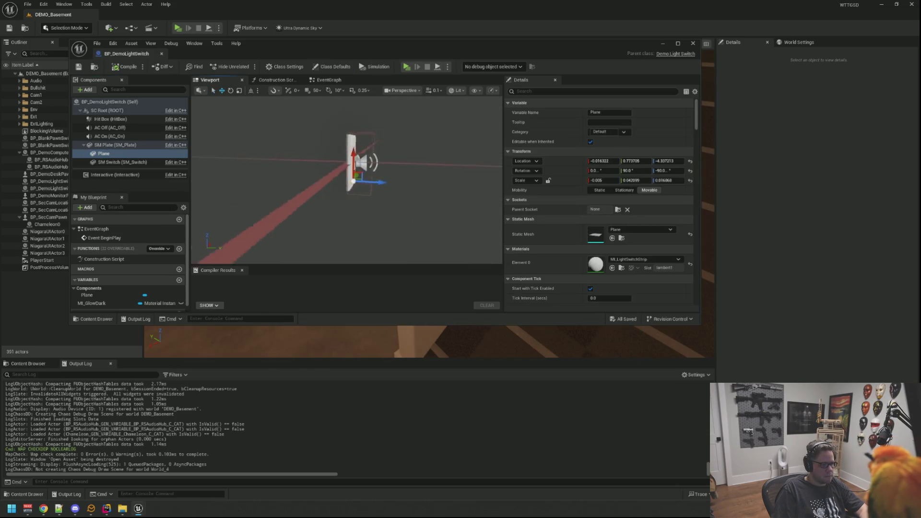
click(622, 268)
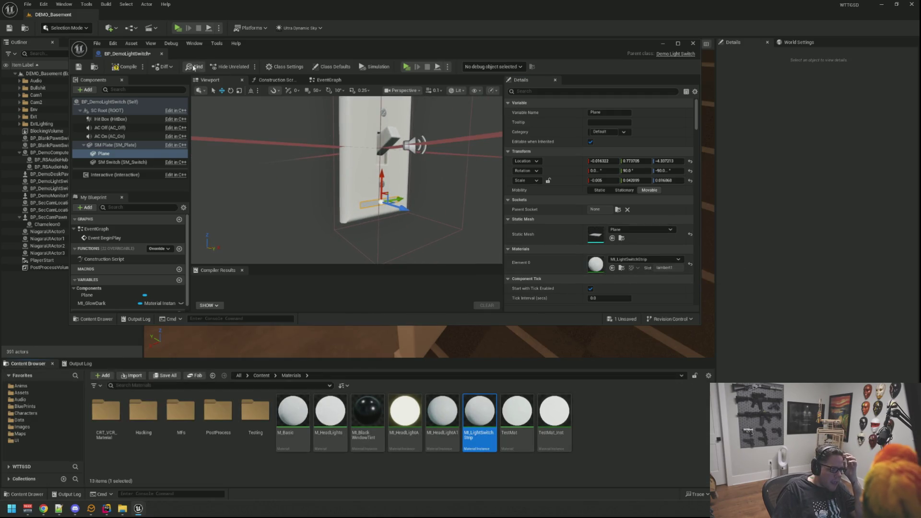
Compile BP_DemoLightSwitch and return to its event graph with the output log shown
click(125, 66)
click(79, 67)
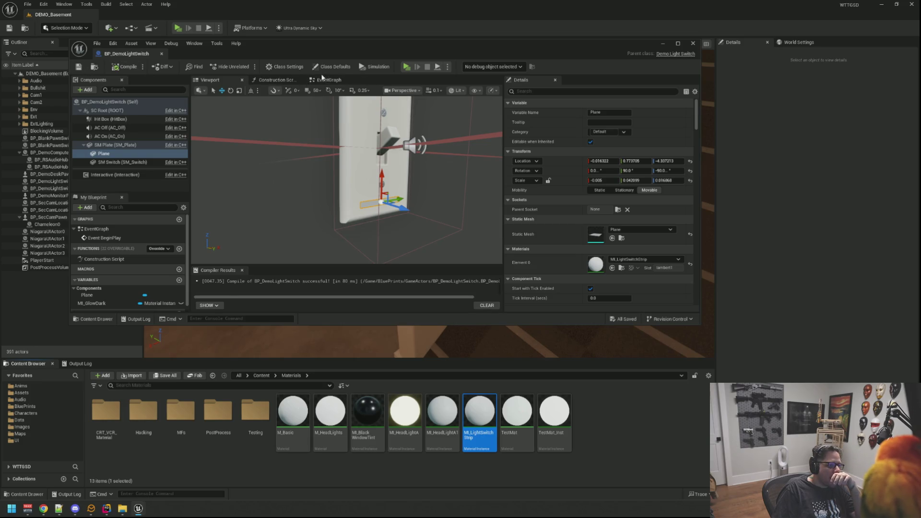
click(329, 80)
mouse_move(354, 213)
mouse_down()
mouse_move(373, 200)
mouse_move(307, 213)
mouse_move(337, 183)
mouse_up()
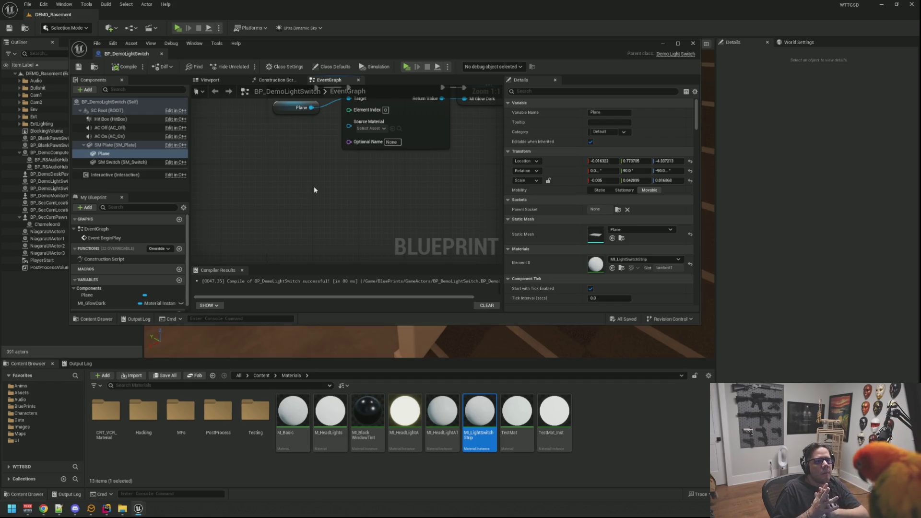
click(86, 364)
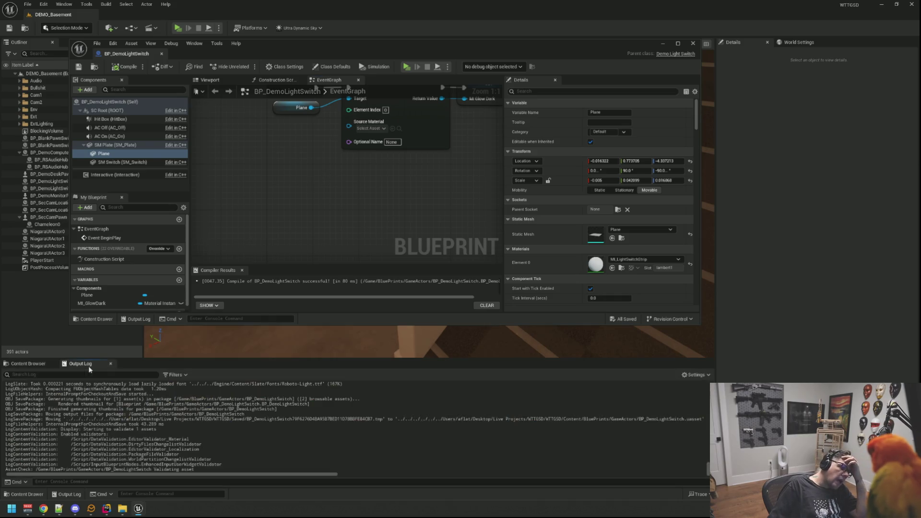
Search graph actions for the toggle event ('tooggle', 'light switci'), then check the C++ code
right_click(305, 211)
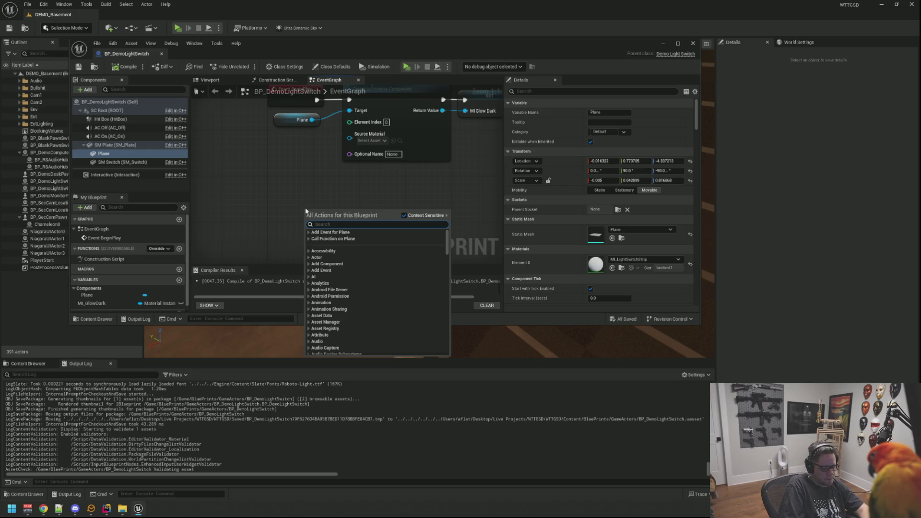
text(t)
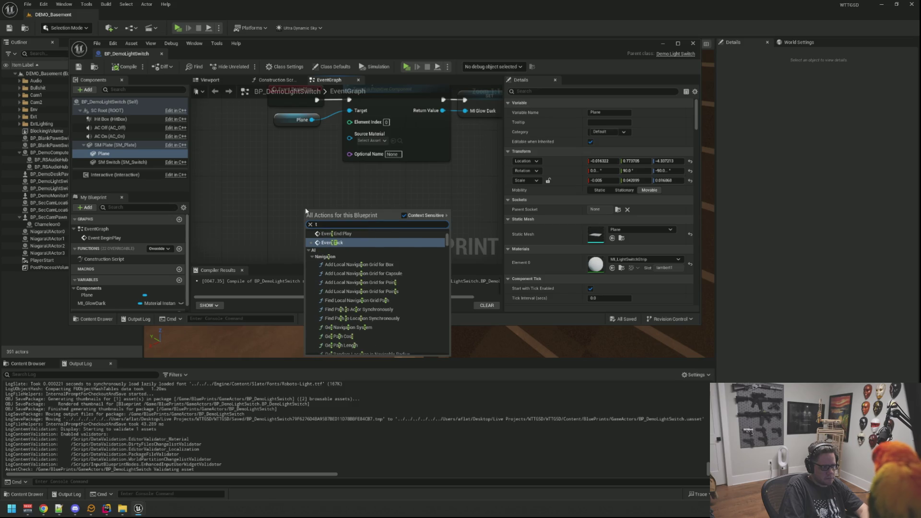
text(ooggle)
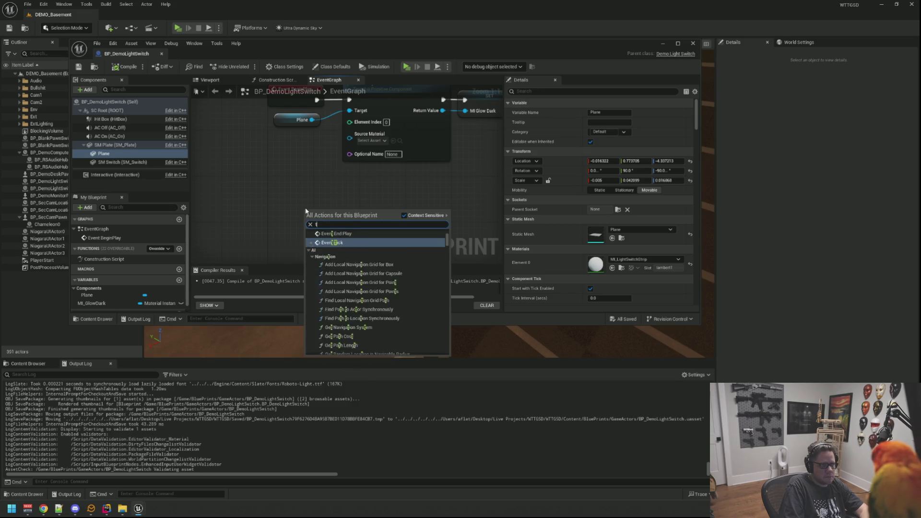
key(ctrl+a)
text(light switc)
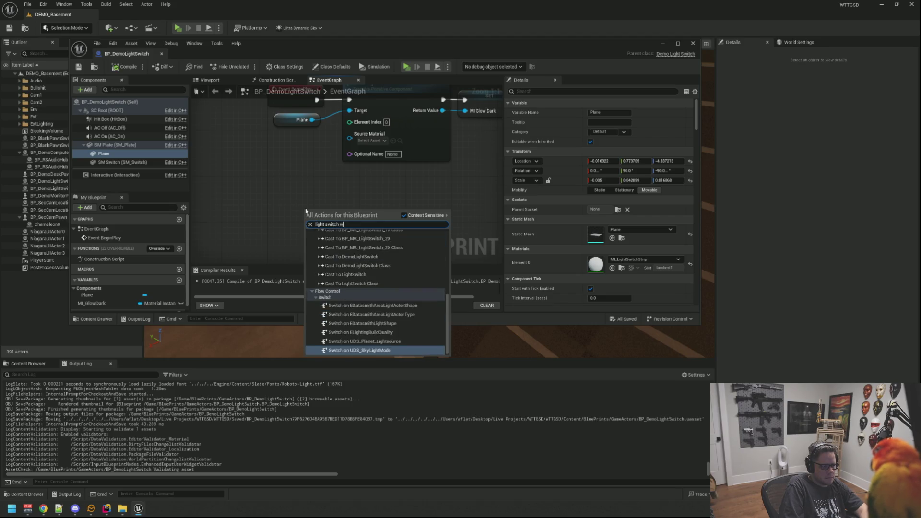
text(i)
key(ctrl+a)
key(BackSpace)
key(Escape)
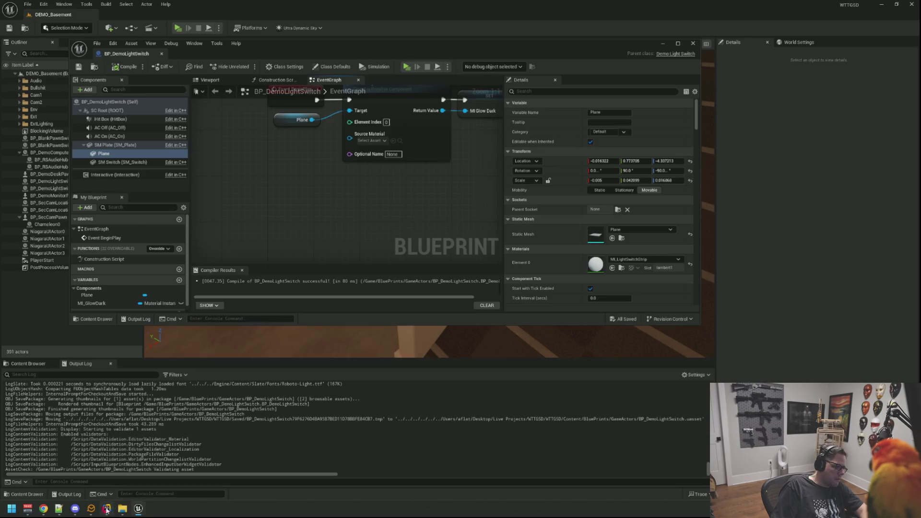
click(106, 510)
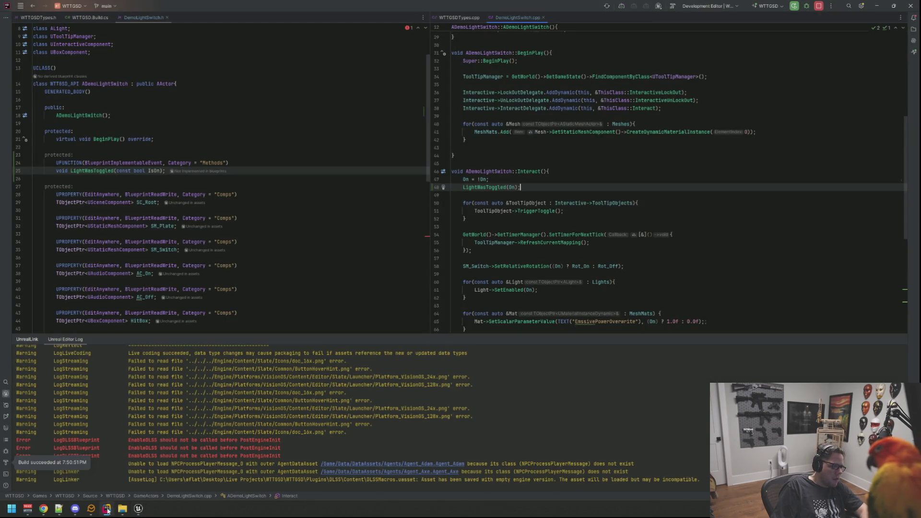
click(106, 510)
Add an Event LightWasToggled node by searching 'light'
right_click(314, 201)
text(light)
key(Return)
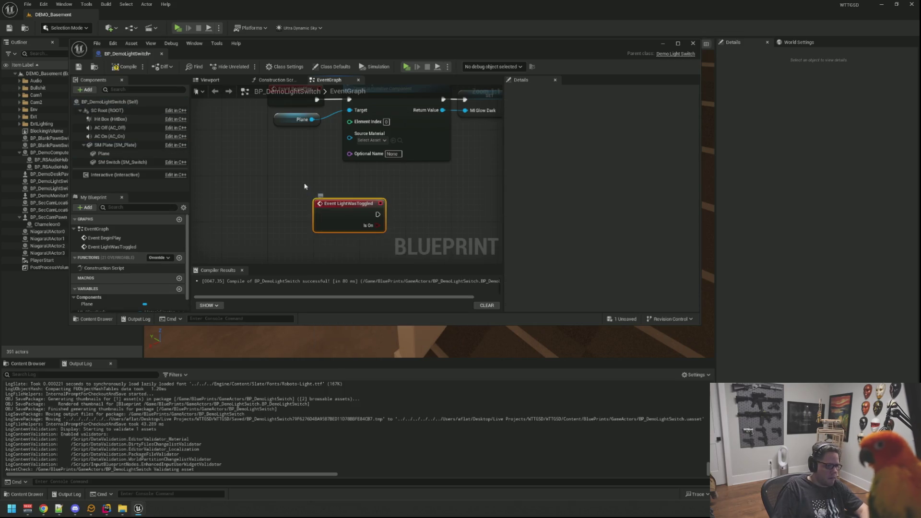
mouse_move(342, 203)
mouse_down()
mouse_move(276, 236)
mouse_move(291, 206)
mouse_move(351, 206)
mouse_move(351, 198)
mouse_up()
click(389, 215)
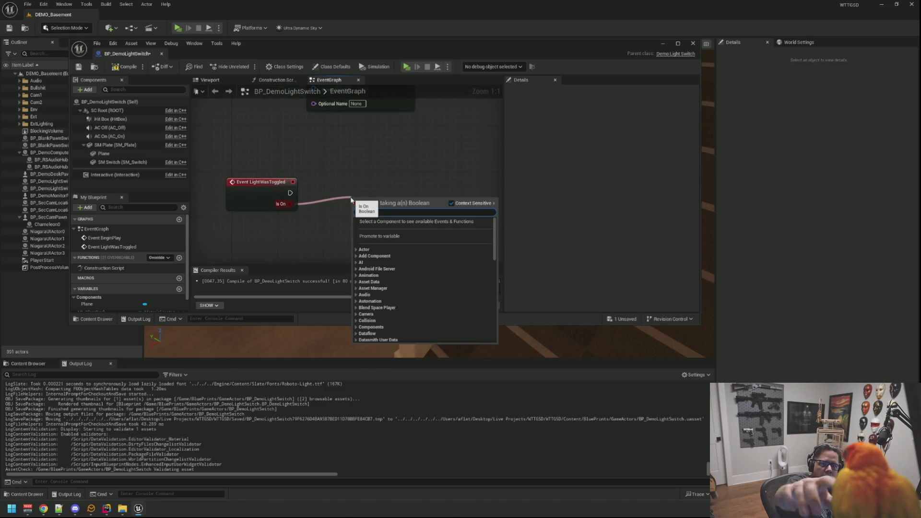
Add a Branch driven by Is On and bring the MI_GlowDark variable into the graph
text(branch)
key(Return)
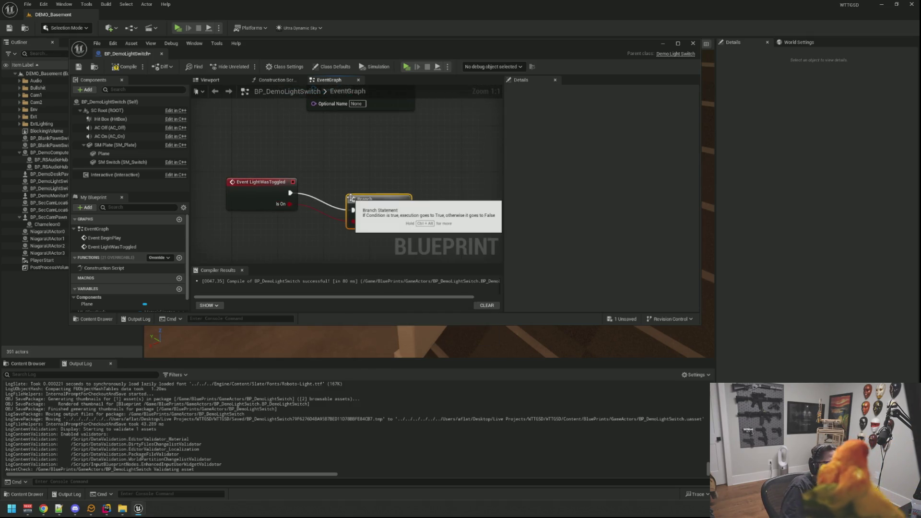
drag(352, 197, 312, 182)
click(429, 192)
mouse_move(429, 192)
mouse_down()
mouse_move(339, 222)
mouse_move(360, 212)
mouse_move(366, 191)
mouse_up()
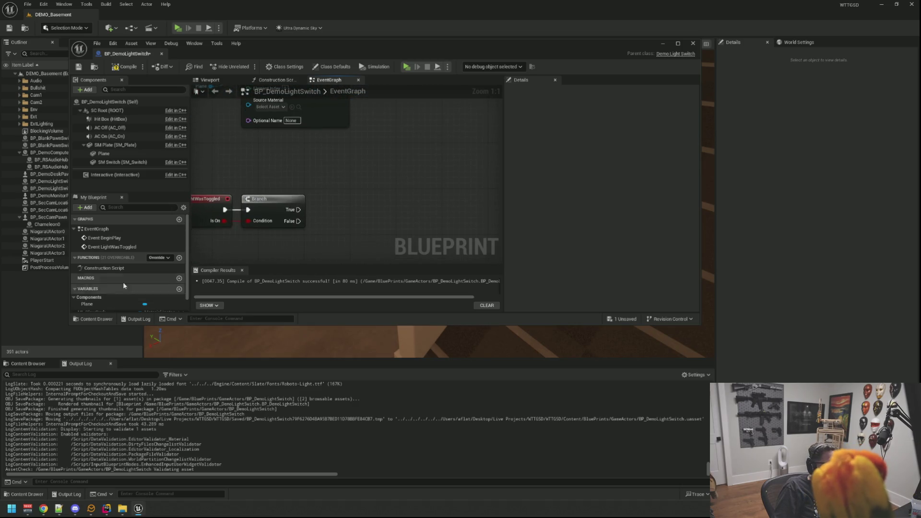
scroll(124, 286, down, 1)
mouse_move(91, 296)
mouse_down()
mouse_move(355, 187)
mouse_move(430, 197)
mouse_up()
Add a Get MI_GlowDark node feeding a Set Scalar Parameter Value node and clear its Parameter Name
click(379, 196)
text(se)
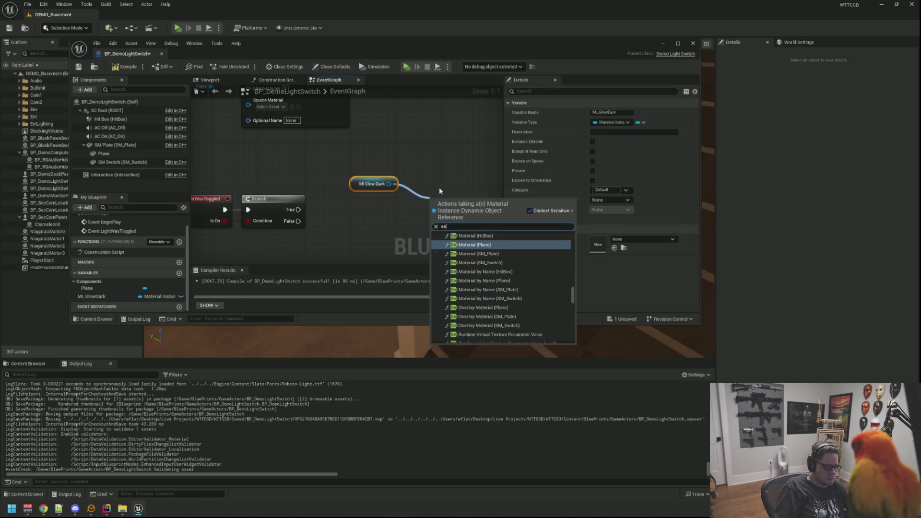
key(BackSpace)
key(BackSpace)
text(d)
key(BackSpace)
text(set scal)
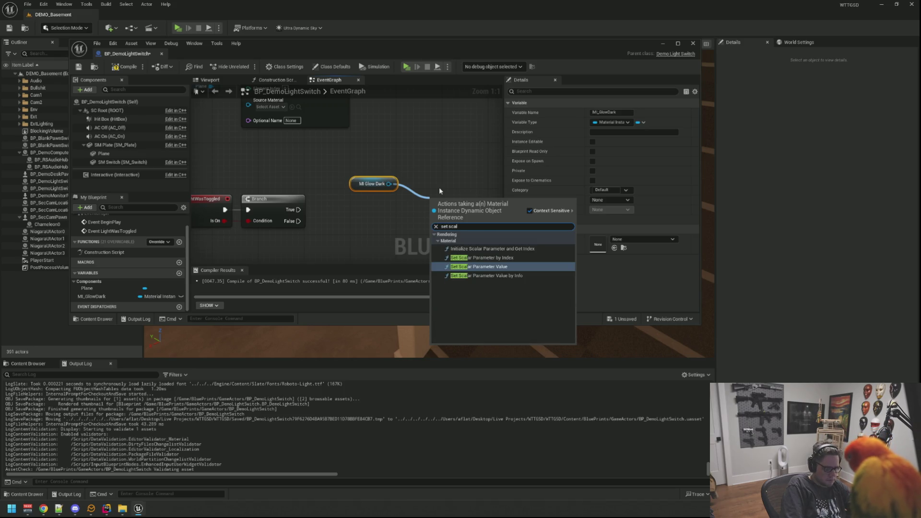
key(Return)
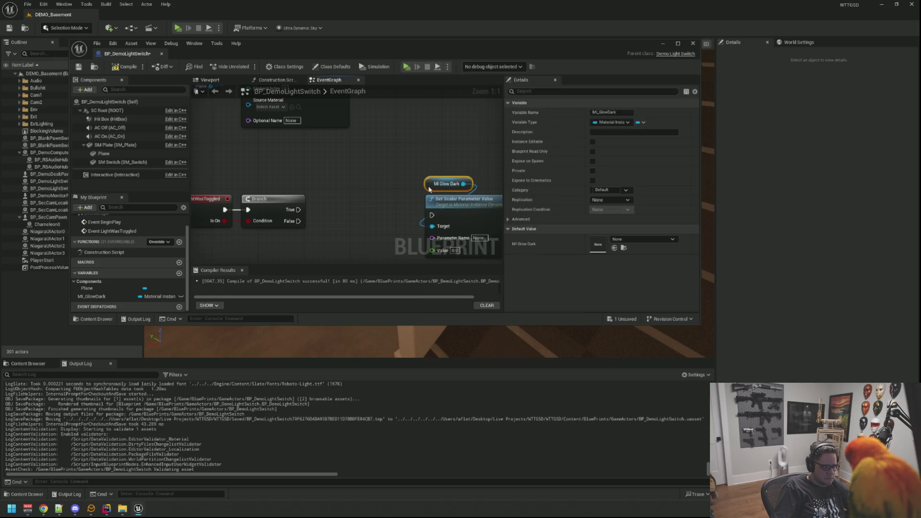
click(353, 183)
mouse_move(353, 182)
mouse_down()
mouse_move(337, 145)
mouse_move(369, 157)
mouse_up()
click(448, 199)
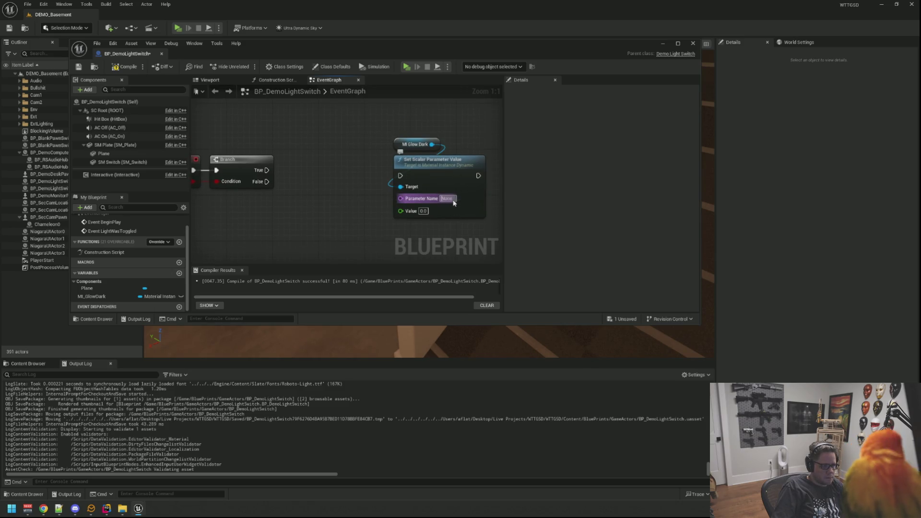
key(BackSpace)
key(Return)
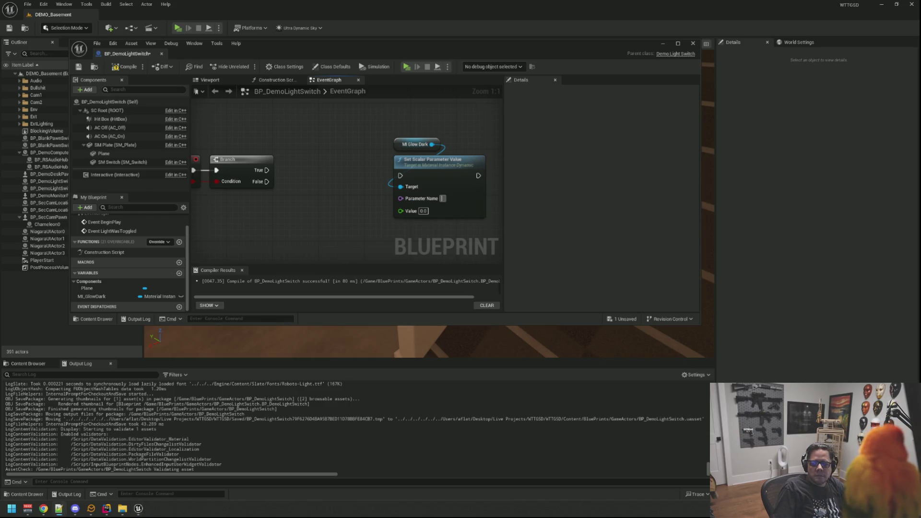
Wire Branch True to the Set Scalar node and a pasted copy to Branch False
drag(339, 142, 353, 148)
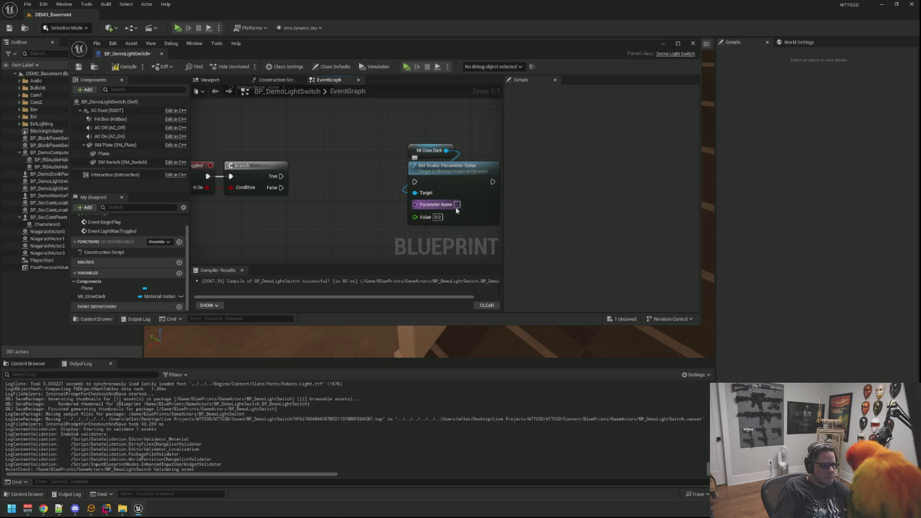
mouse_move(375, 190)
mouse_down()
mouse_move(391, 191)
mouse_move(372, 174)
mouse_move(387, 171)
mouse_up()
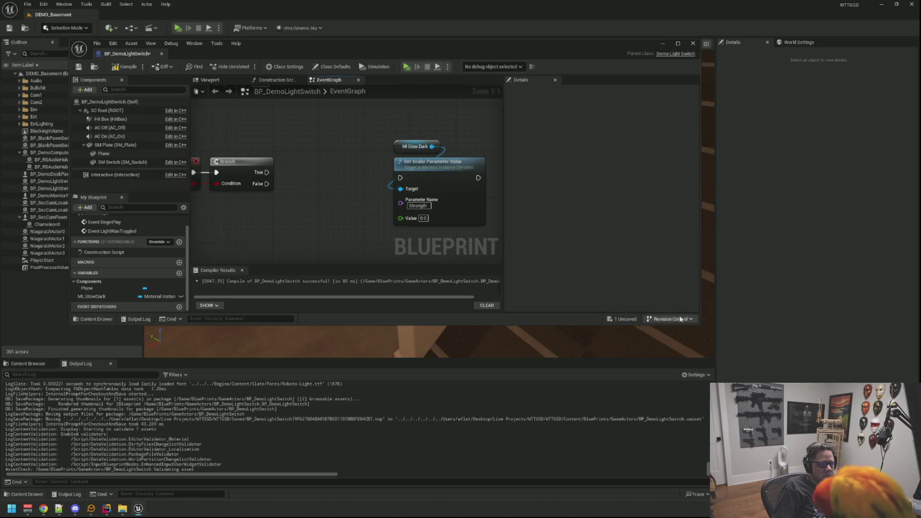
drag(698, 325, 737, 365)
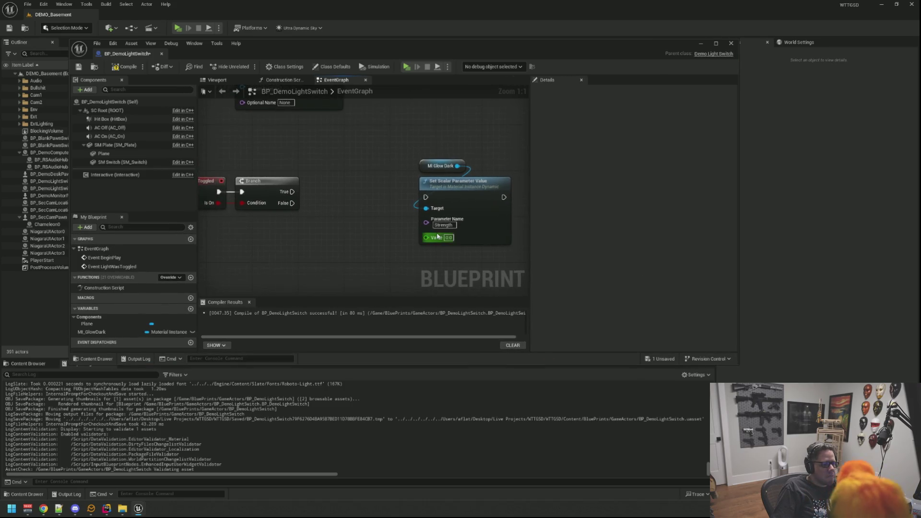
mouse_move(294, 197)
mouse_down()
mouse_move(428, 205)
mouse_move(400, 146)
mouse_up()
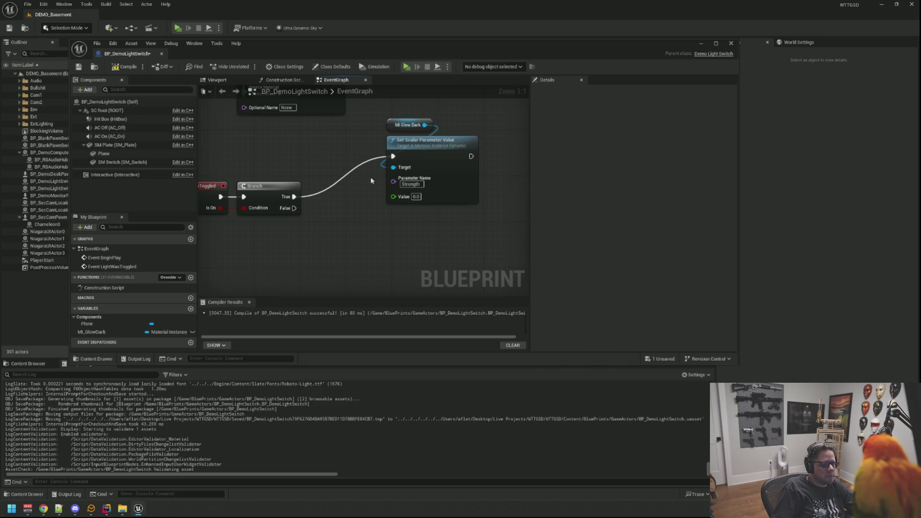
key(ctrl+c)
key(ctrl+v)
mouse_move(292, 211)
mouse_down()
mouse_move(399, 293)
mouse_move(398, 226)
mouse_move(415, 180)
mouse_move(406, 194)
mouse_up()
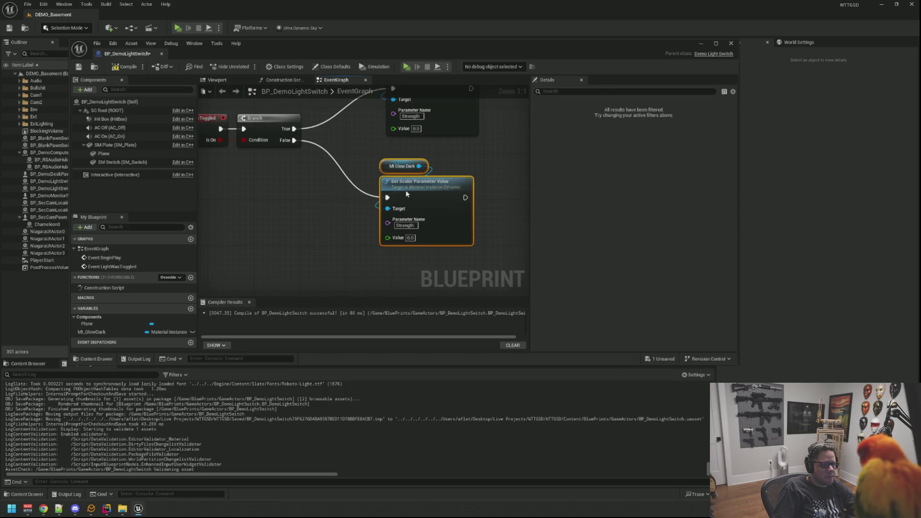
Set the copied node's Value to 0.1 and save the blueprint
click(331, 226)
click(410, 237)
text(0.1)
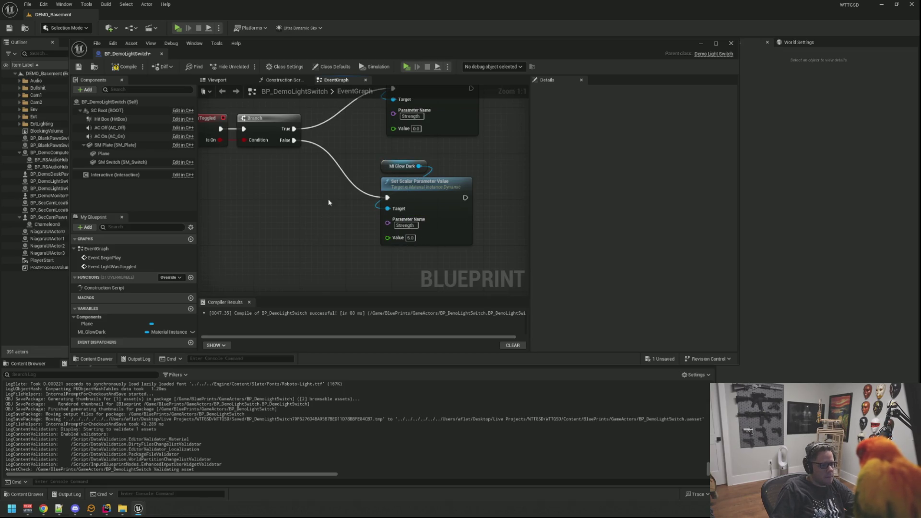
key(ctrl+s)
click(81, 67)
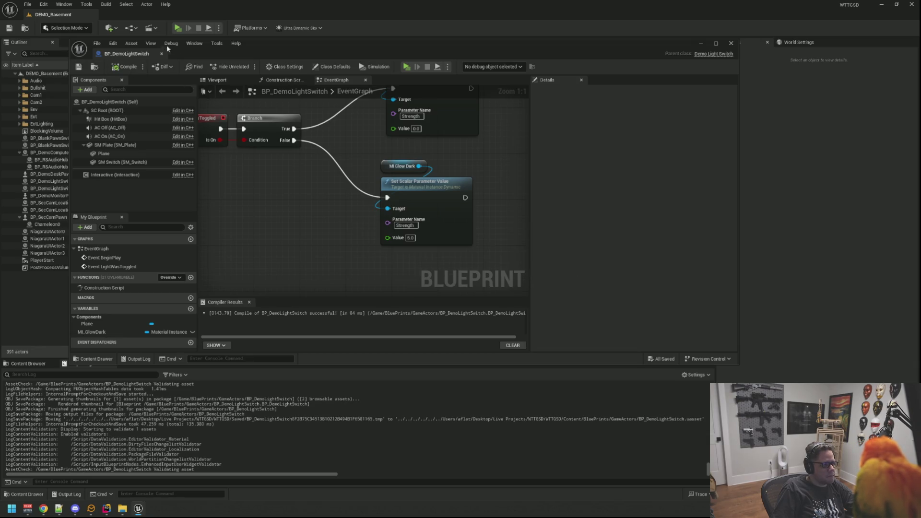
Start a play session and toggle the basement lights off and on three times at the wall switch
click(180, 32)
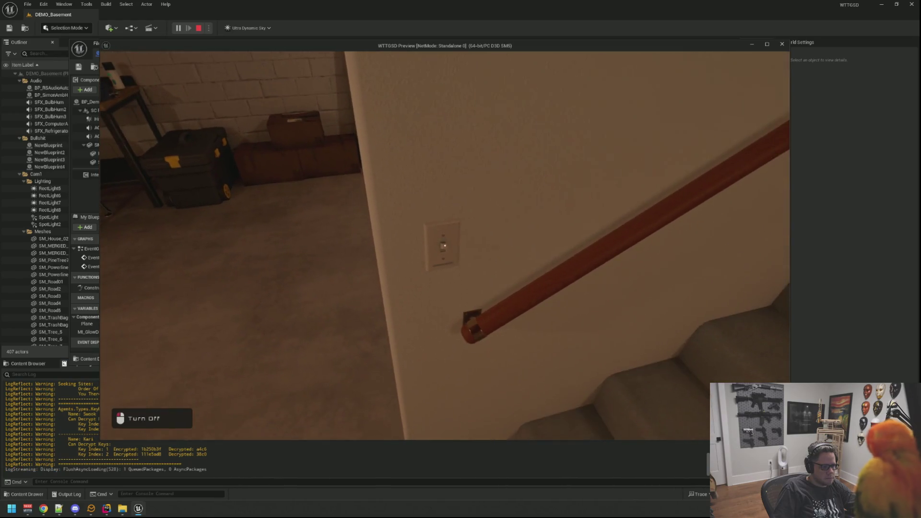
click(445, 245)
click(444, 246)
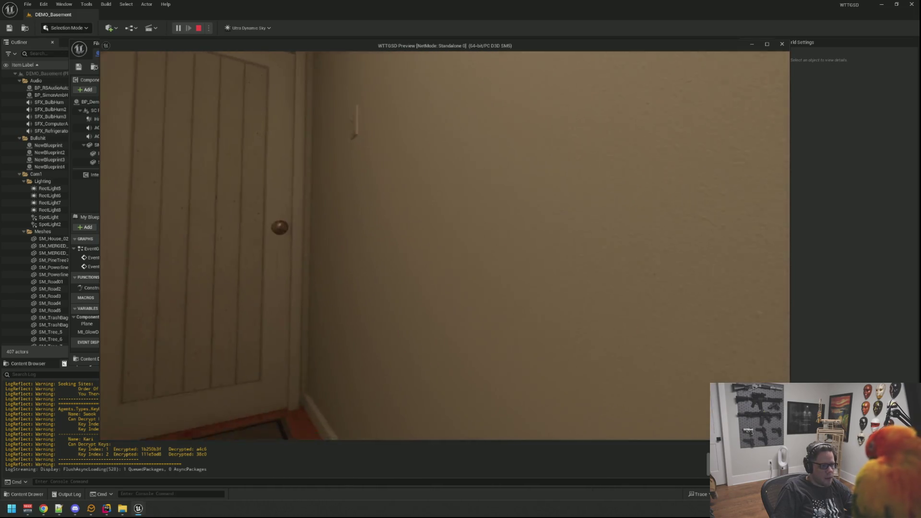
click(445, 245)
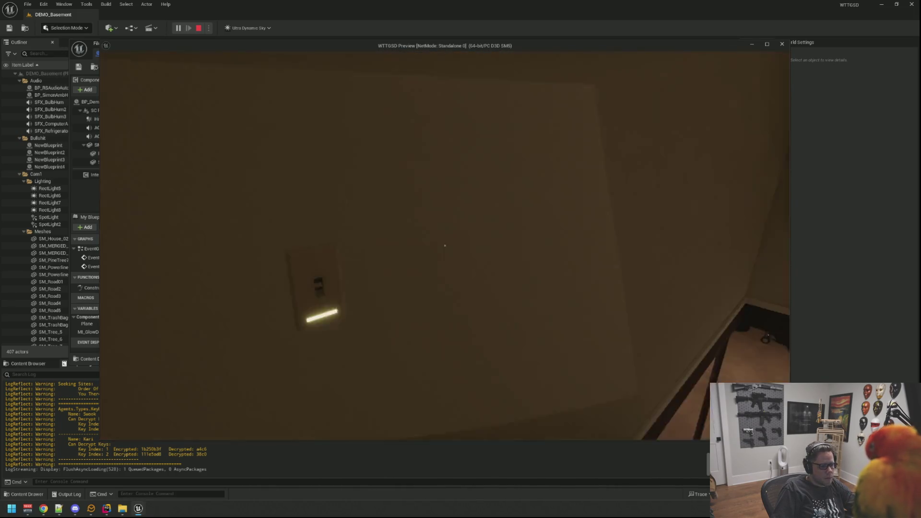
click(445, 245)
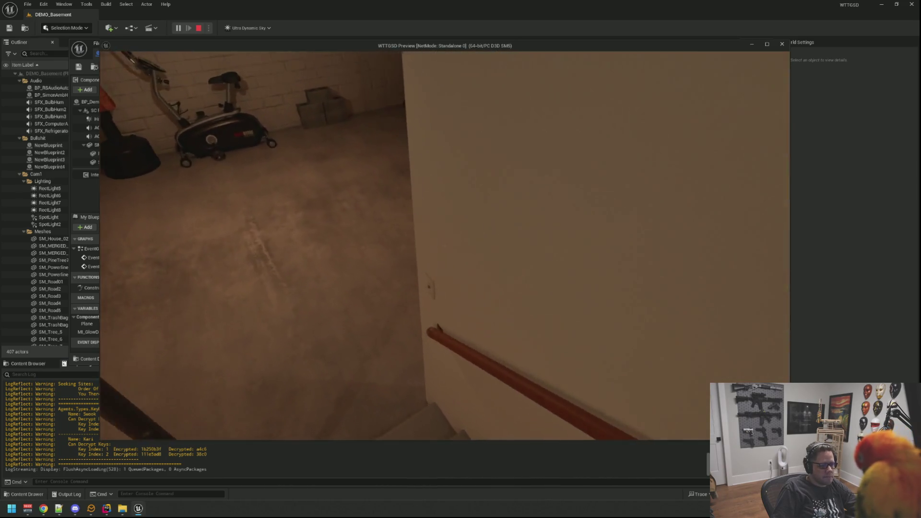
click(445, 245)
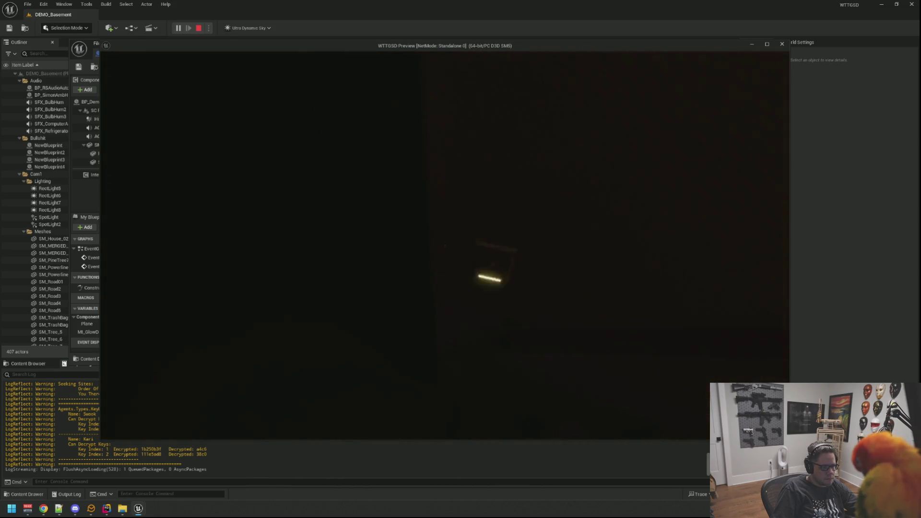
click(444, 245)
Rapidly toggle the basement lights several more times, then stop the play session
click(444, 245)
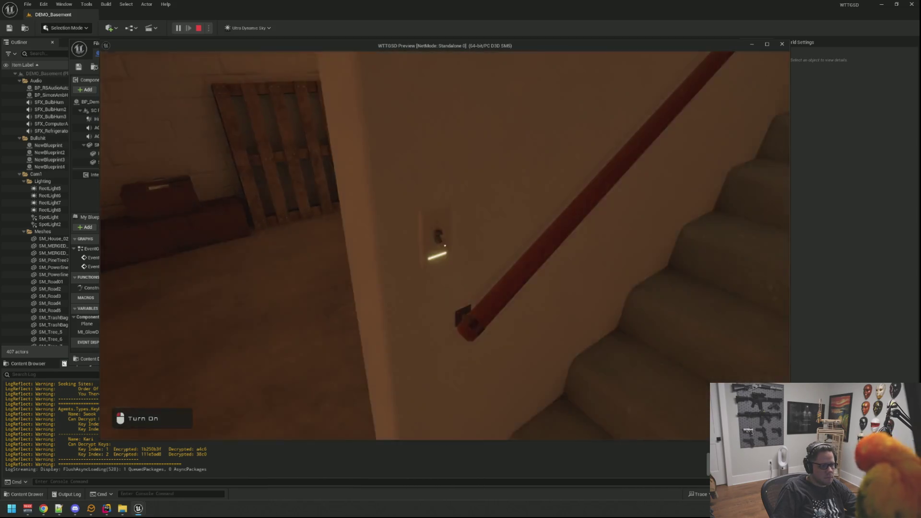
click(445, 246)
click(445, 246)
click(444, 245)
click(445, 246)
click(445, 246)
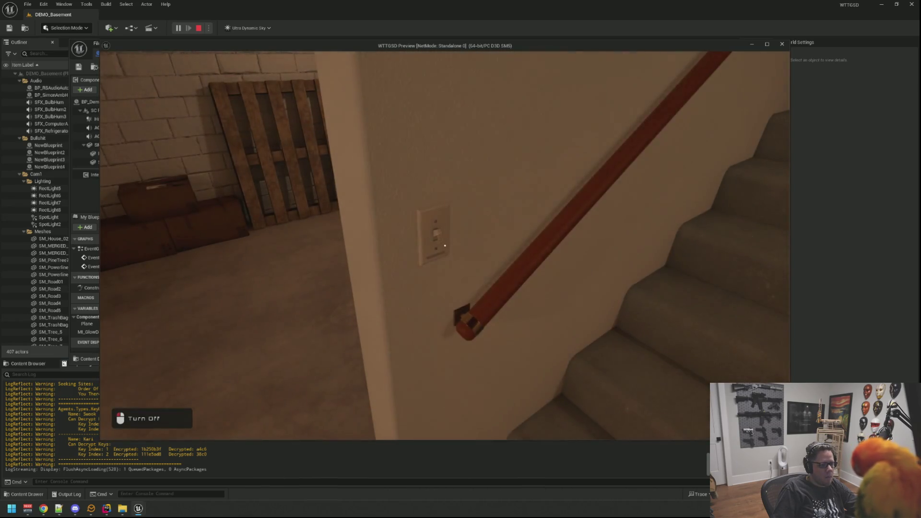
key(Escape)
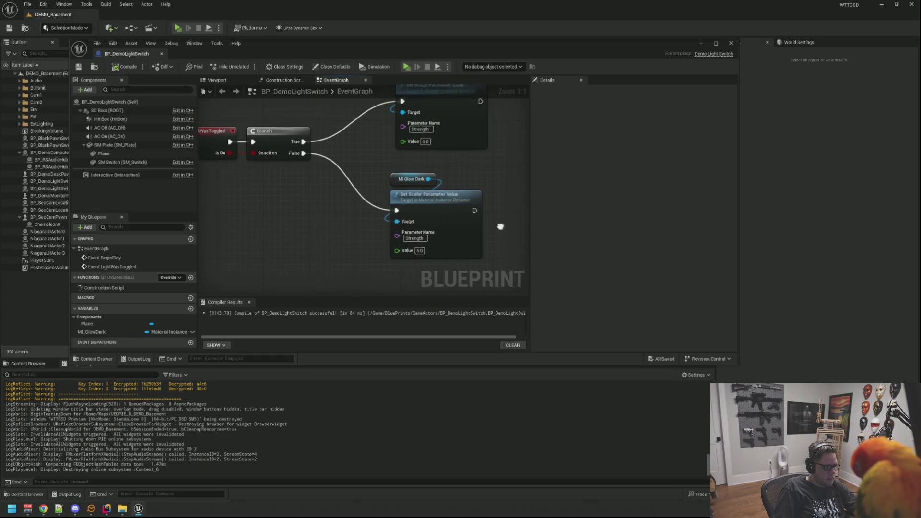
Turn off Auto Activate on the AC Off and AC On sound components
click(109, 136)
ctrl+click(109, 127)
text(auto)
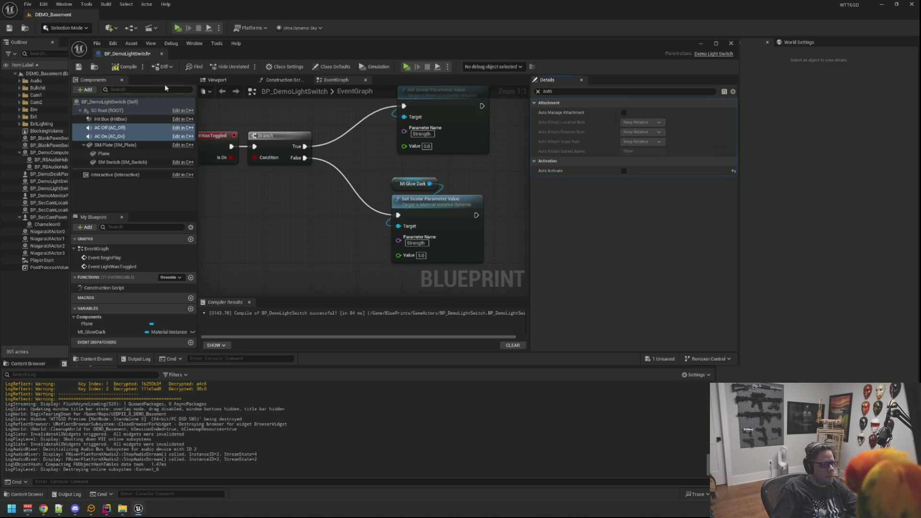
Compile and save BP_DemoLightSwitch, close it, and look around the basement level
click(123, 67)
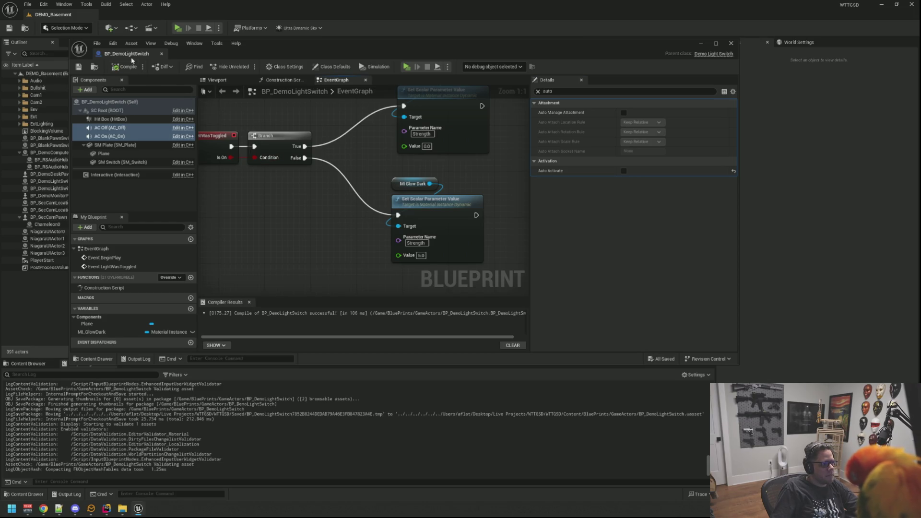
click(730, 44)
mouse_move(384, 216)
mouse_down()
mouse_move(382, 237)
mouse_move(388, 225)
mouse_up()
mouse_move(436, 177)
mouse_down()
mouse_move(437, 159)
mouse_move(436, 177)
mouse_up()
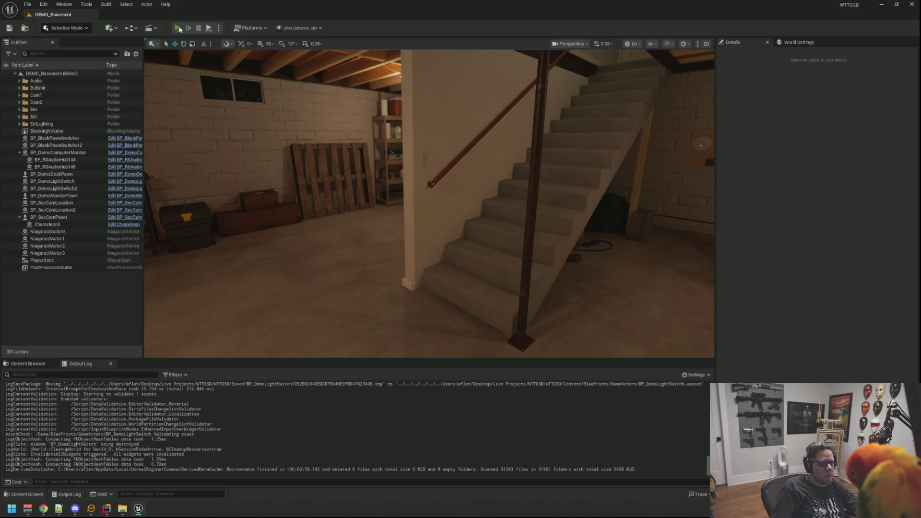
Start a new play session and toggle the basement lights at the wall switch several times
click(177, 28)
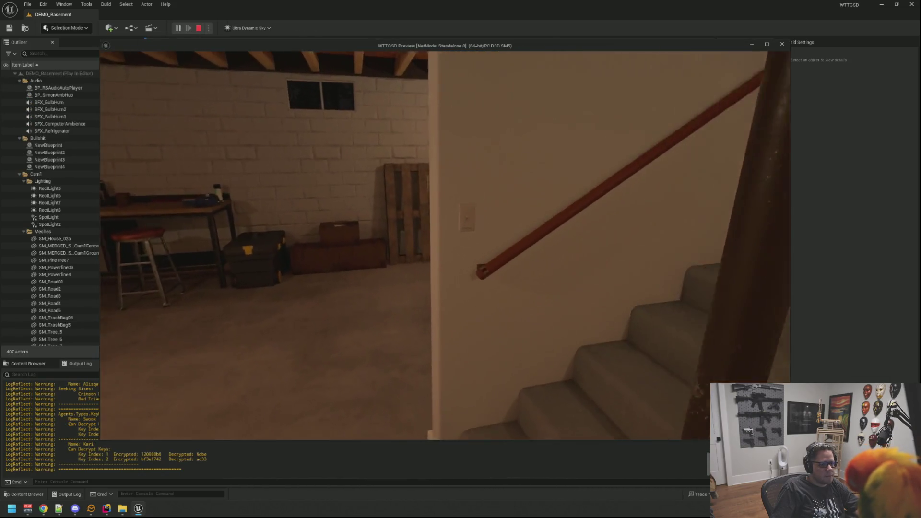
click(445, 245)
click(444, 245)
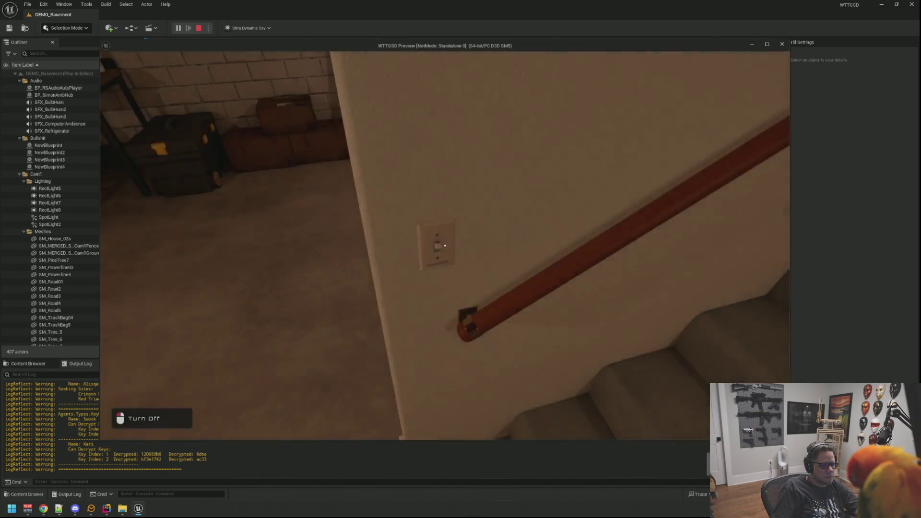
key(w)
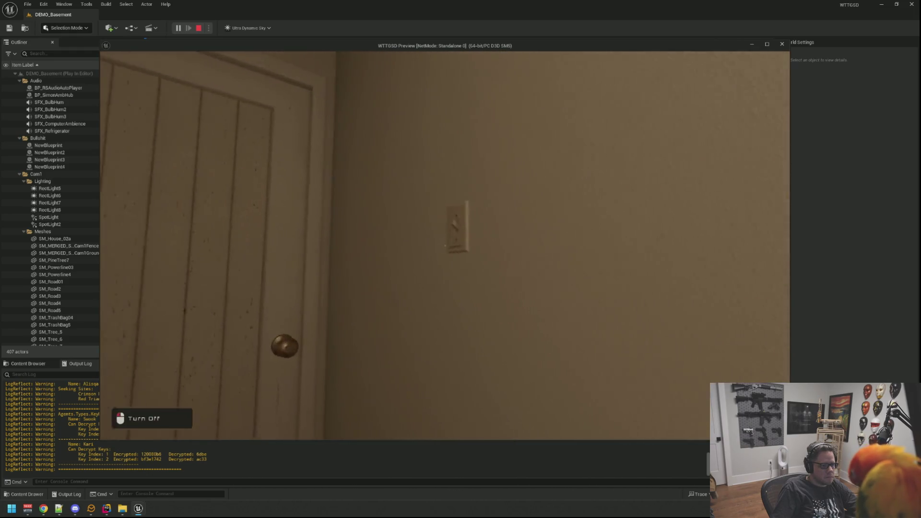
click(445, 245)
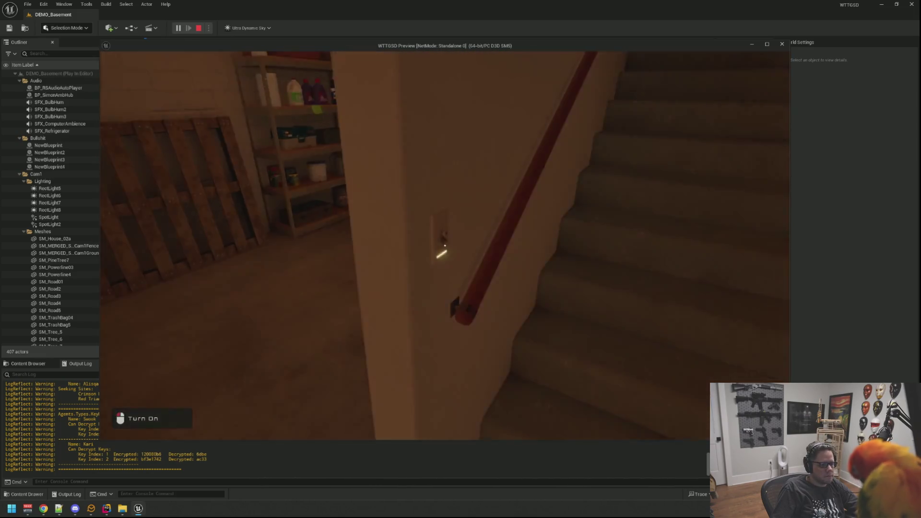
click(444, 245)
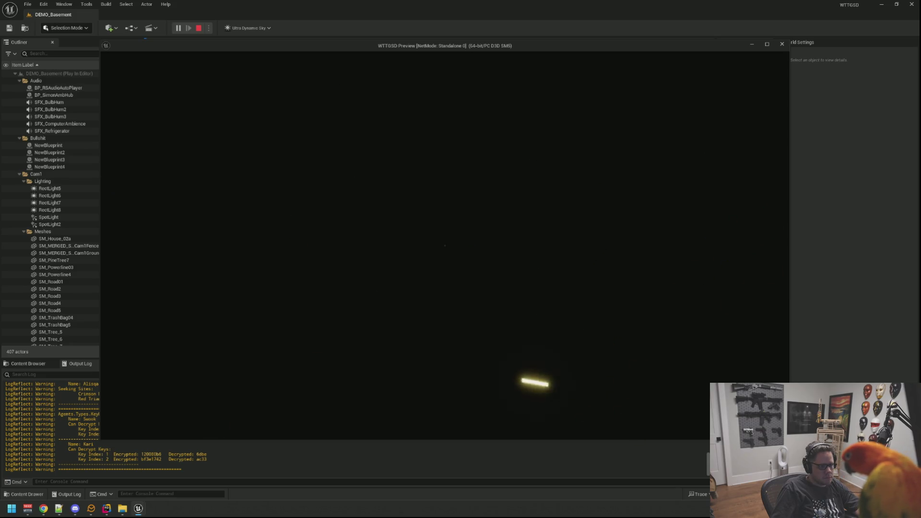
click(444, 245)
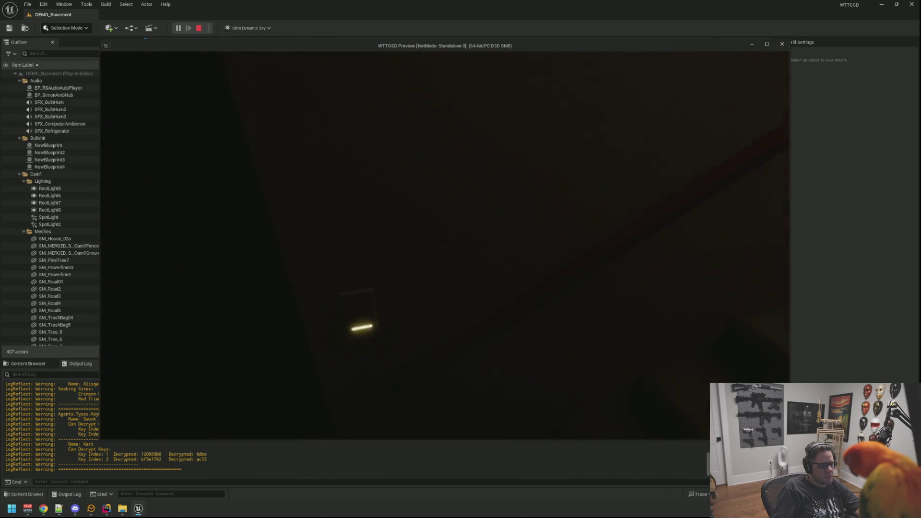
click(445, 246)
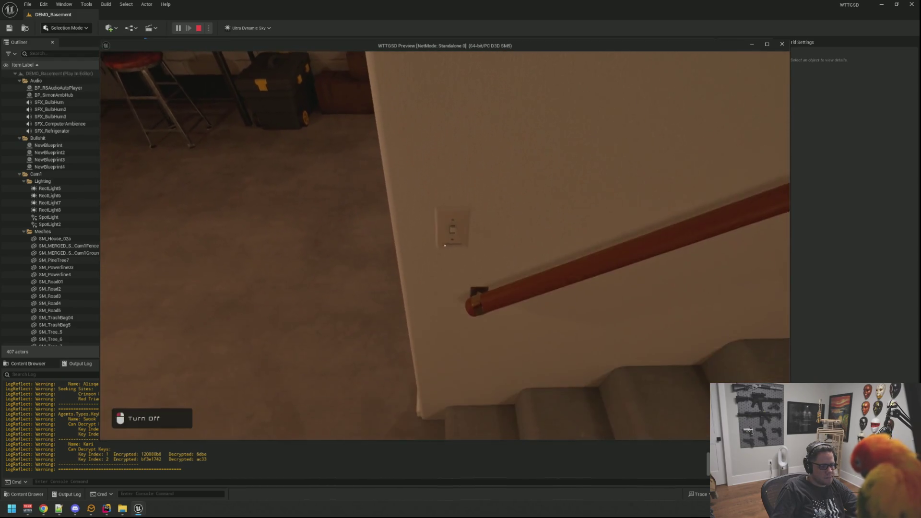
Walk up the stairs and around the basement, then switch the lights off at the top switch
key(w)
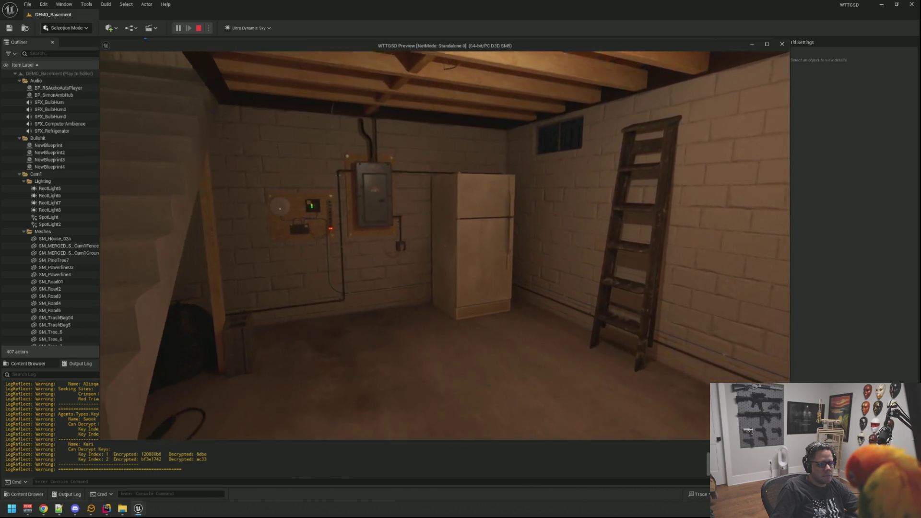
key(w)
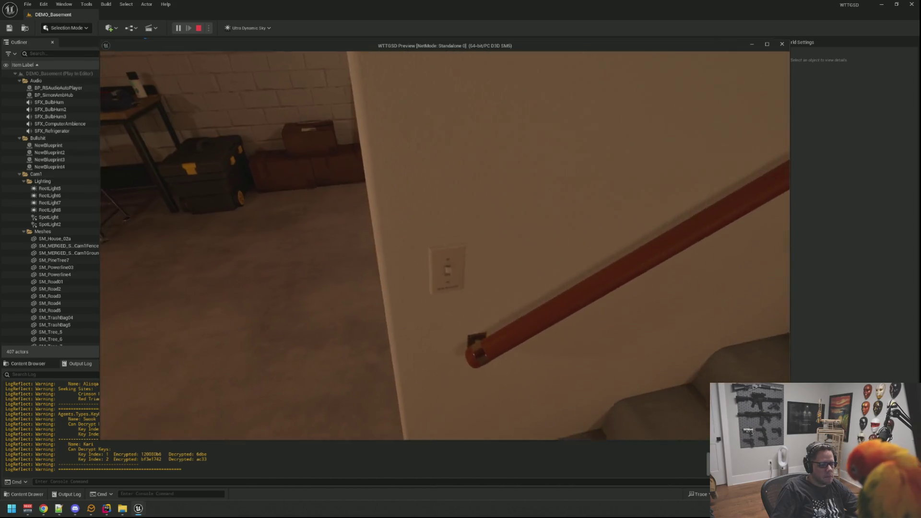
key(w)
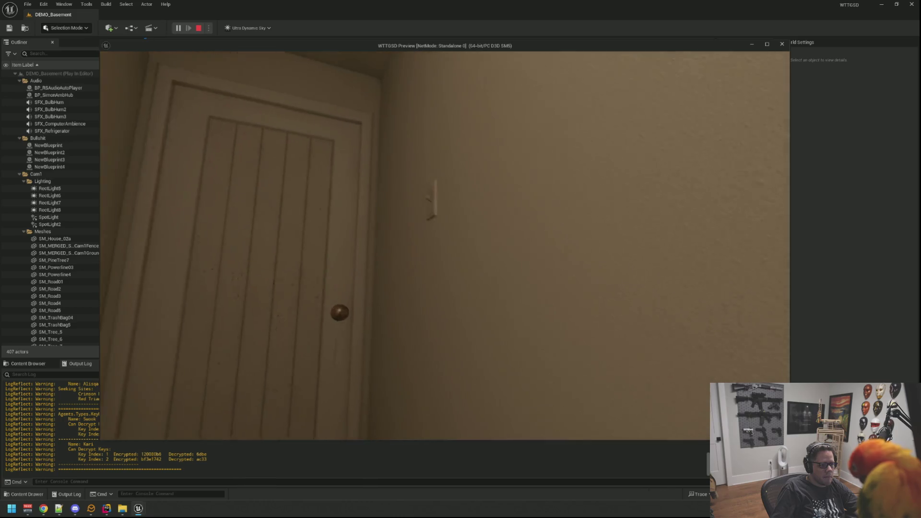
key(e)
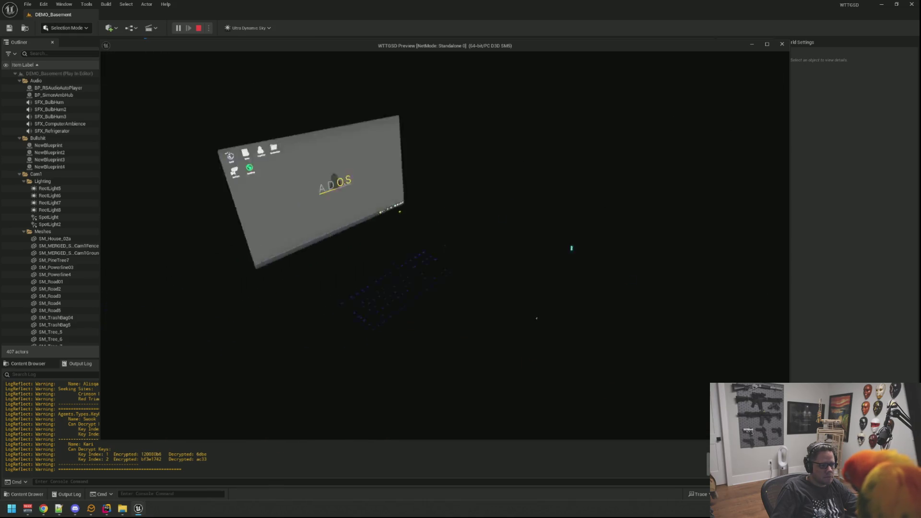
Sit at the desk computer, open ShadowFetch and move its window to the desktop centre
click(444, 245)
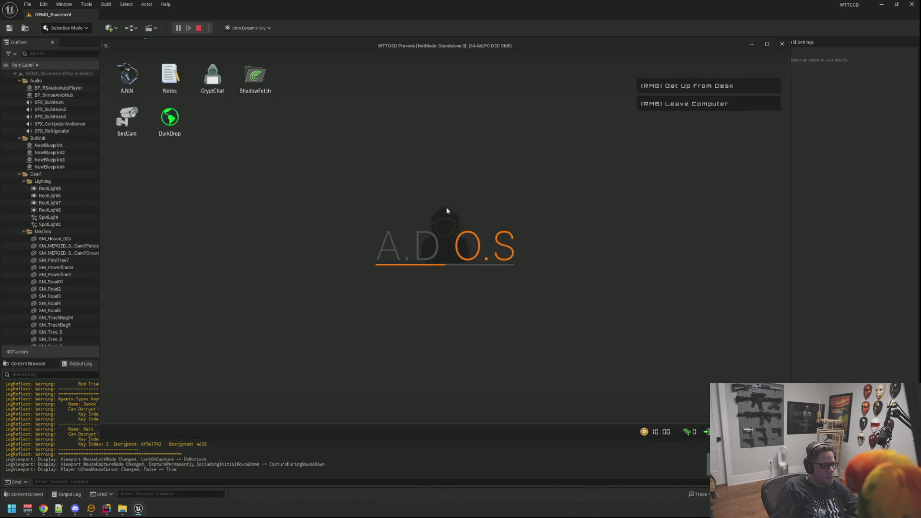
double_click(257, 83)
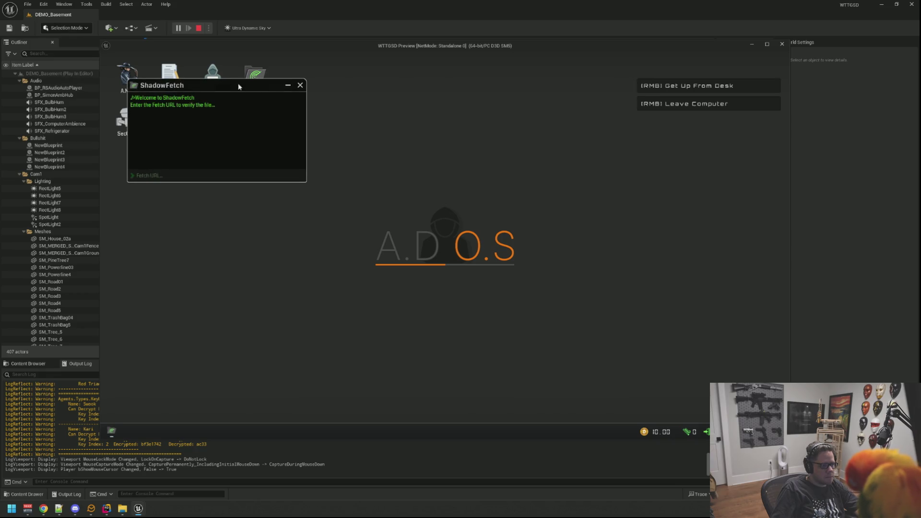
drag(239, 85, 535, 109)
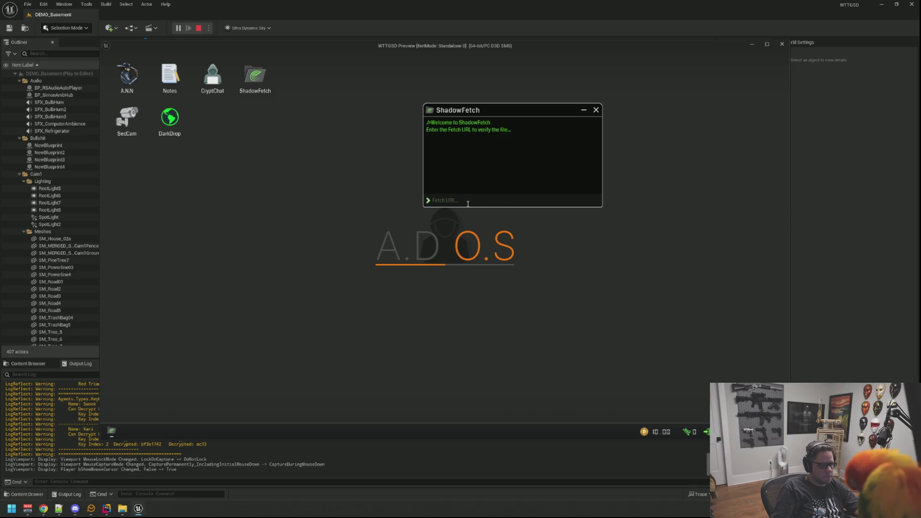
drag(480, 109, 365, 146)
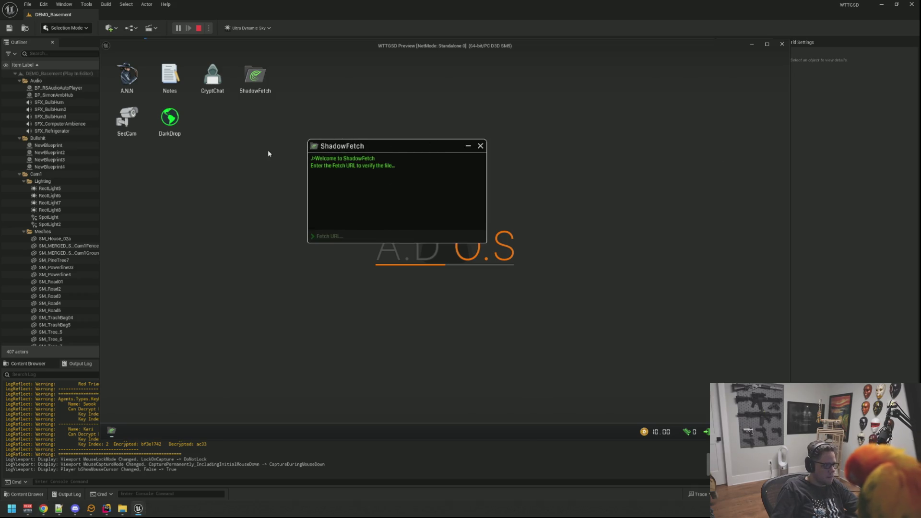
Check the SecCam security camera feed, then leave it and shift the ShadowFetch window
double_click(129, 121)
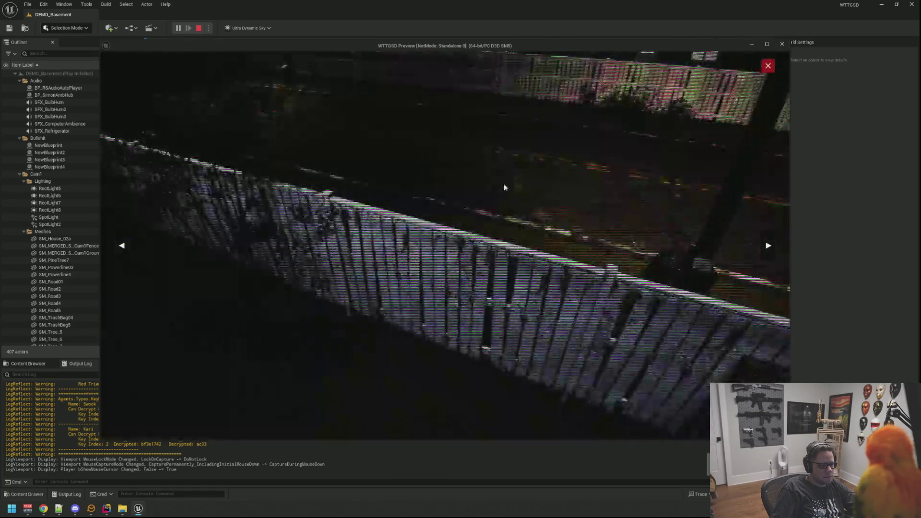
key(Escape)
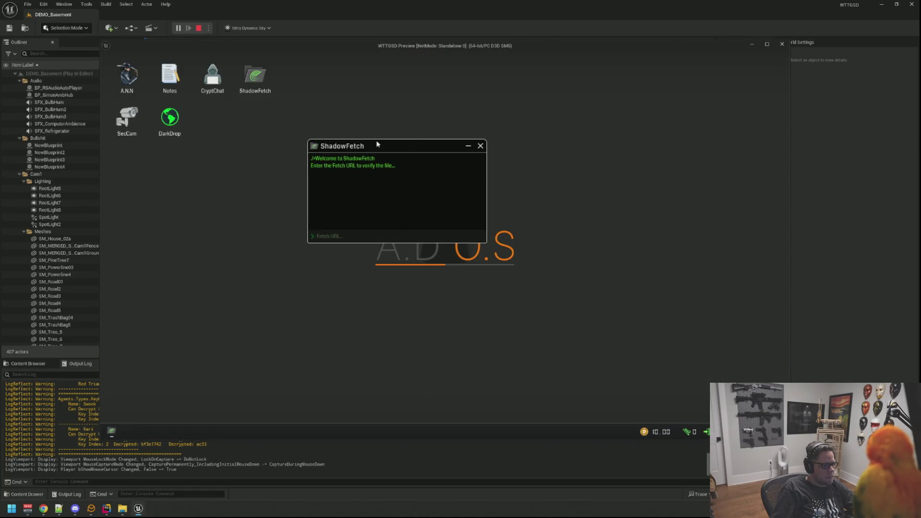
drag(377, 144, 439, 111)
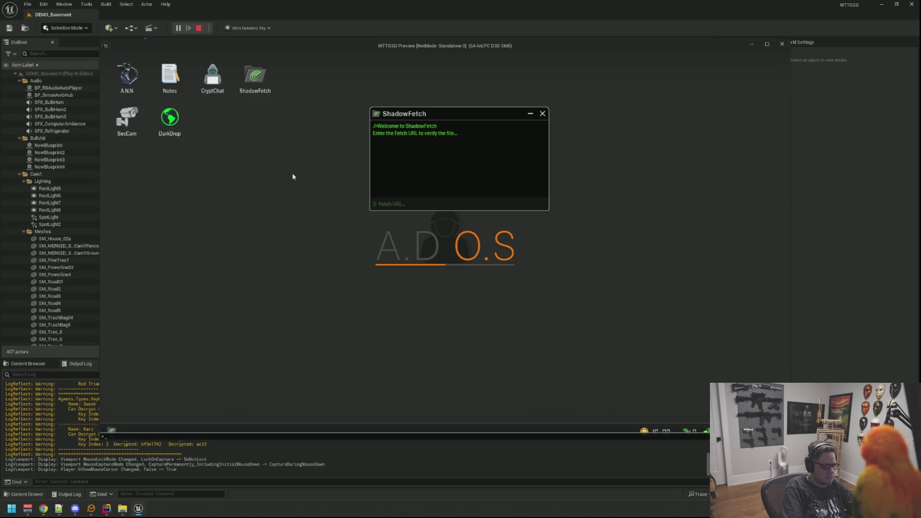
Run the RandomTest console command and scroll the level editor's output log
text(RandomTest)
key(Return)
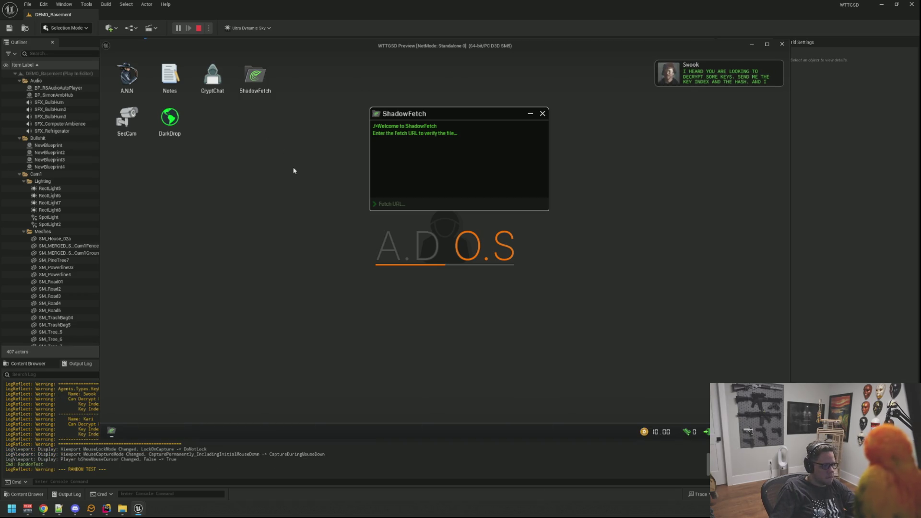
click(138, 424)
scroll(138, 424, up, 5)
Select the wiki URL in the Output Log and bring the game preview forward
scroll(139, 424, up, 10)
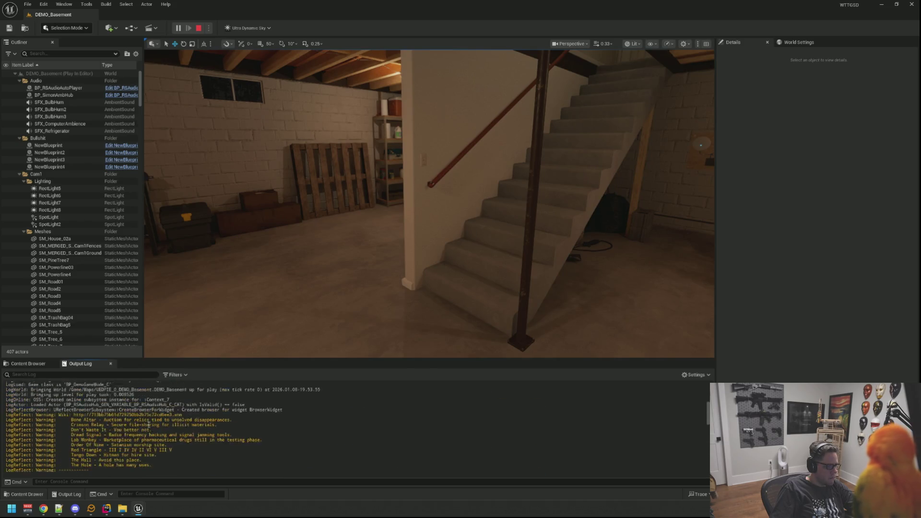
scroll(178, 422, up, 2)
drag(84, 430, 73, 426)
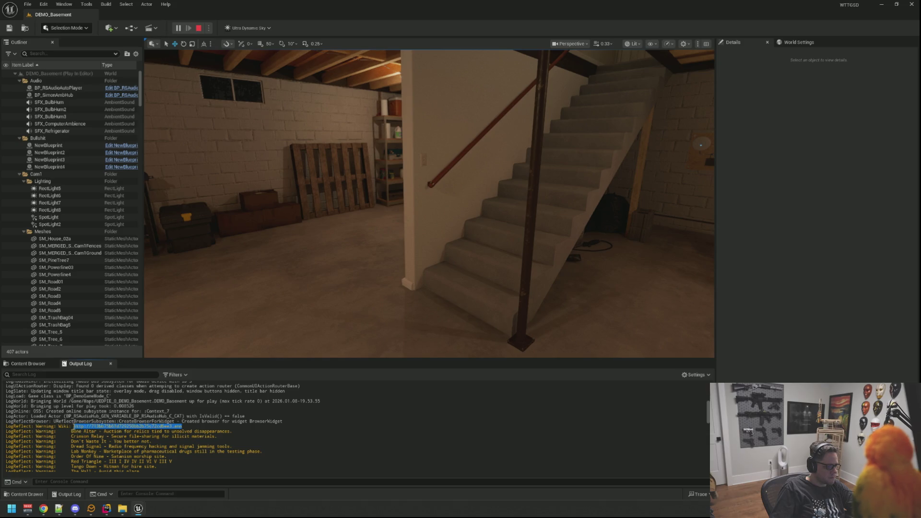
mouse_move(140, 512)
click(166, 475)
Launch the A.N.N browser and reposition and resize its window
drag(408, 115, 209, 166)
double_click(127, 76)
drag(276, 90, 331, 79)
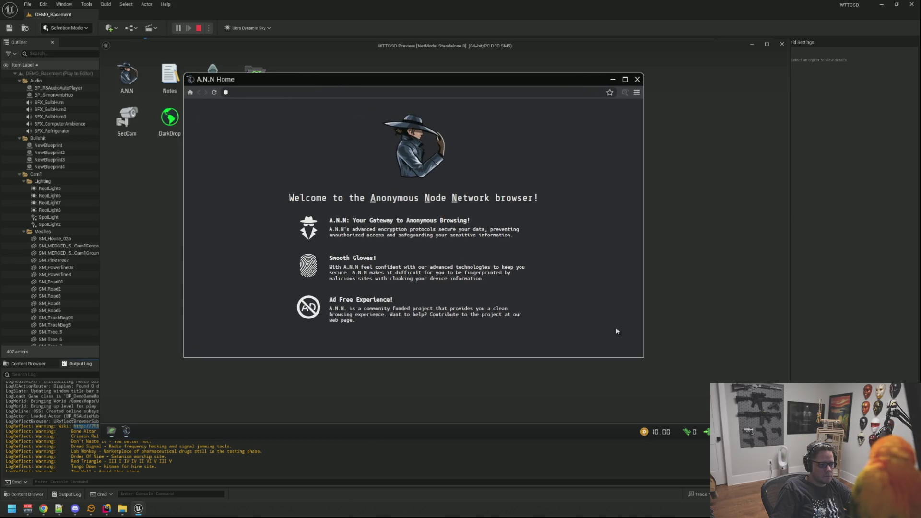
drag(644, 357, 556, 376)
mouse_move(312, 81)
mouse_down()
mouse_move(541, 72)
mouse_move(538, 63)
mouse_up()
Load the pasted wiki URL, follow its link to The Hole, and select the key index and hash
text(http://713bb75b61d729250bb2b75c72cd6ee3.ann)
key(Return)
drag(781, 357, 779, 414)
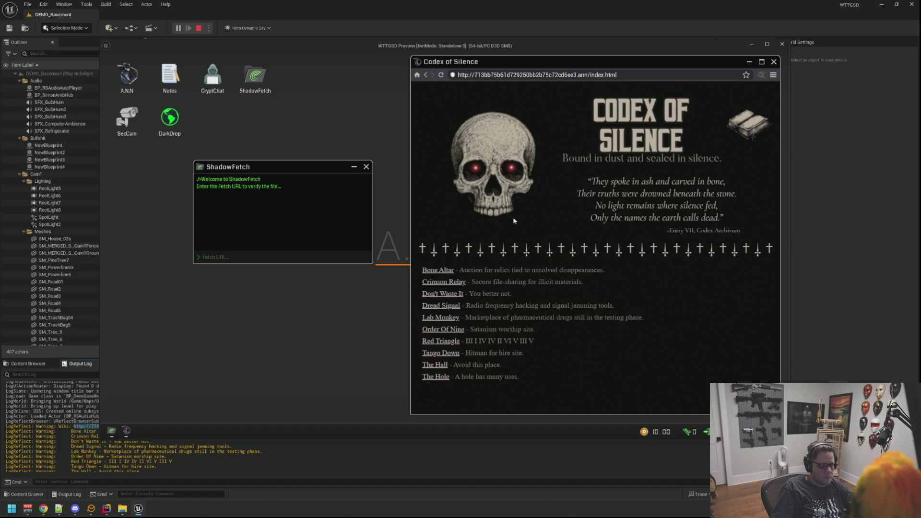
click(439, 378)
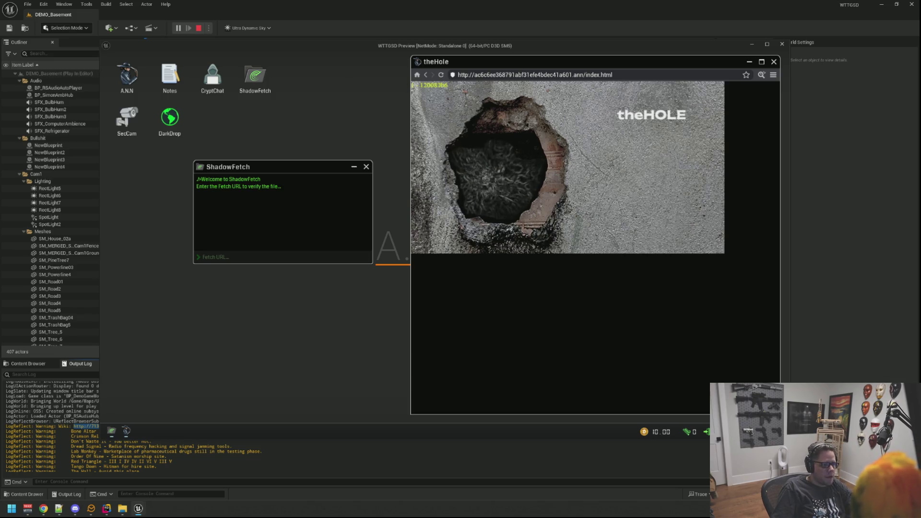
drag(448, 85, 411, 86)
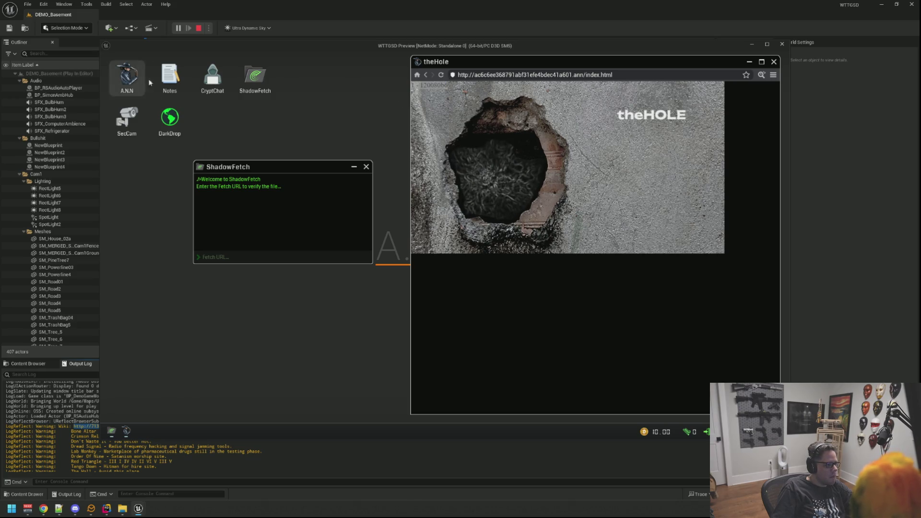
Open Notes and CryptChat and send the key index and hash in chat
double_click(170, 77)
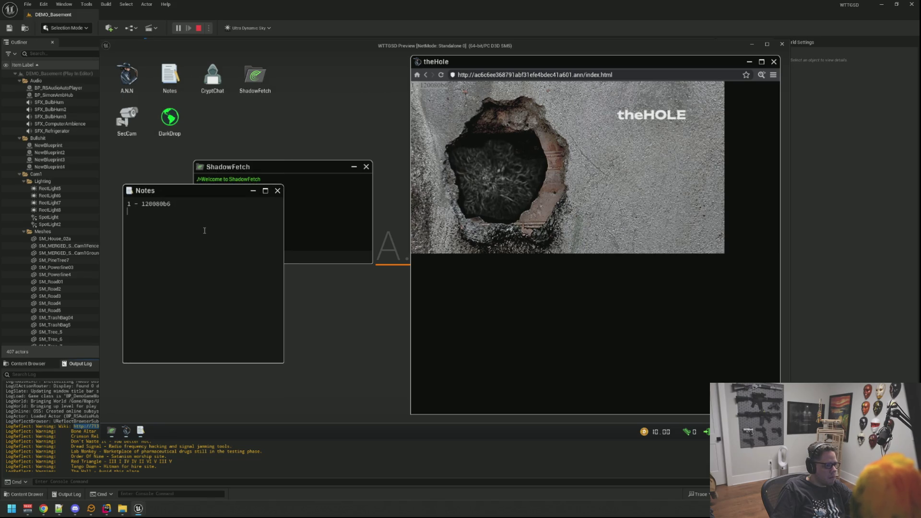
drag(289, 161, 297, 128)
double_click(215, 81)
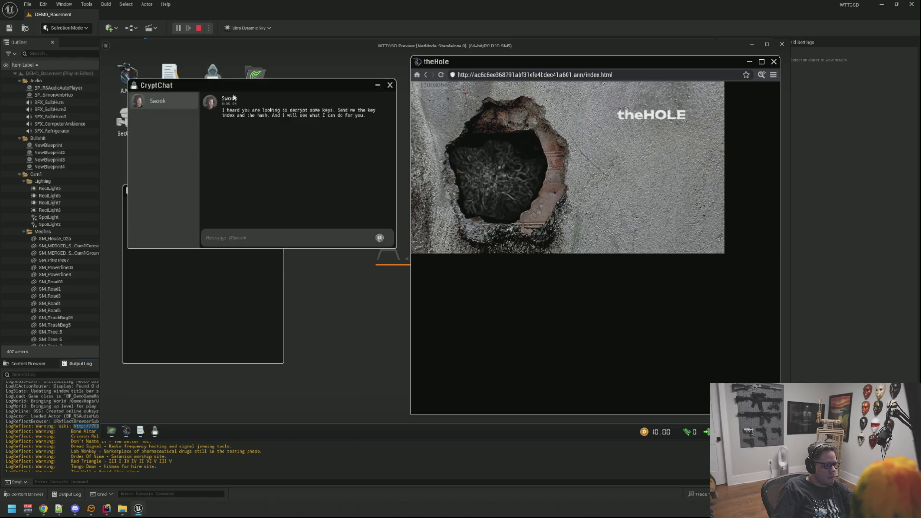
drag(255, 89, 287, 149)
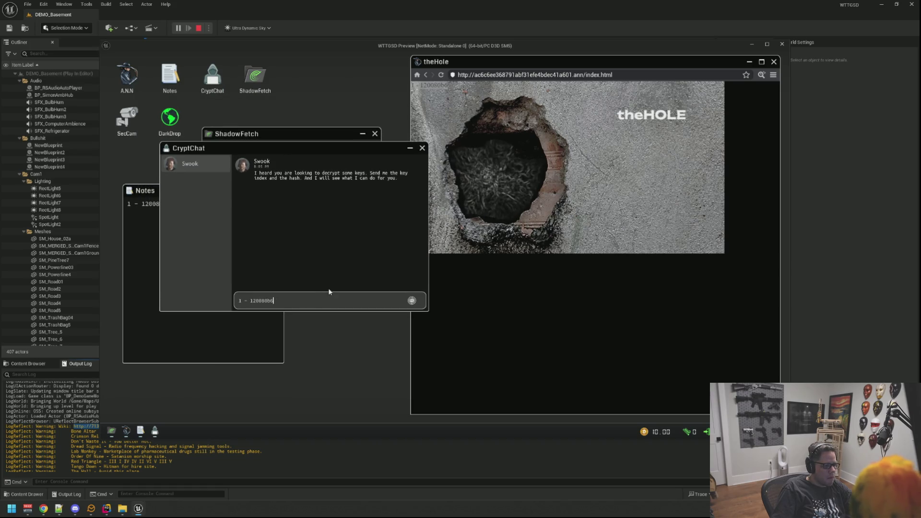
key(Return)
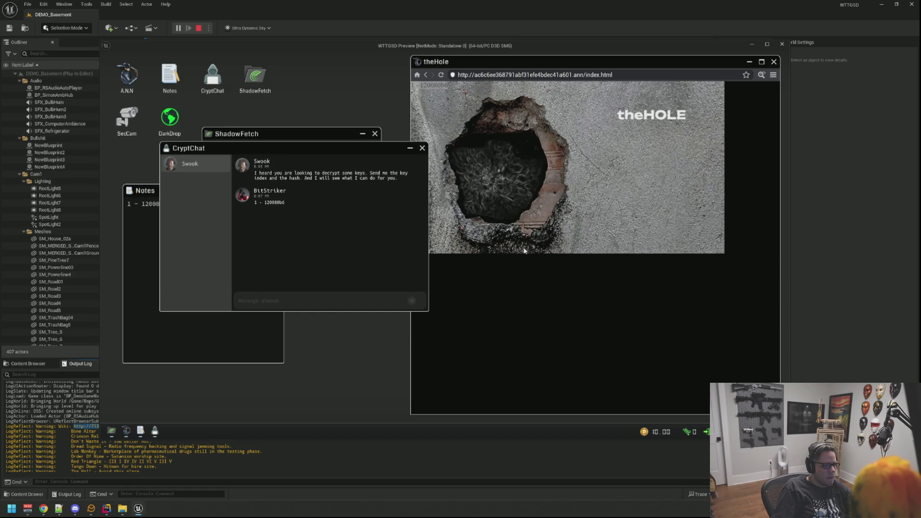
Pay 6.50 DOS coin in CryptChat for the hash decryption
click(425, 76)
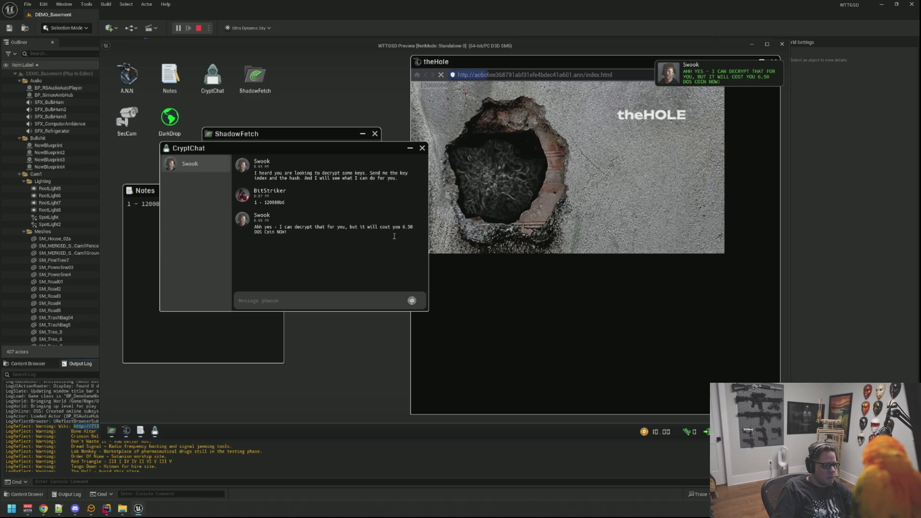
click(276, 153)
drag(276, 148, 231, 192)
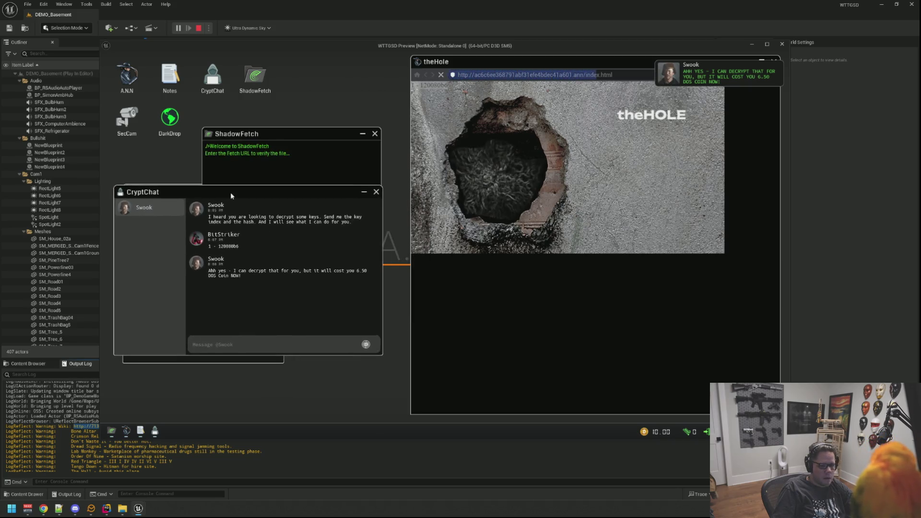
click(366, 344)
text(6.50)
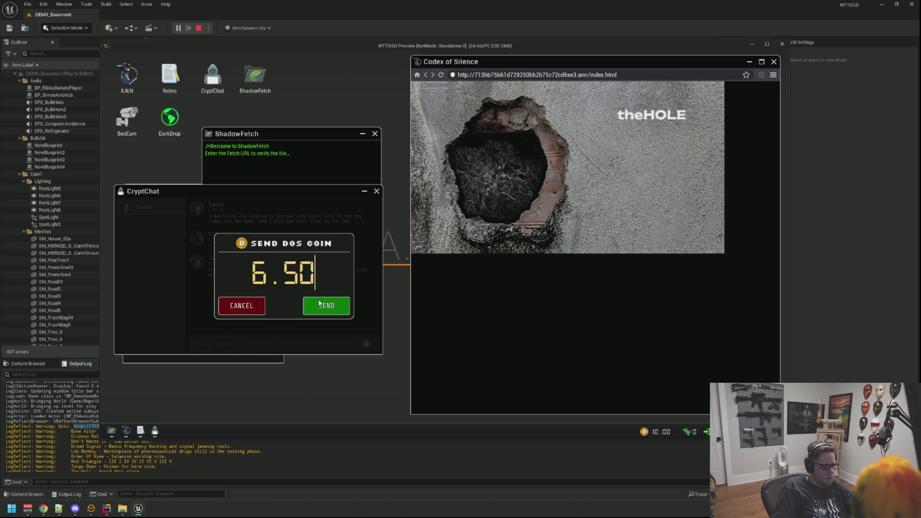
click(320, 303)
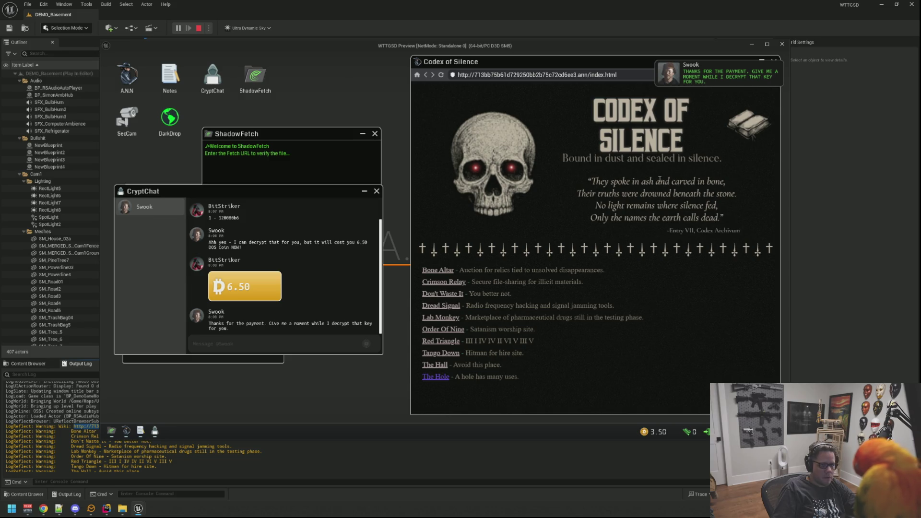
Close ShadowFetch, shrink and lower the Notes window, then step back to the desk view
mouse_move(293, 193)
mouse_down()
mouse_move(333, 94)
mouse_move(306, 94)
mouse_move(369, 209)
mouse_move(290, 122)
mouse_move(290, 79)
mouse_up()
click(374, 133)
drag(151, 195, 148, 235)
drag(278, 400, 242, 323)
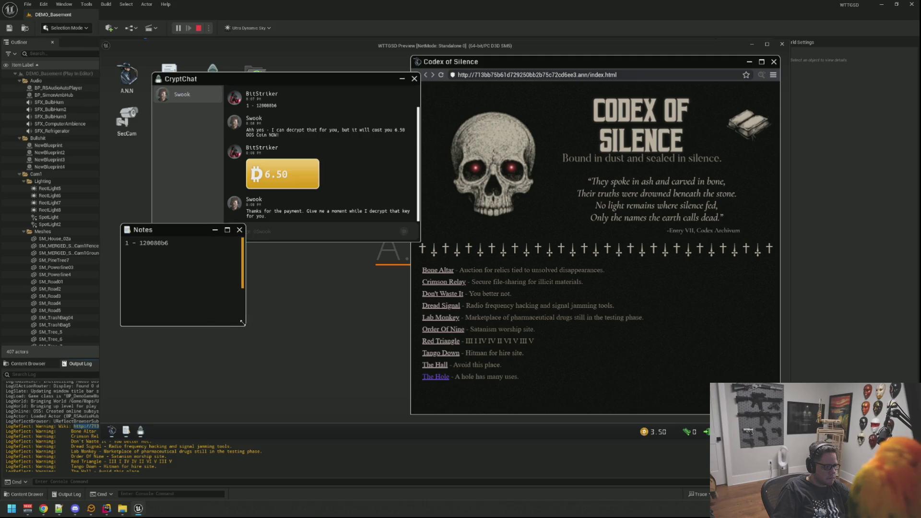
drag(172, 236, 175, 301)
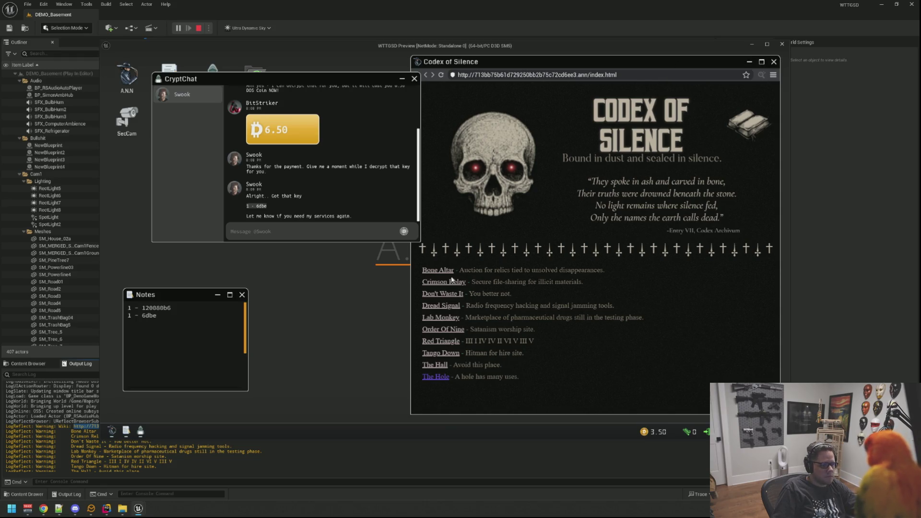
right_click(367, 323)
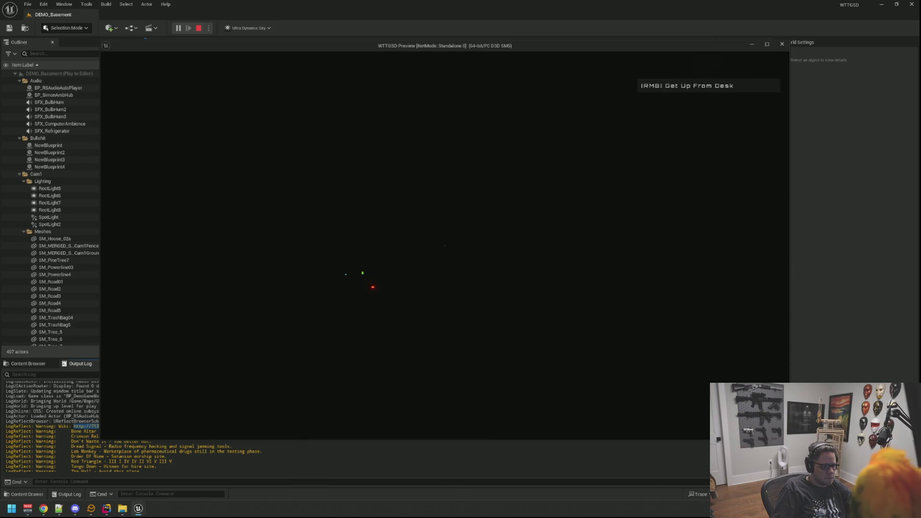
Get up from the desk, turn on the basement lights, walk back and sit at the computer
right_click(445, 246)
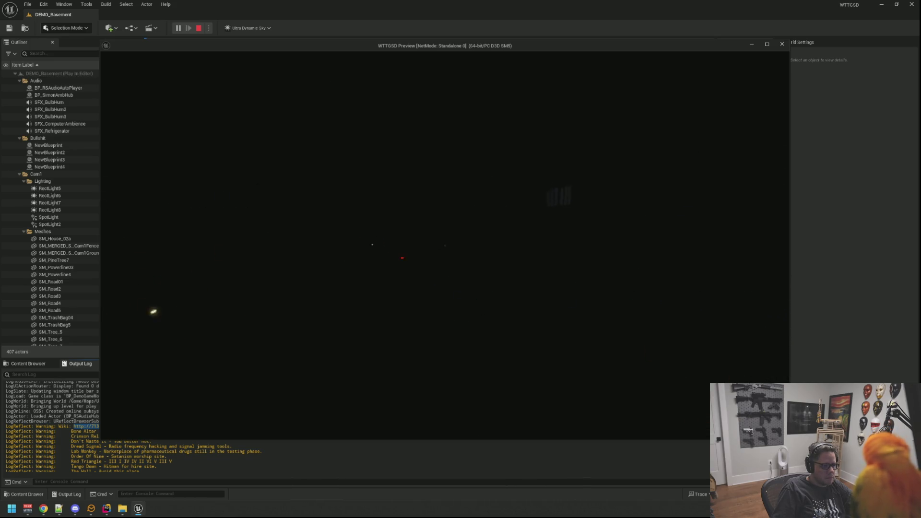
click(444, 245)
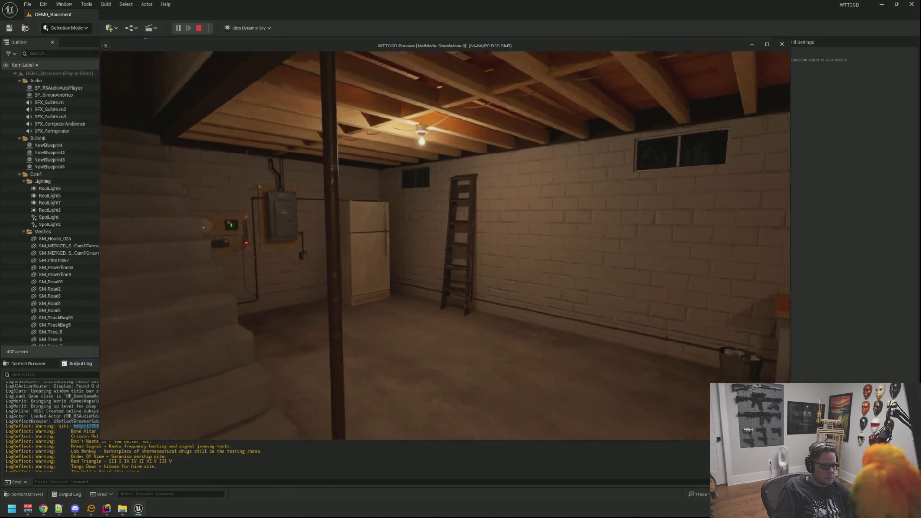
key(w)
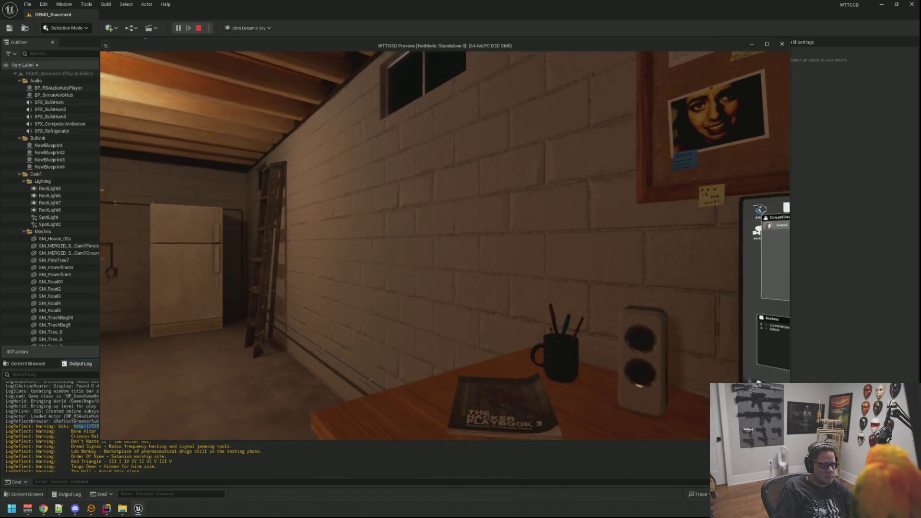
click(445, 245)
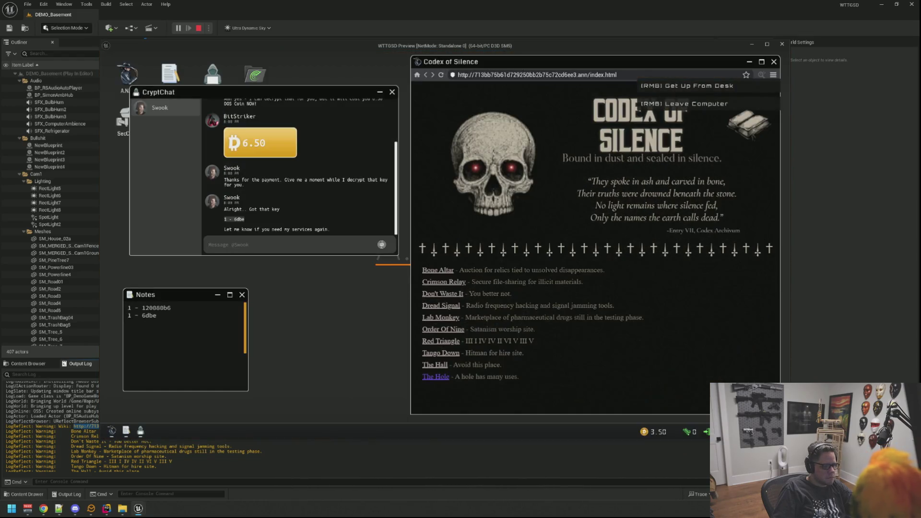
Try The Hall link, return to the Codex of Silence wiki, and open Tango Down, then step away and back
click(446, 366)
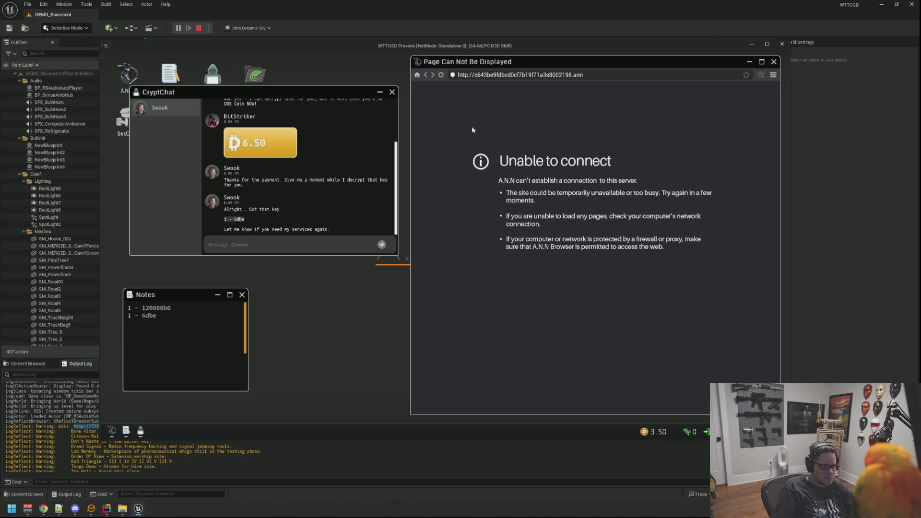
click(426, 76)
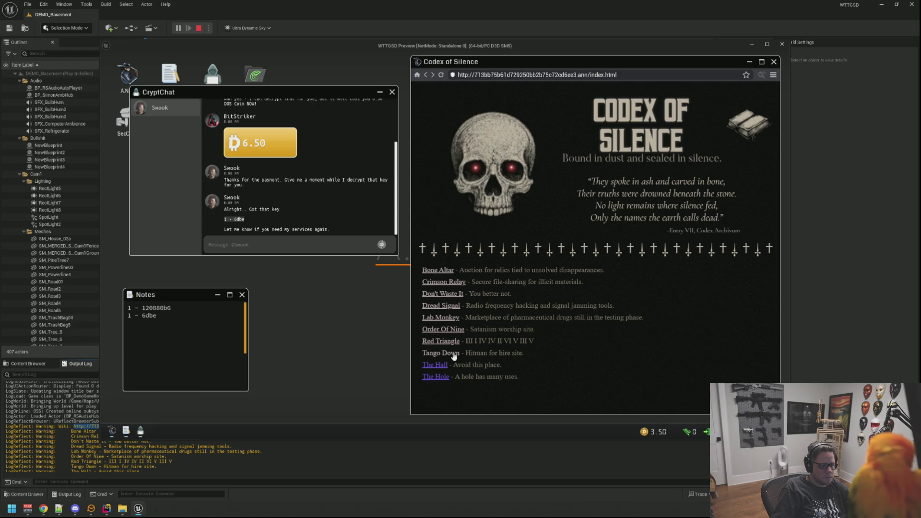
click(454, 356)
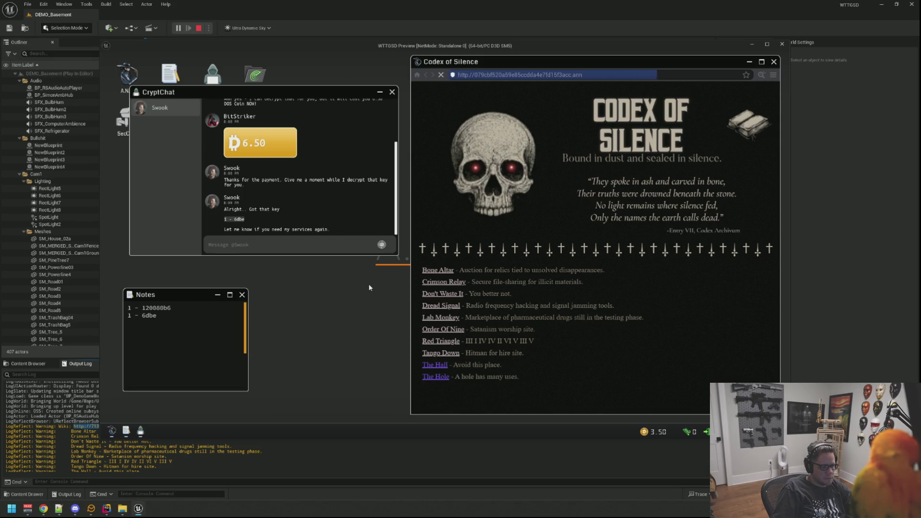
right_click(368, 284)
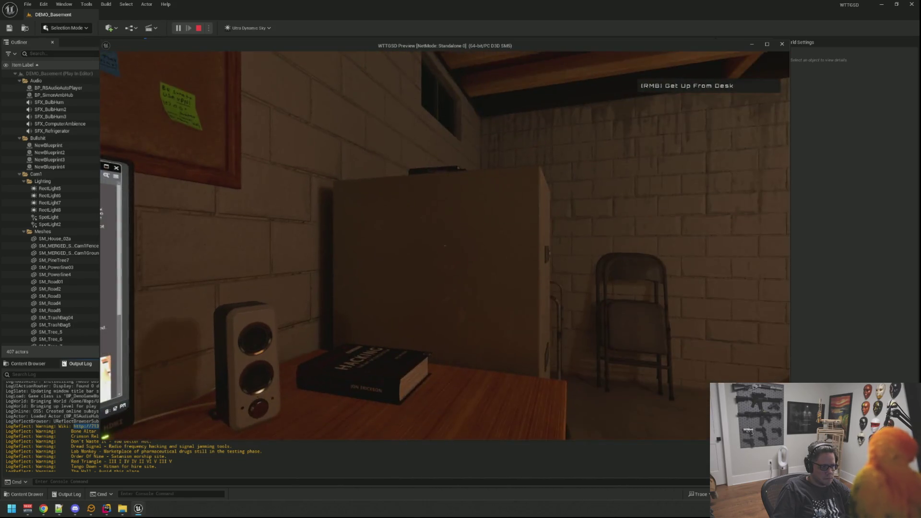
click(445, 246)
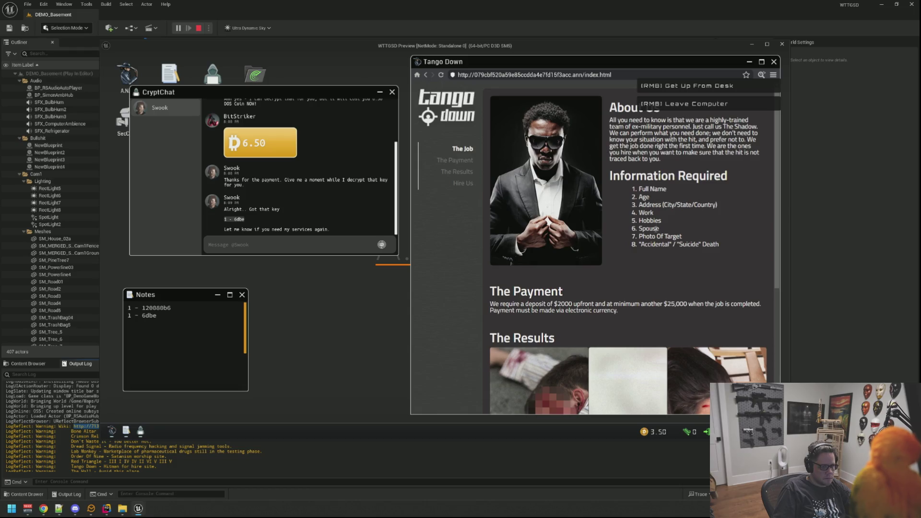
View the Tango Down page's source code in an enlarged viewer, then close it
scroll(655, 229, down, 3)
scroll(659, 211, up, 3)
click(761, 75)
drag(582, 96, 312, 89)
mouse_move(462, 266)
mouse_down()
mouse_move(509, 269)
mouse_move(563, 330)
mouse_up()
scroll(443, 201, down, 6)
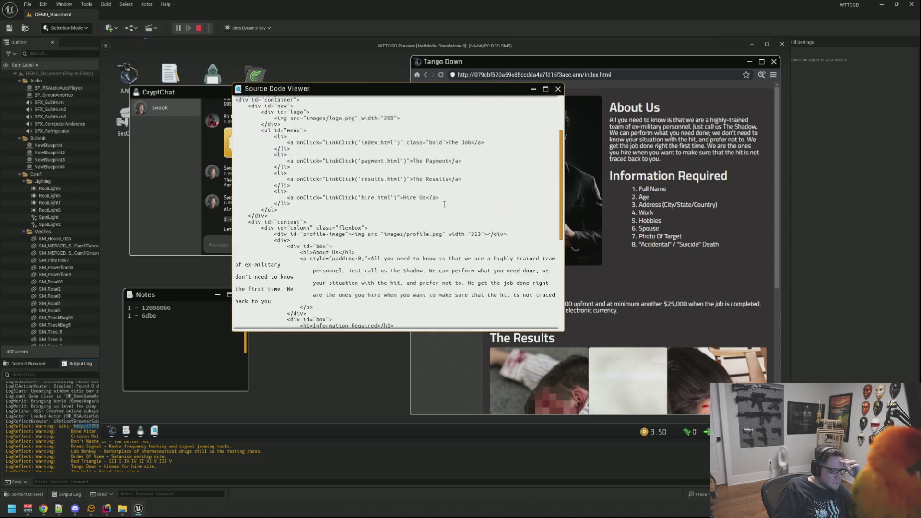
scroll(443, 204, down, 6)
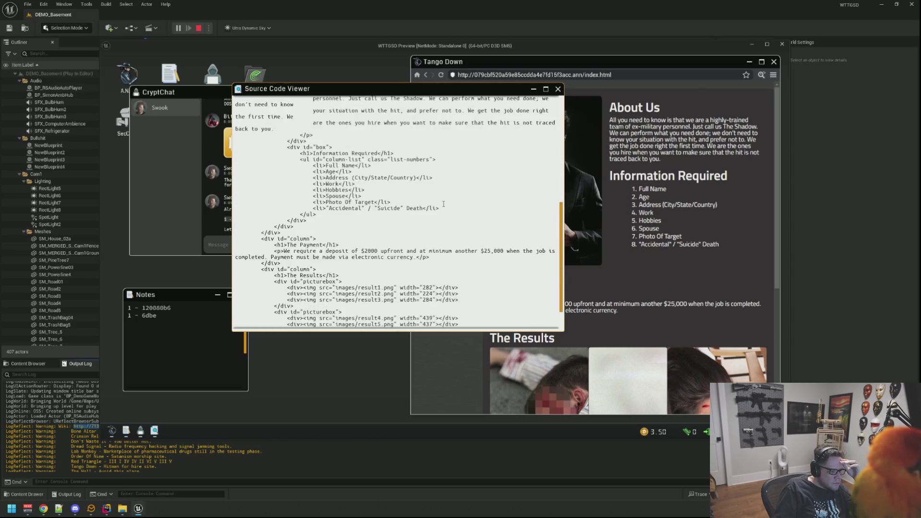
click(558, 89)
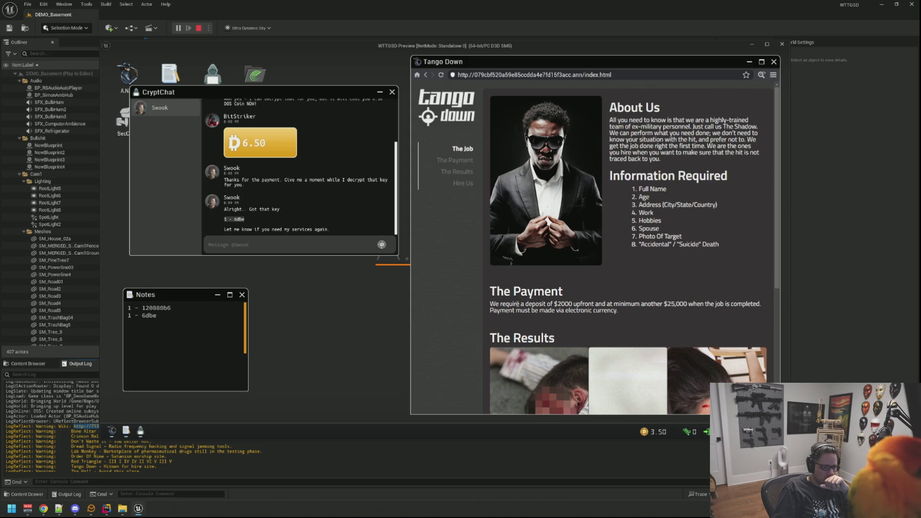
Scroll through the Tango Down page and step back from the computer to the room
scroll(541, 257, down, 4)
scroll(546, 267, up, 2)
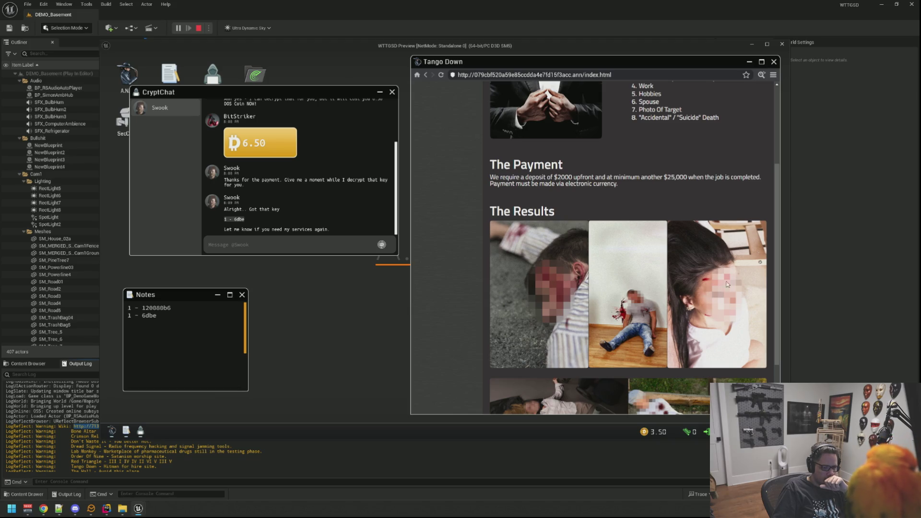
scroll(746, 313, down, 2)
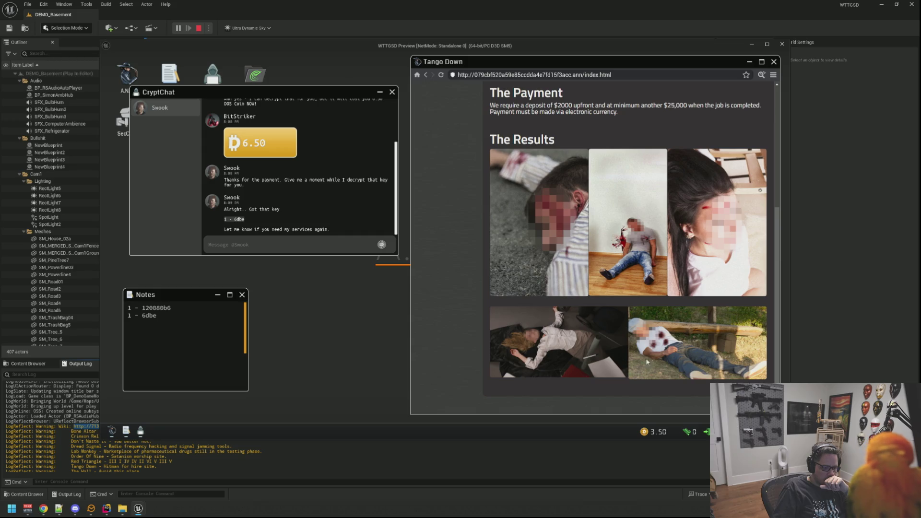
scroll(647, 362, up, 5)
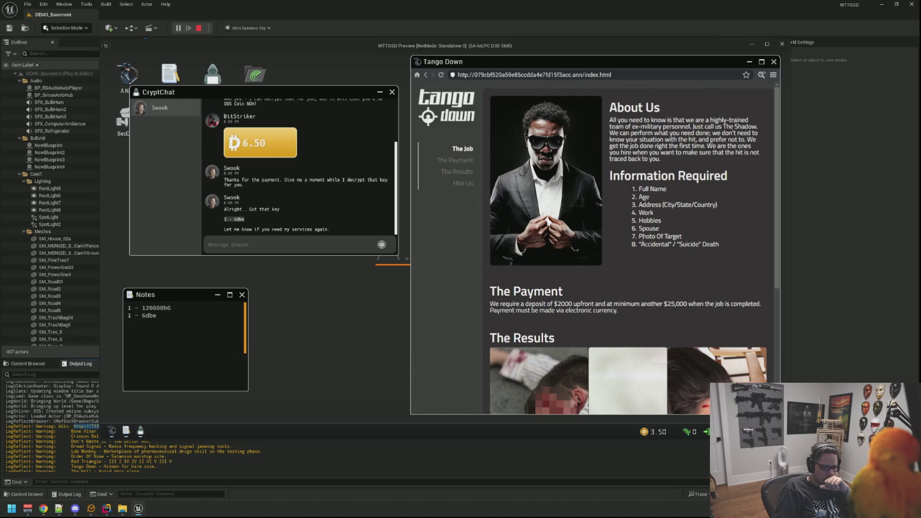
right_click(582, 205)
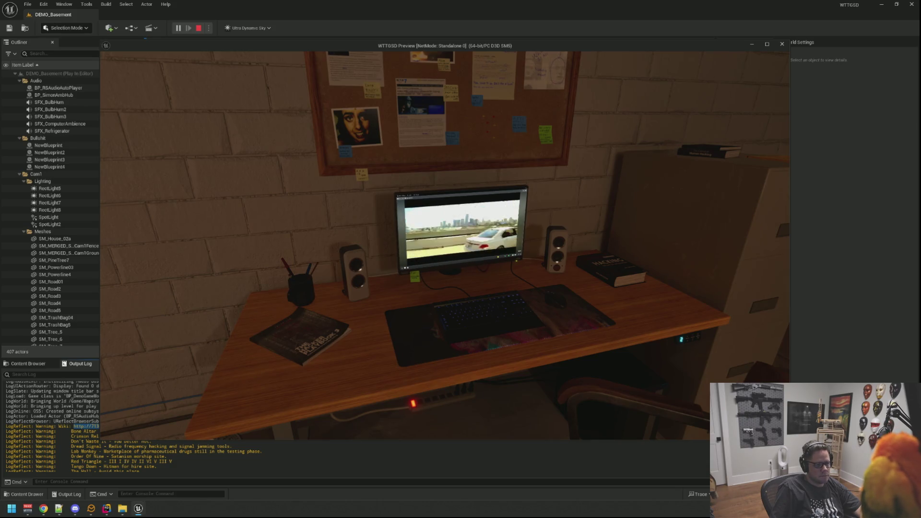
Look around the basement, approach the monitor, back away, then sit down at the desk
mouse_move(624, 240)
mouse_move(445, 240)
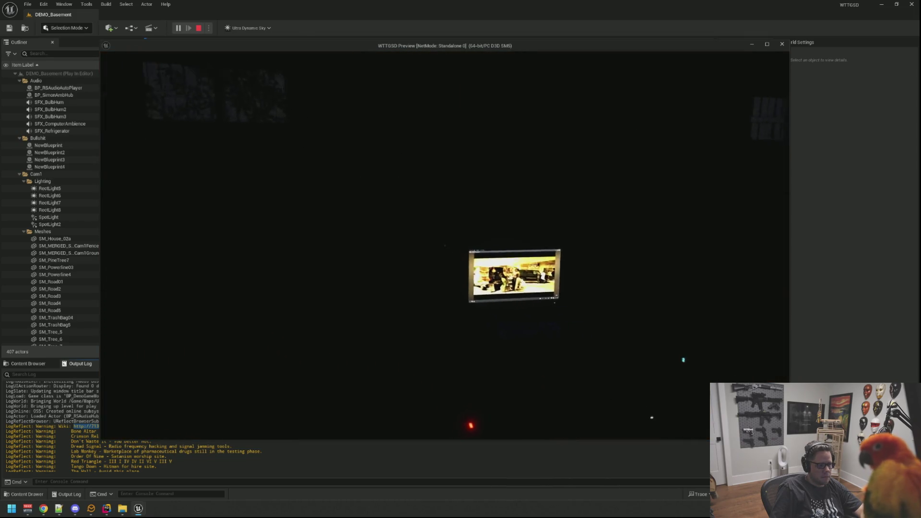
click(445, 246)
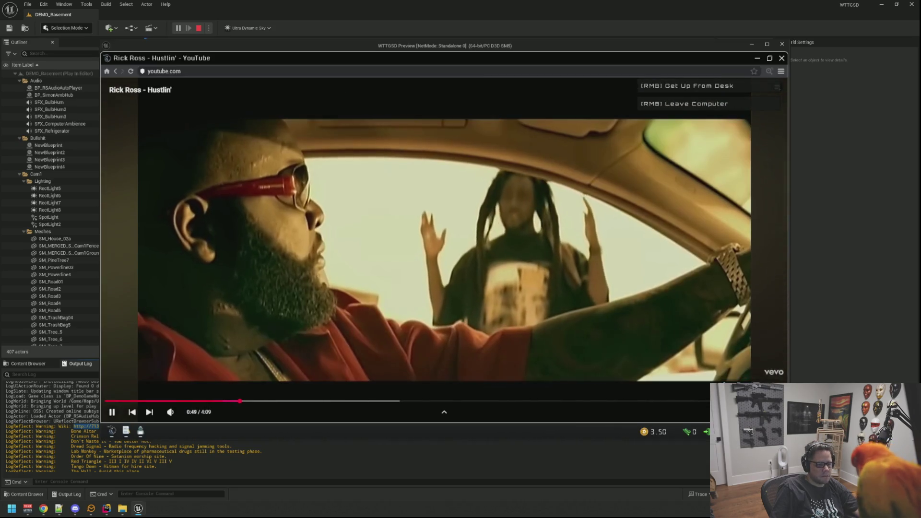
right_click(460, 259)
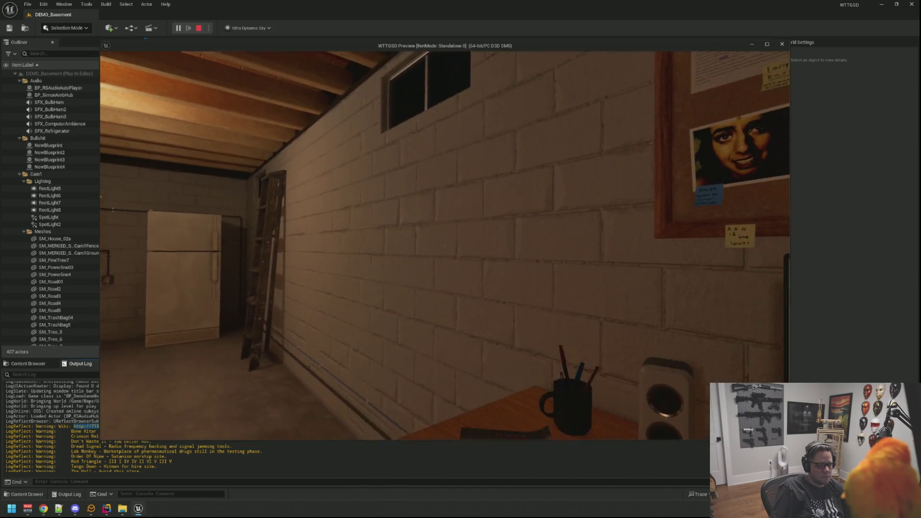
click(444, 246)
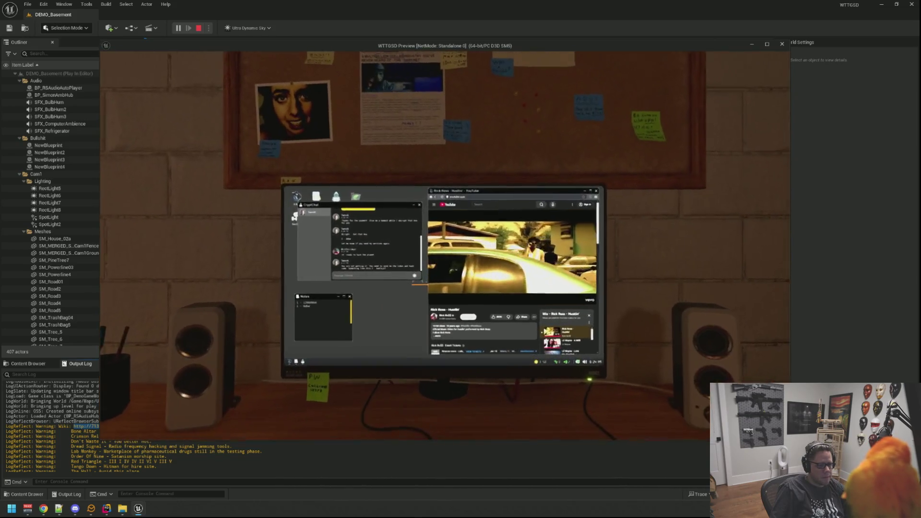
Sit at the in-game computer and scroll the YouTube music video page down and back up
click(445, 245)
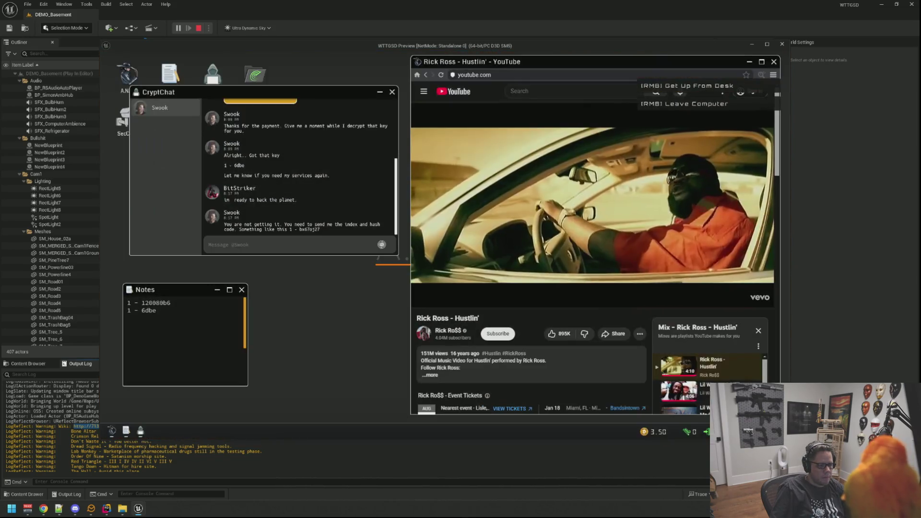
scroll(586, 323, down, 5)
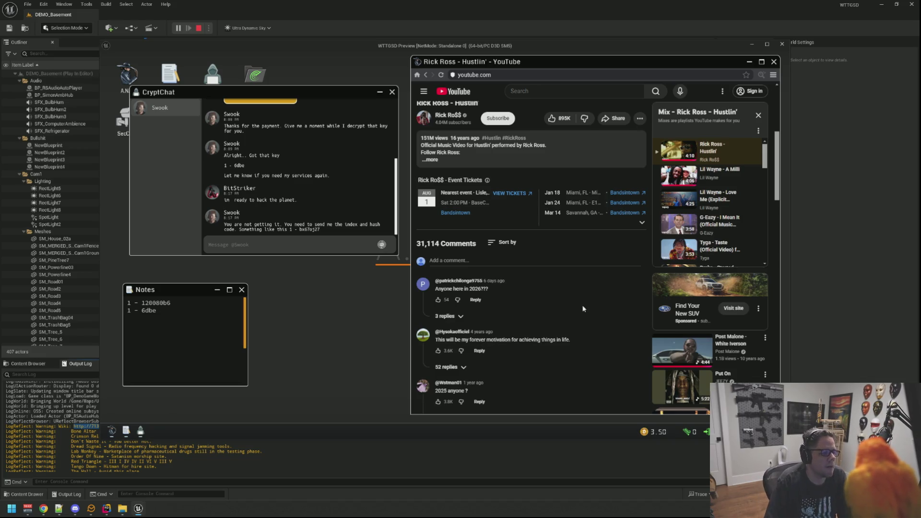
scroll(584, 308, up, 5)
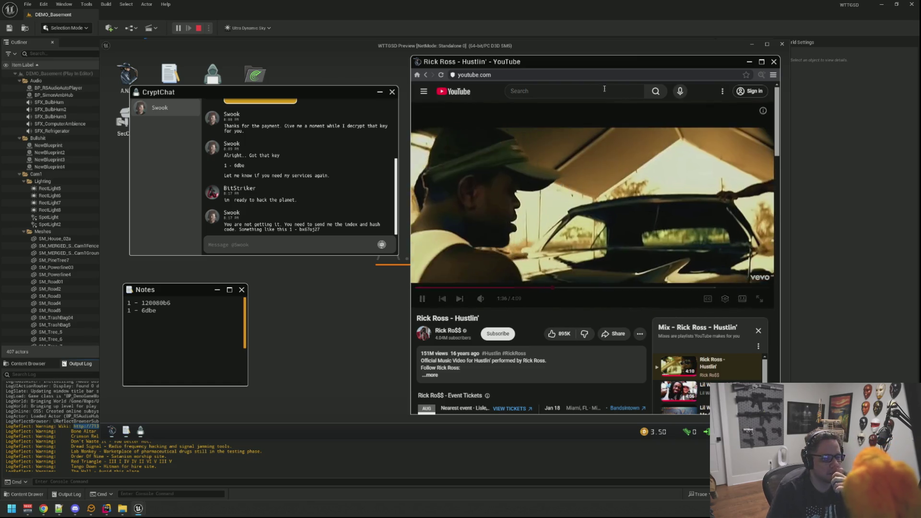
Widen the YouTube browser window and move CryptChat down to uncover the desktop icons
drag(540, 62, 533, 59)
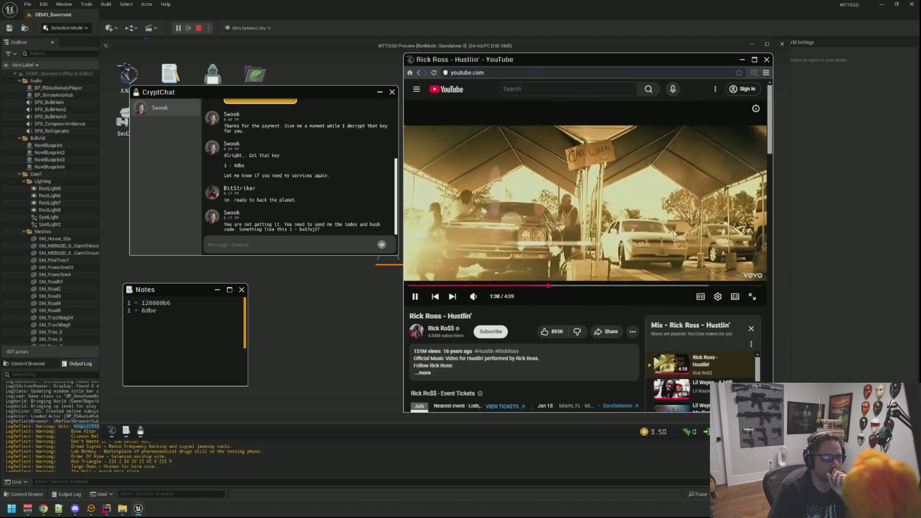
drag(772, 412, 782, 416)
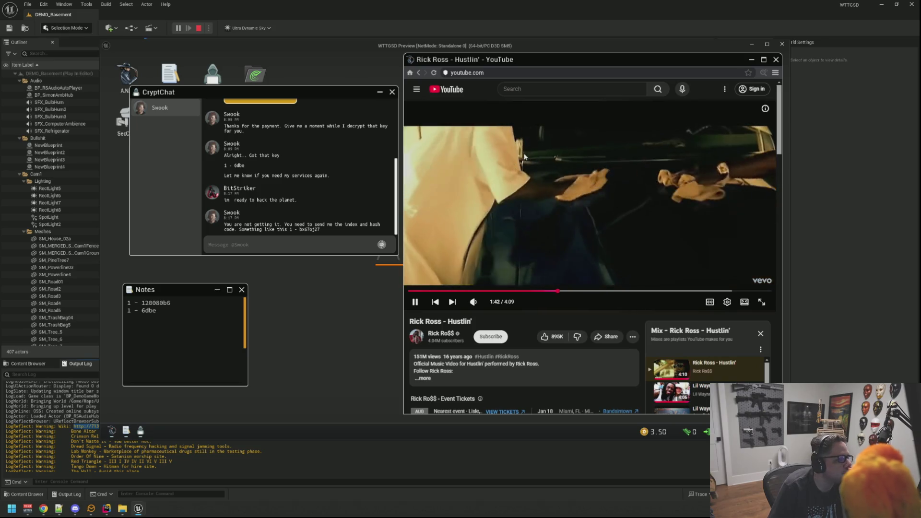
mouse_move(305, 88)
mouse_down()
mouse_move(294, 105)
mouse_move(375, 90)
mouse_move(309, 94)
mouse_move(324, 94)
mouse_up()
Open the SecCam feed, cycle through two camera images, then close it
double_click(127, 116)
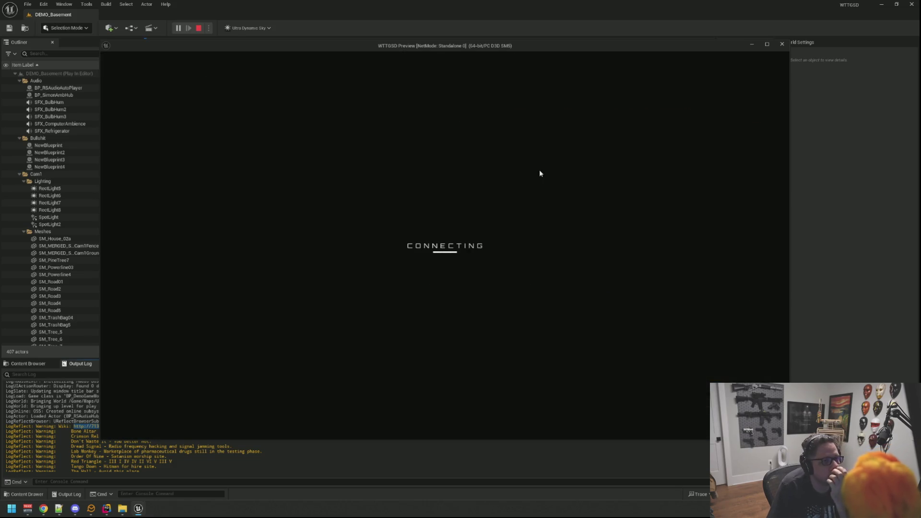
click(765, 246)
click(764, 245)
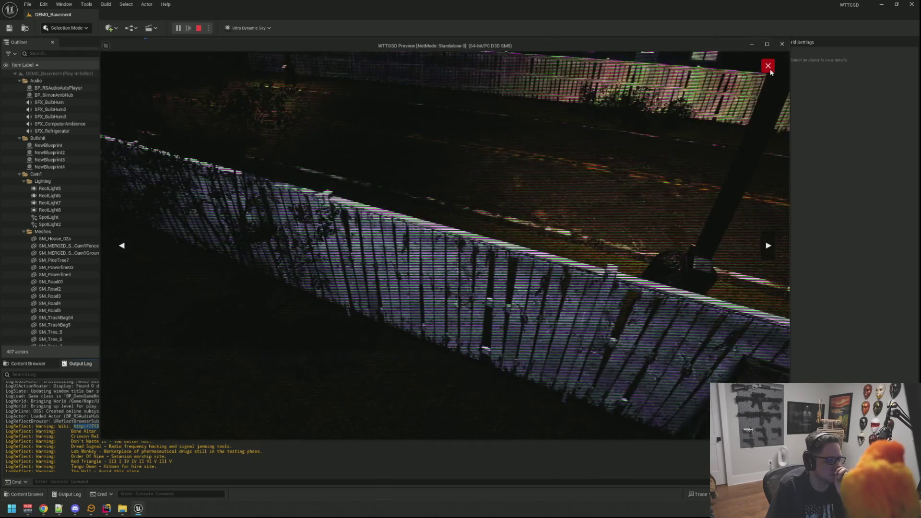
click(768, 67)
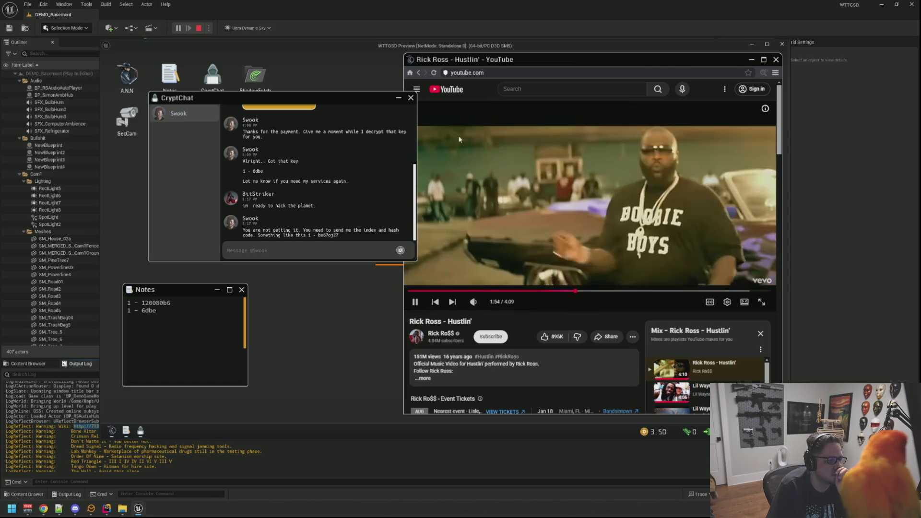
Close CryptChat and buy the Backdoor Hack in the DarkDrop store
drag(335, 103, 303, 99)
click(382, 96)
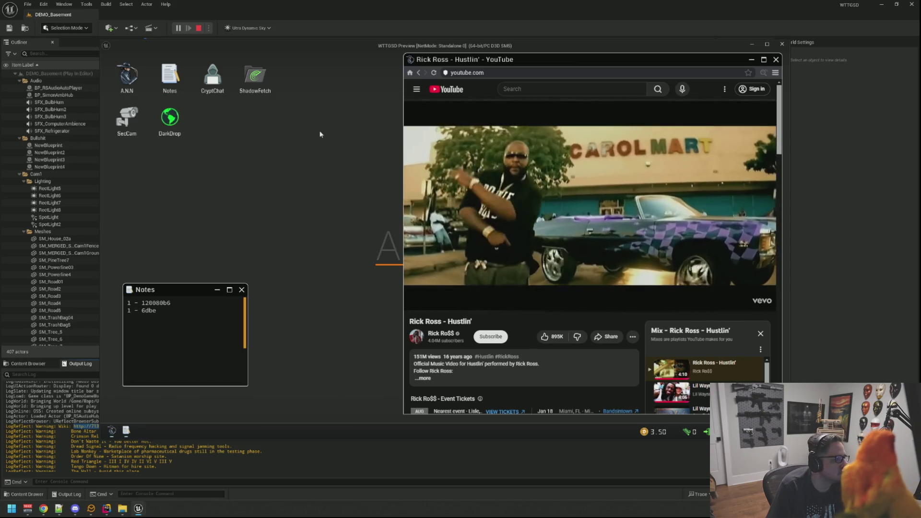
double_click(169, 117)
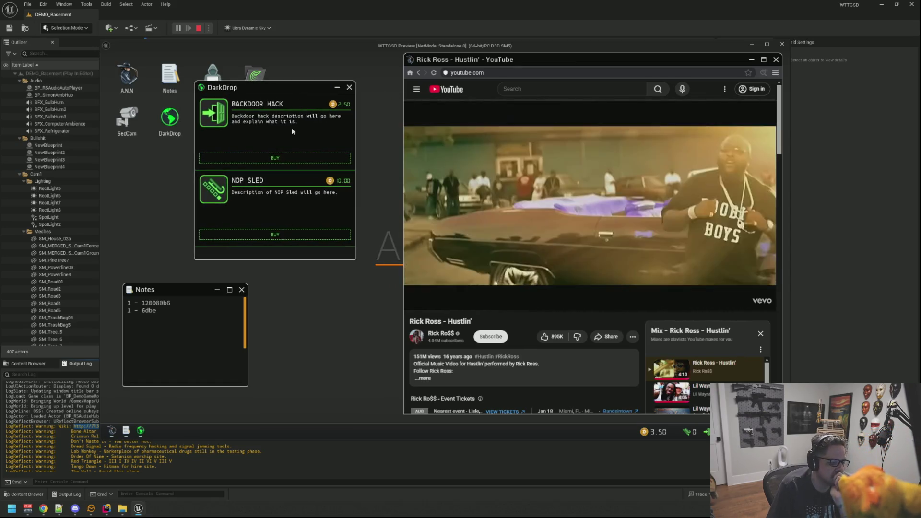
click(280, 158)
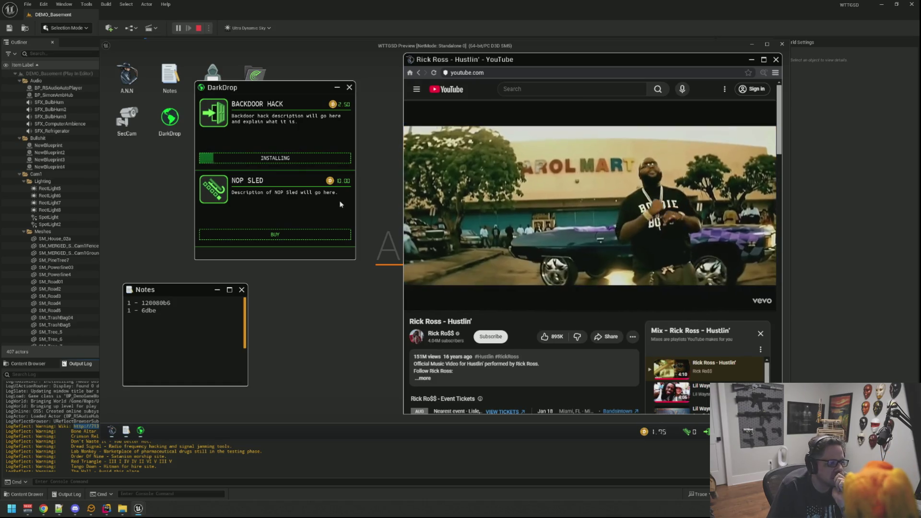
mouse_move(245, 88)
mouse_down()
mouse_move(257, 111)
mouse_move(251, 105)
mouse_up()
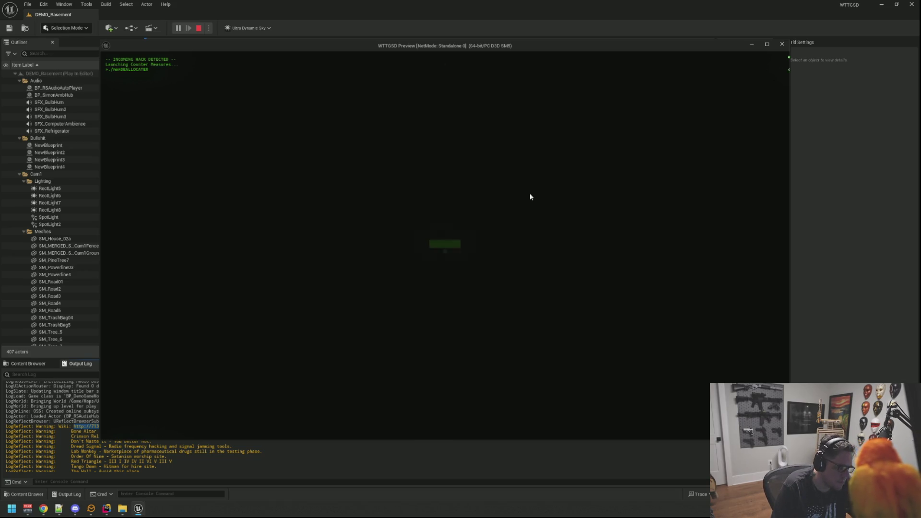
Fill the DEALLOCATING bar with Space, Space, Right to block the hack and earn 1.33 coins
key(space)
key(space)
key(space)
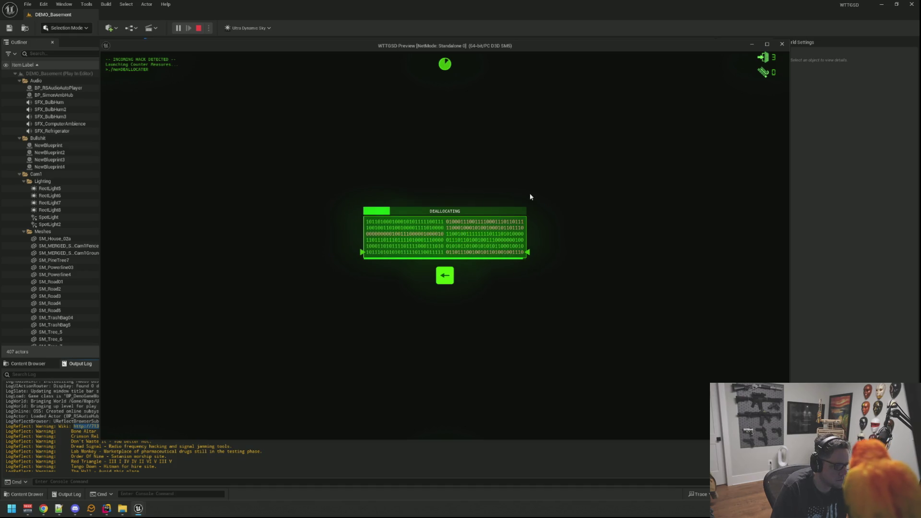
key(space)
key(space)
key(space)
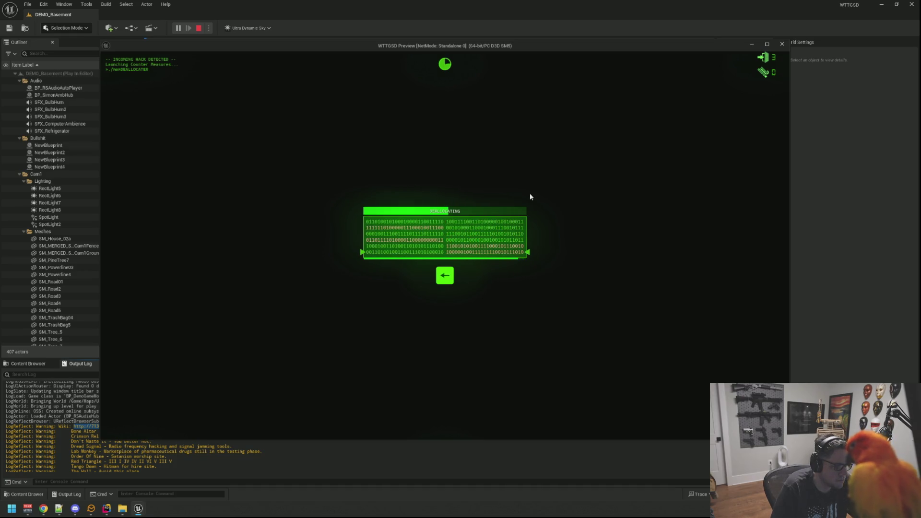
key(Right)
key(Right)
key(Right)
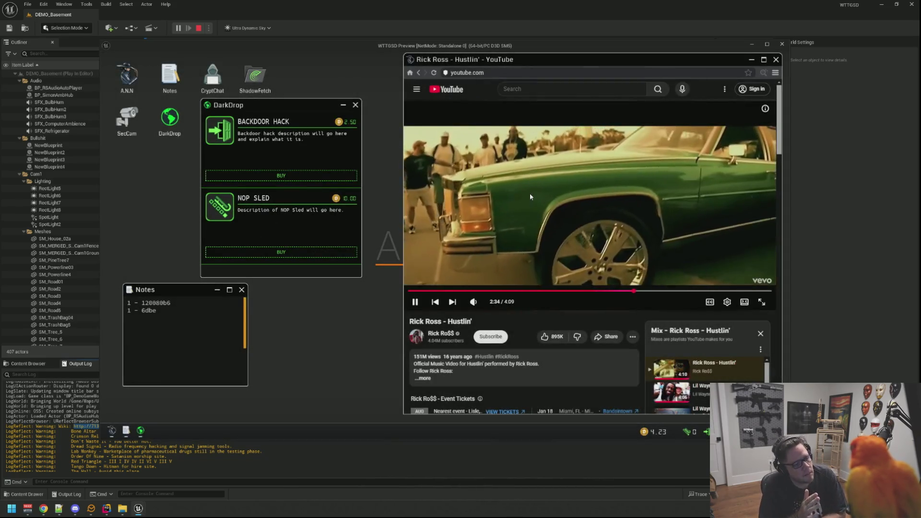
Reposition the DarkDrop window, open ShadowFetch beside it, then step back from the computer
drag(264, 105, 301, 108)
drag(190, 293, 180, 290)
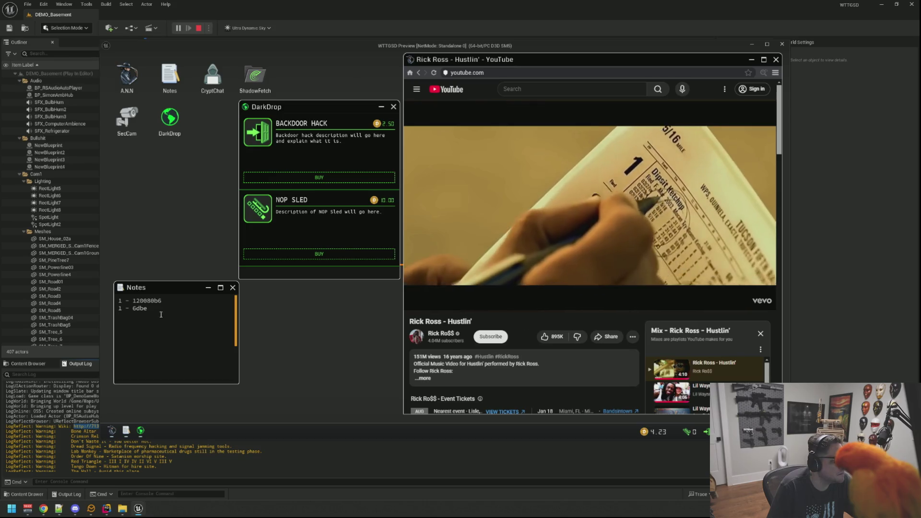
drag(302, 105, 282, 106)
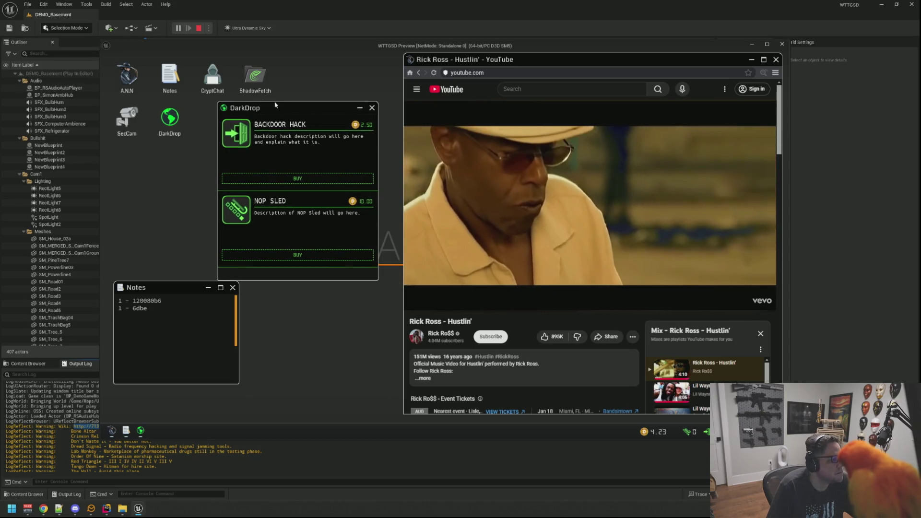
double_click(256, 78)
drag(259, 138, 205, 138)
click(272, 107)
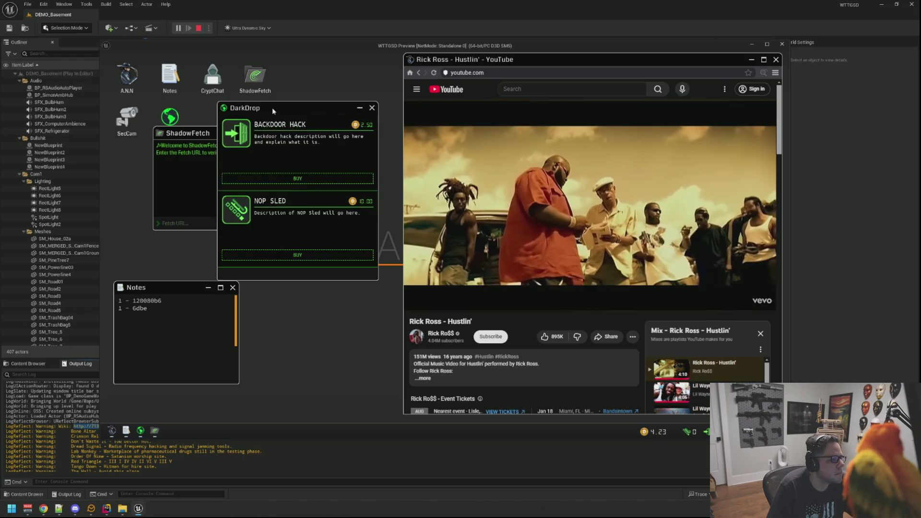
right_click(272, 107)
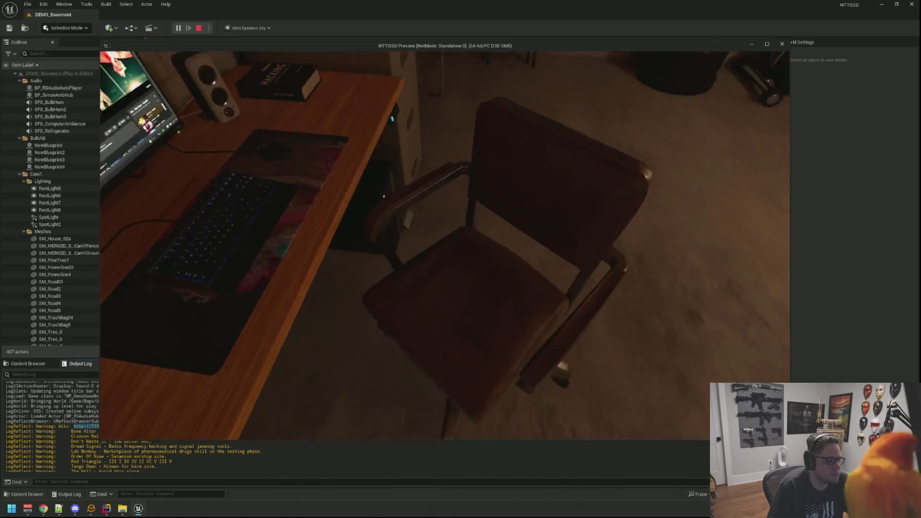
Return to the computer, rearrange ShadowFetch and DarkDrop, then close both windows
click(444, 245)
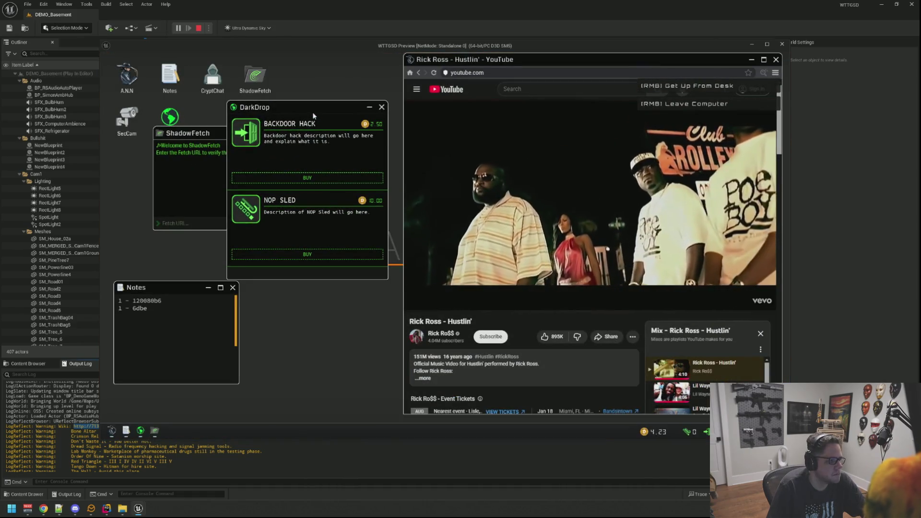
mouse_move(314, 116)
mouse_down()
mouse_move(318, 157)
mouse_move(330, 170)
mouse_up()
mouse_move(219, 134)
mouse_down()
mouse_move(185, 133)
mouse_move(177, 152)
mouse_up()
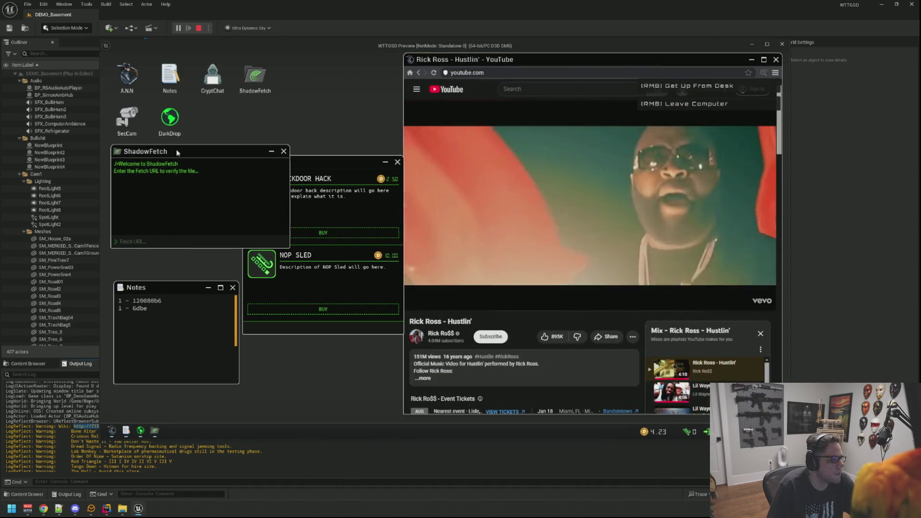
mouse_move(317, 161)
mouse_down()
mouse_move(320, 147)
mouse_move(299, 116)
mouse_up()
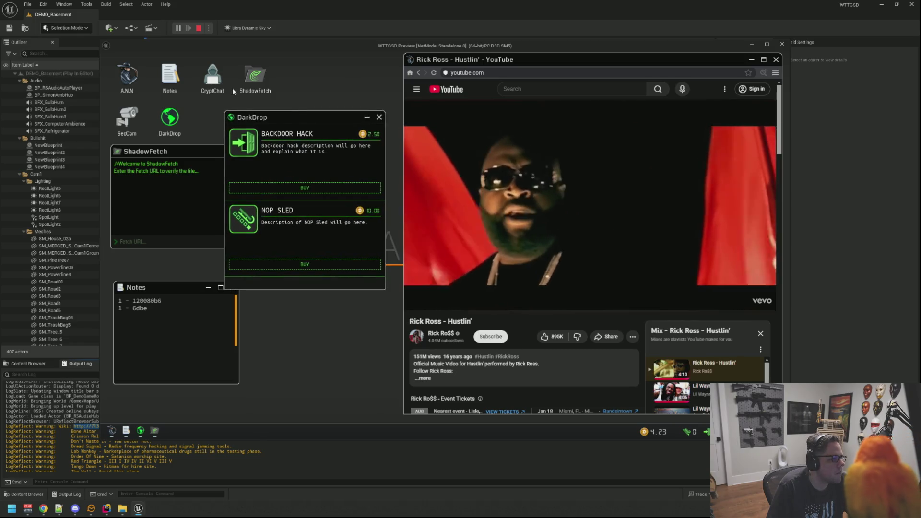
click(255, 79)
click(284, 151)
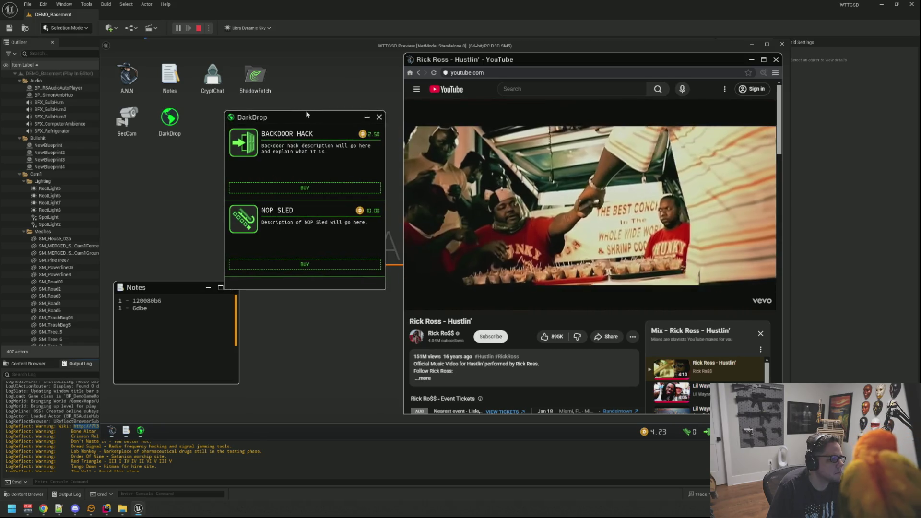
click(379, 117)
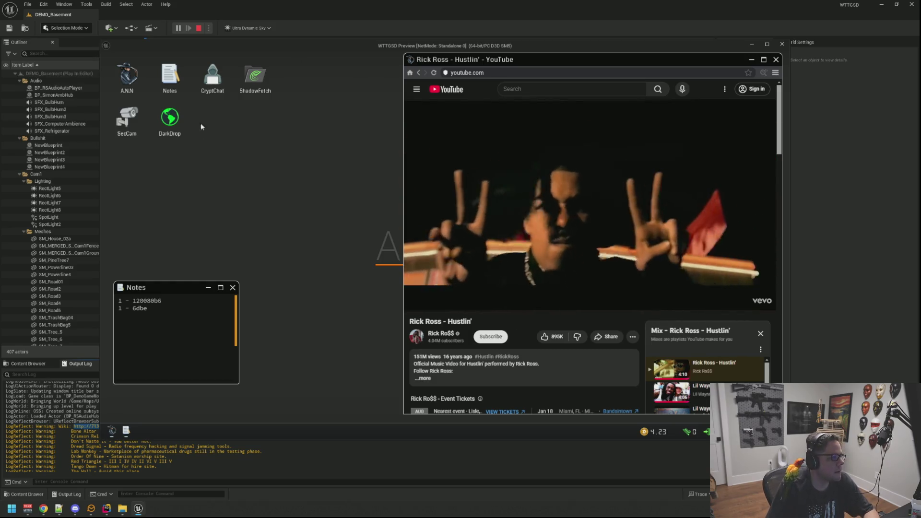
Load twitch.tv/indiehorrordev in the in-game browser and dismiss the animated emotes notice
click(500, 73)
text(twi)
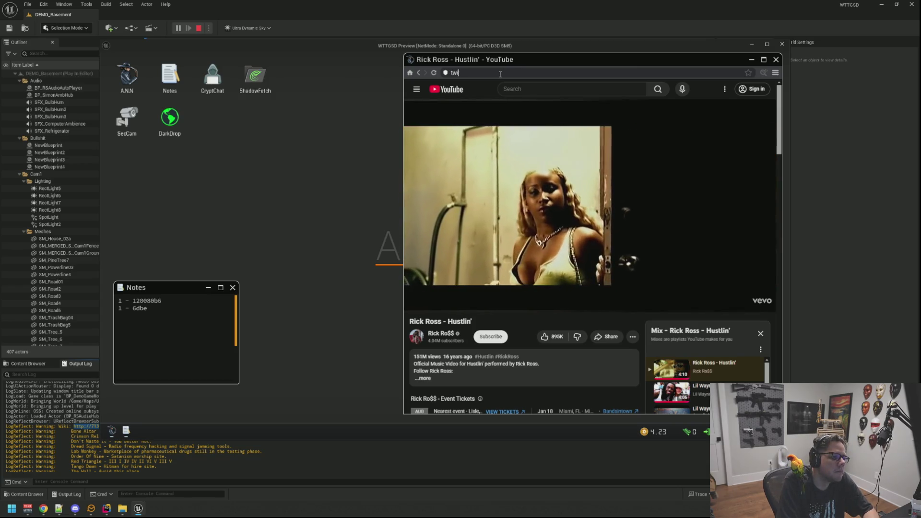
text(tch.tv/indiehorrordev)
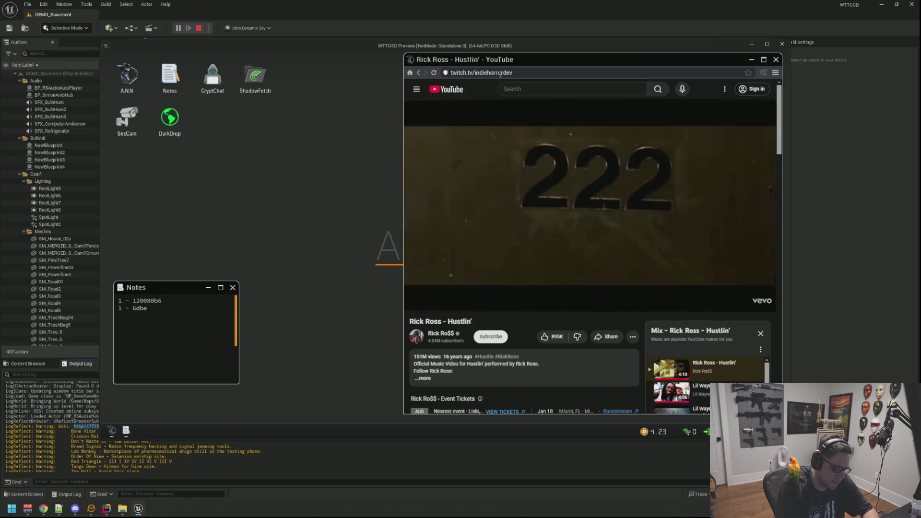
key(Return)
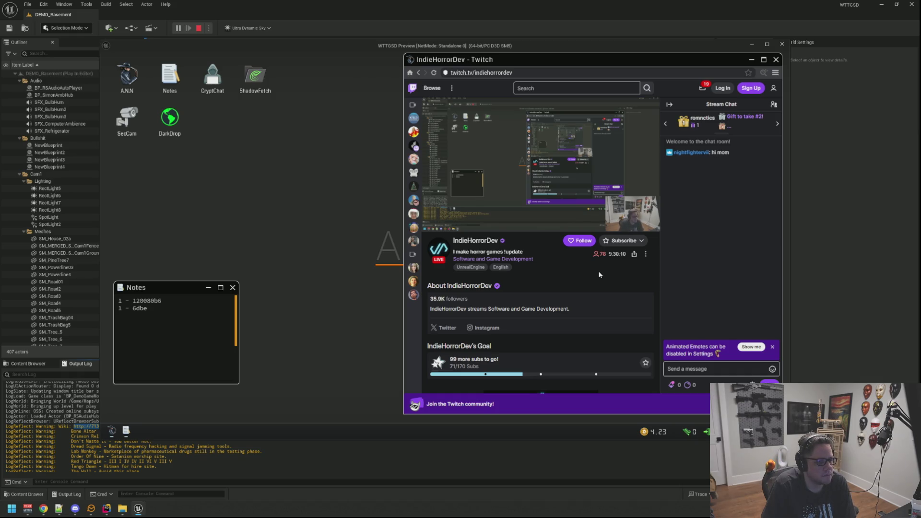
click(773, 347)
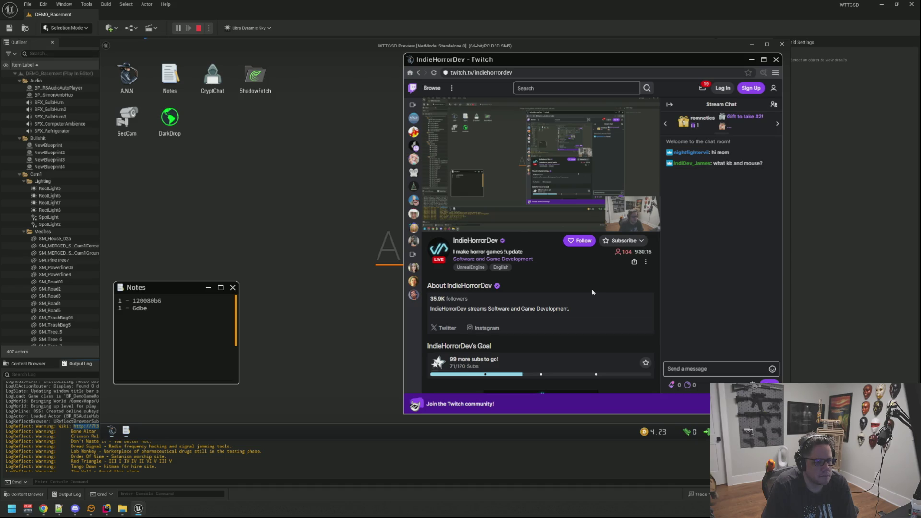
Leave and re-enter the computer, then return the browser to the A.N.N home page
right_click(592, 288)
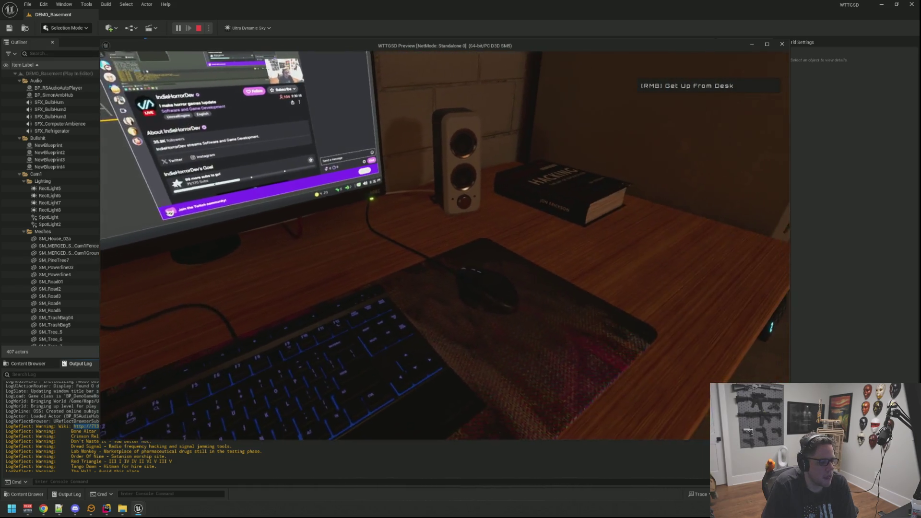
click(635, 270)
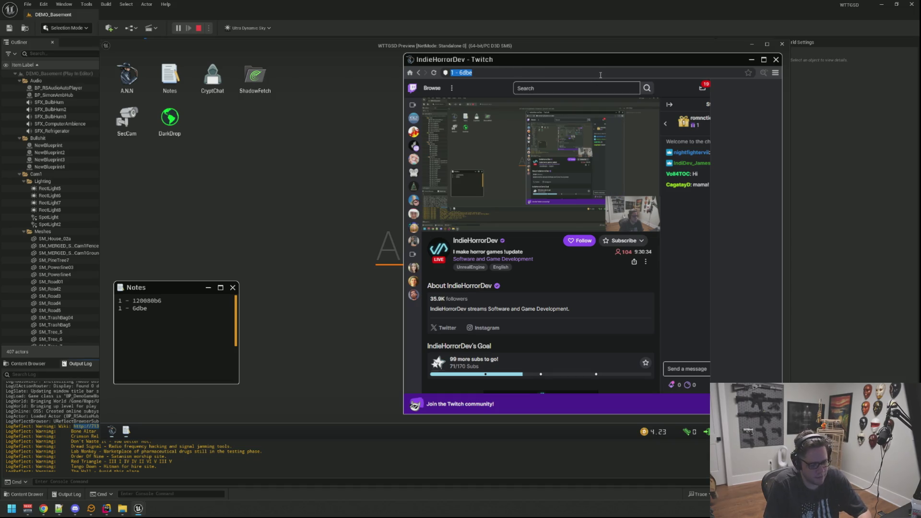
click(410, 73)
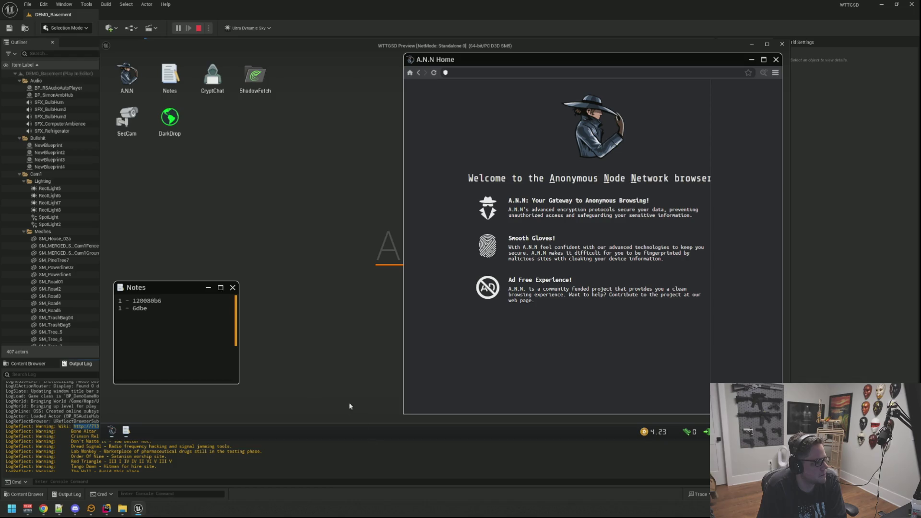
Copy the Codex of Silence wiki address from the Output Log and load it in the in-game browser
click(370, 452)
drag(183, 426, 75, 429)
mouse_move(138, 507)
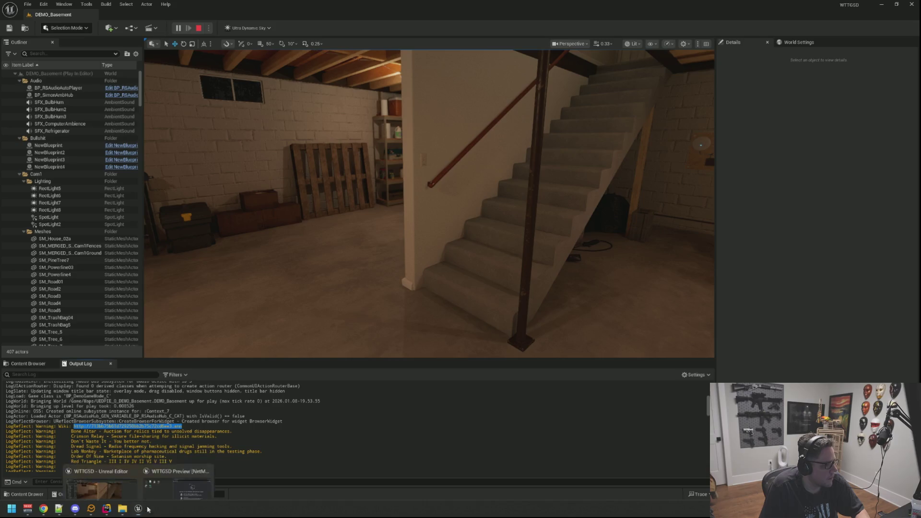
click(177, 468)
text(http://713bb75b61d729250bb2b75c72cd6ee3.ann)
key(Return)
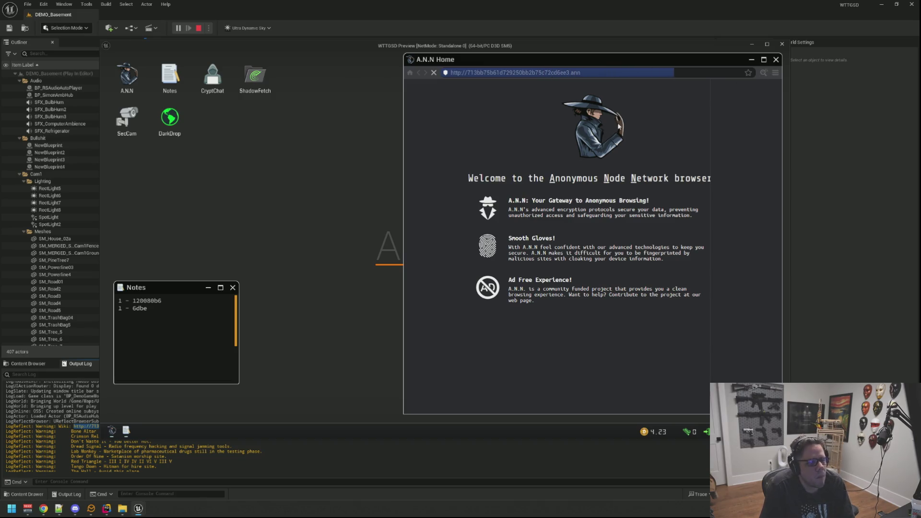
click(775, 73)
Follow the Don't Waste It link, then read its page source in an enlarged Source Code Viewer
click(583, 156)
click(443, 292)
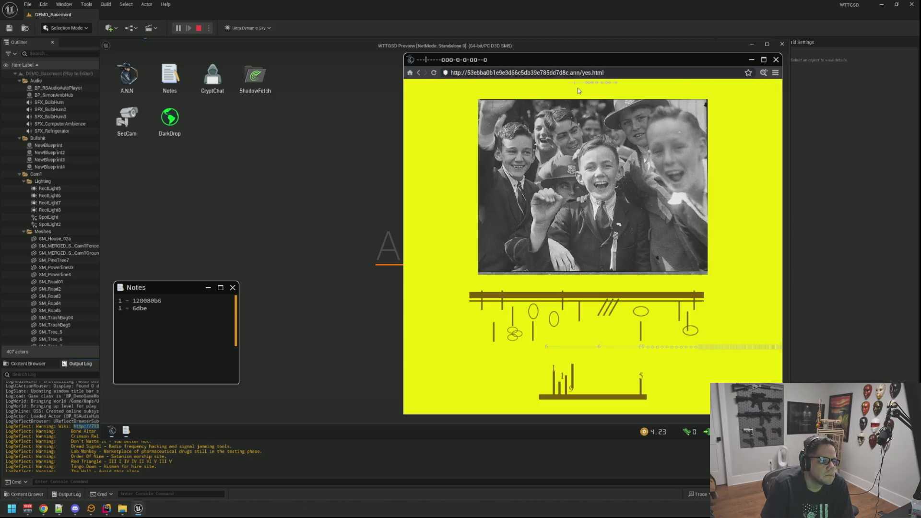
click(762, 73)
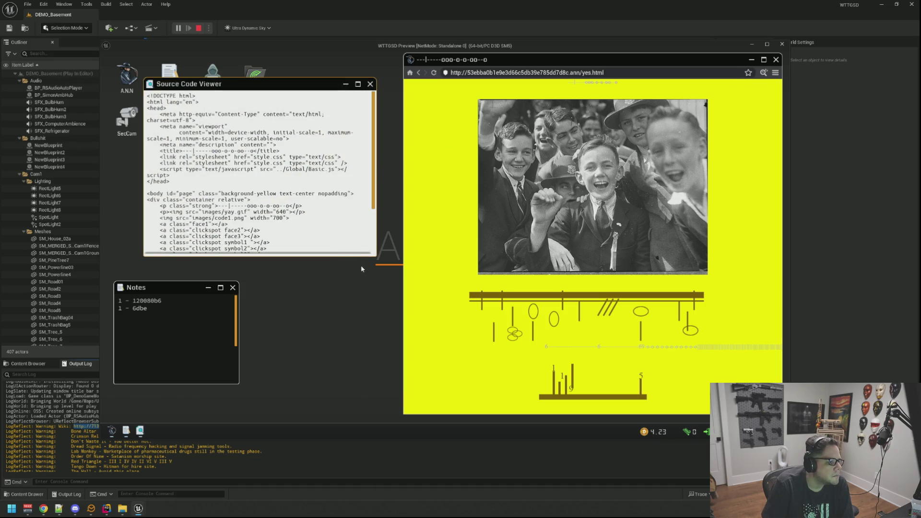
drag(373, 255, 491, 288)
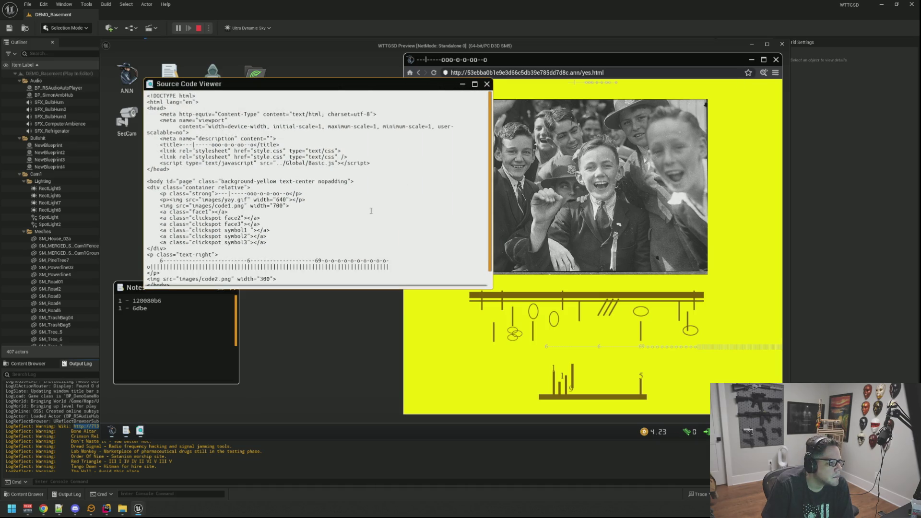
scroll(371, 211, down, 1)
scroll(370, 210, up, 1)
scroll(475, 104, down, 1)
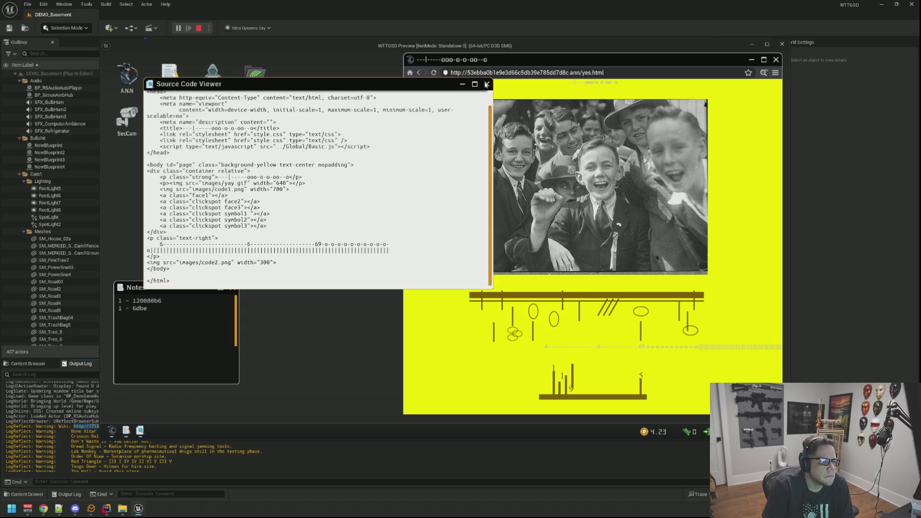
click(486, 84)
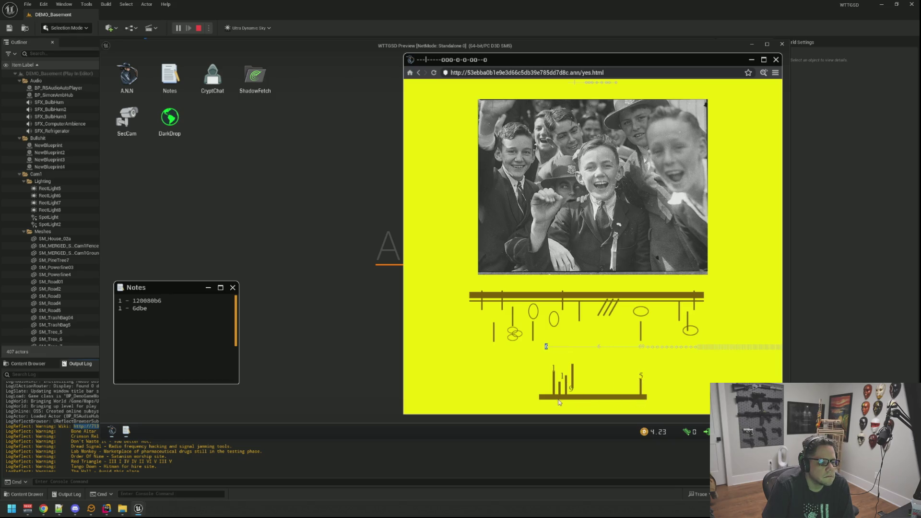
Select the crowd photo and diagrams looking for hidden text, then step away from the computer
drag(546, 346, 567, 131)
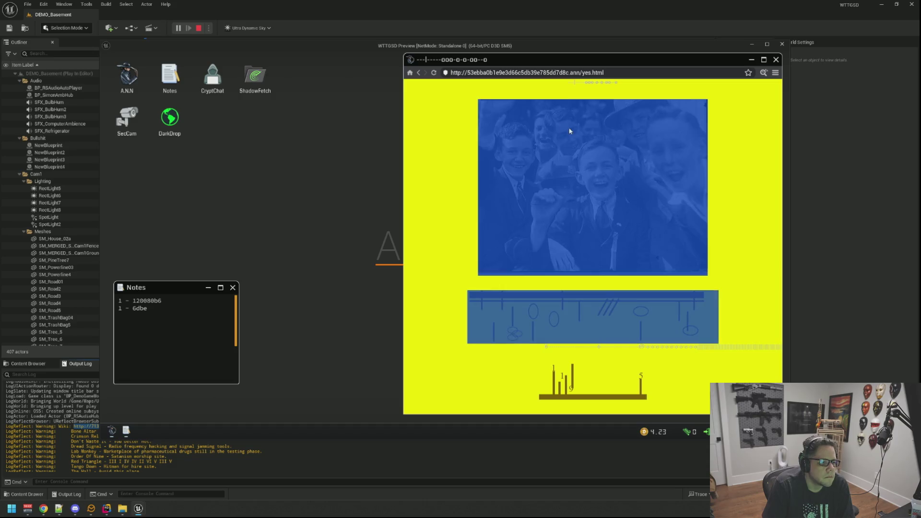
click(757, 185)
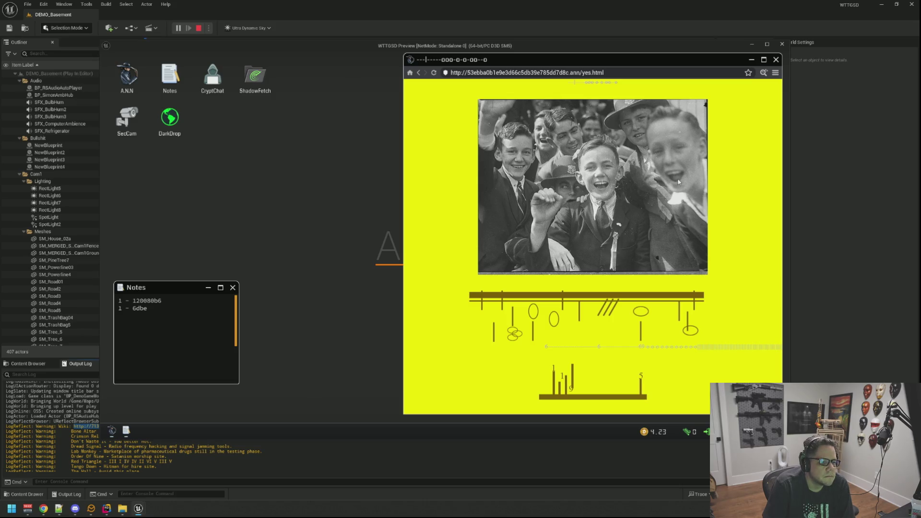
triple_click(629, 172)
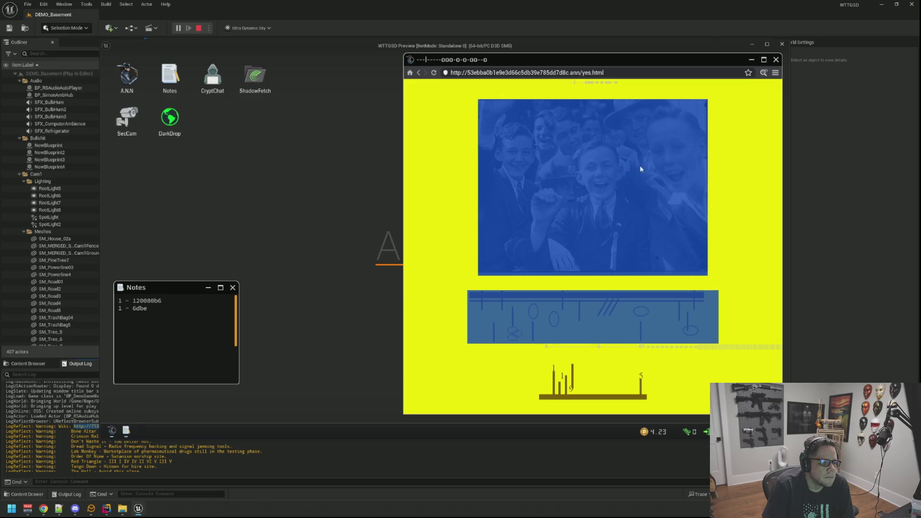
click(722, 187)
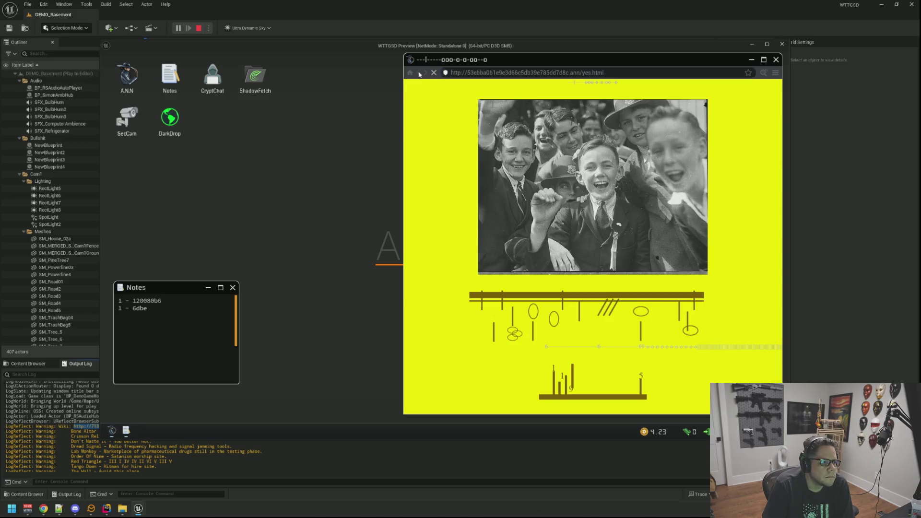
right_click(440, 83)
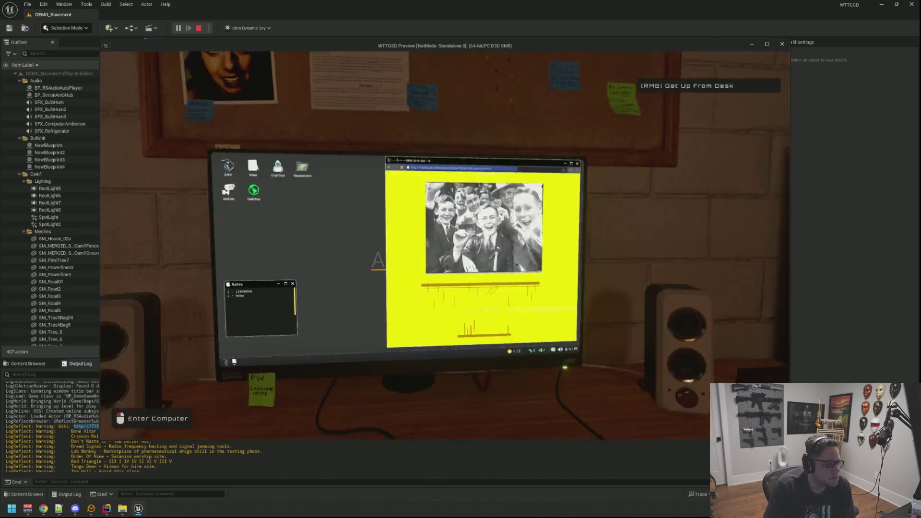
Sit back down, go back to the DON'T WASTE IT front page, and follow its heading to holdit.html
click(445, 244)
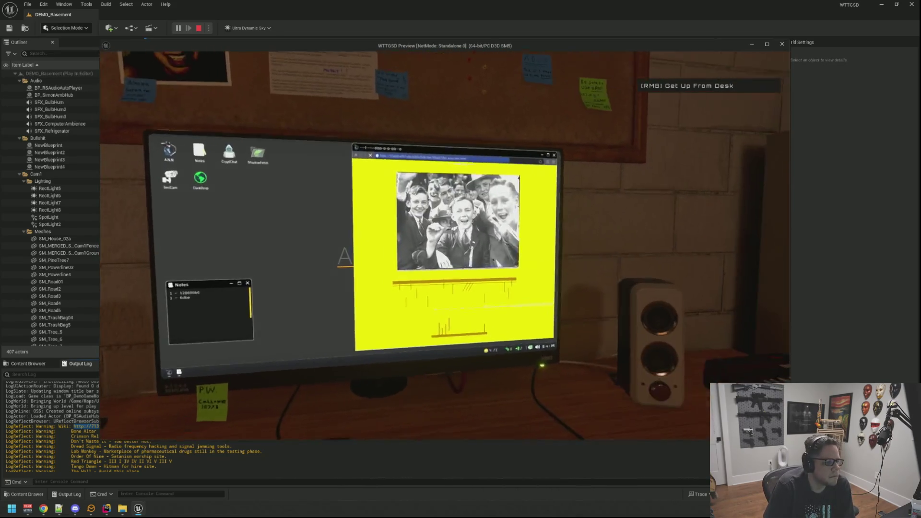
click(592, 151)
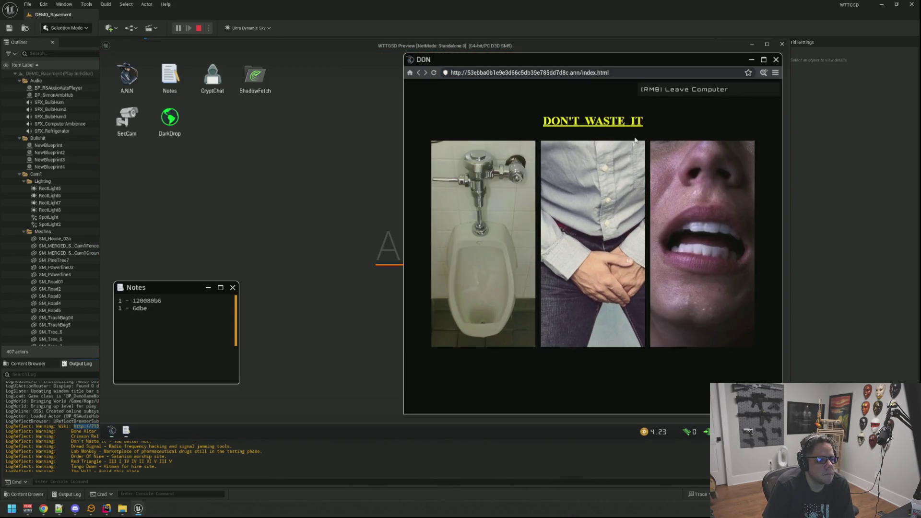
click(571, 143)
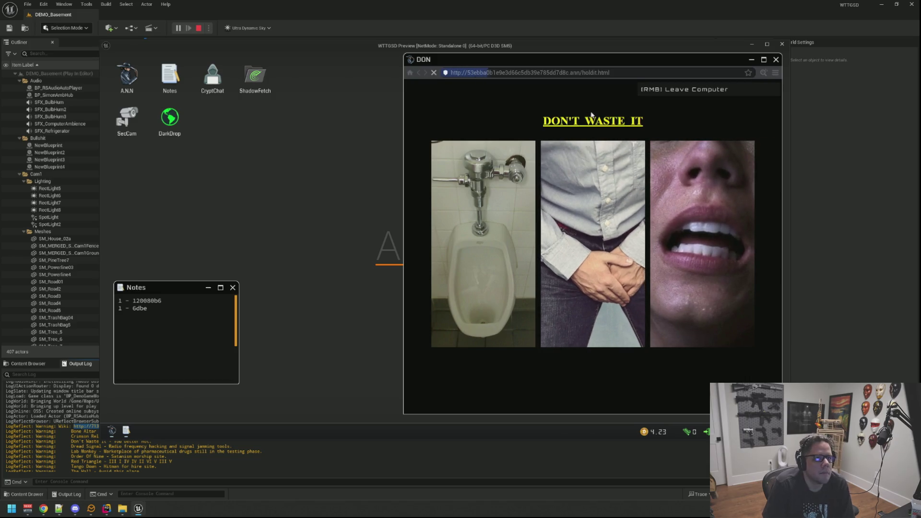
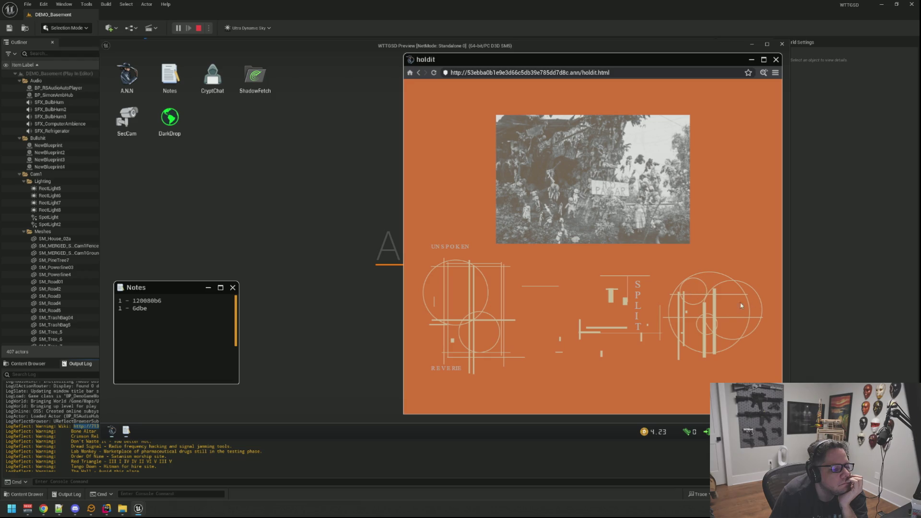
View and scroll through the holdit page's HTML source, then close it
click(763, 73)
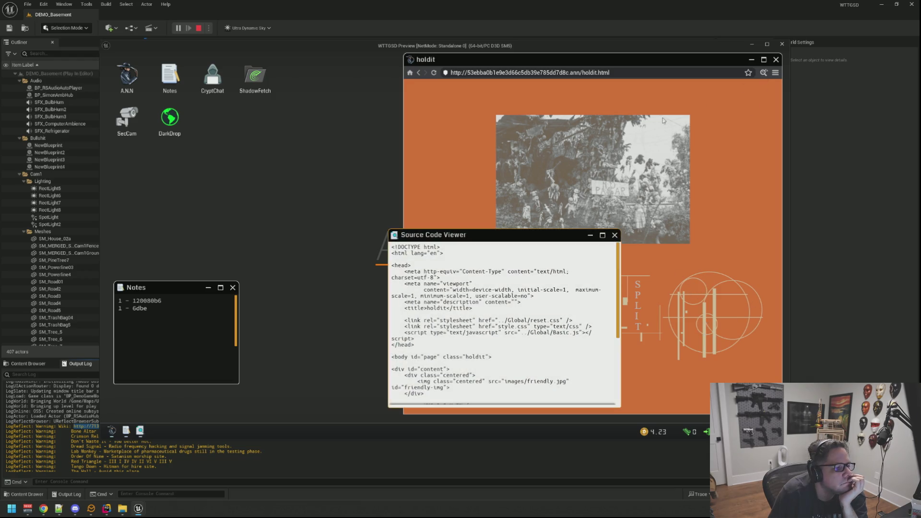
drag(523, 247, 469, 98)
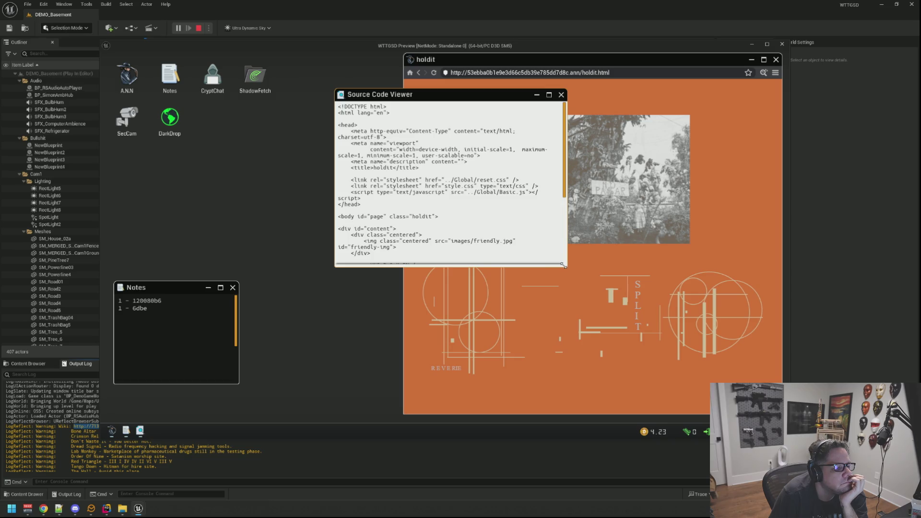
drag(563, 265, 645, 291)
scroll(539, 192, down, 3)
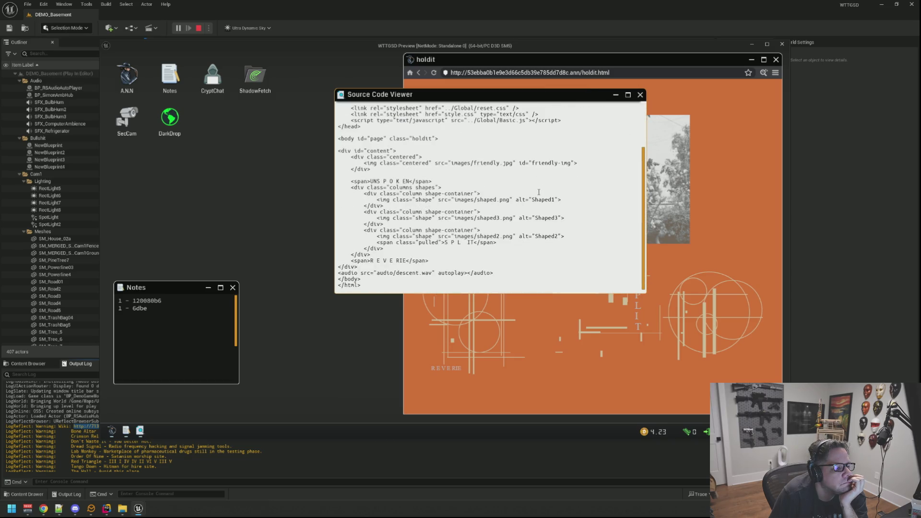
scroll(538, 192, up, 3)
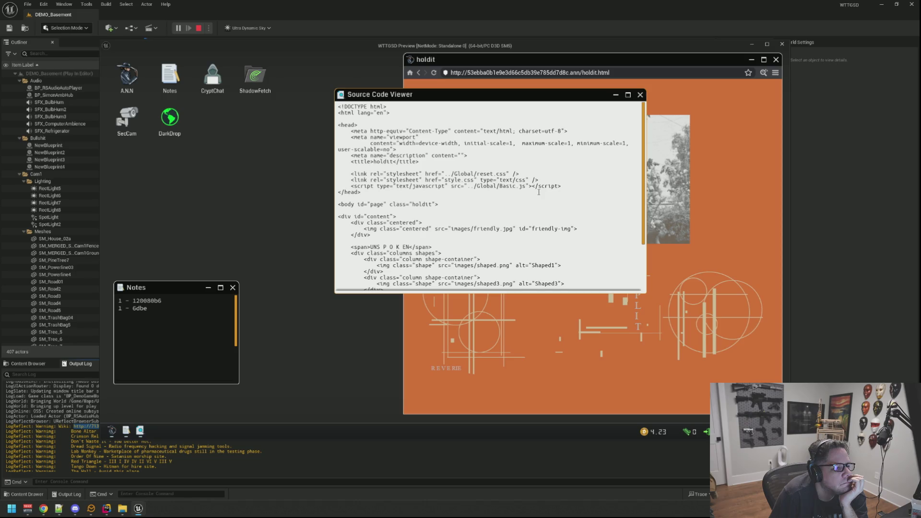
click(639, 94)
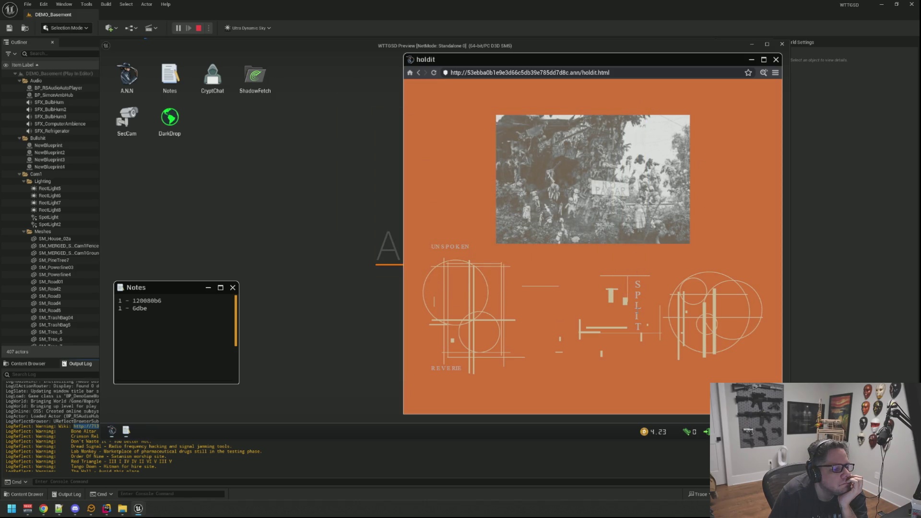
Re-enter the PC, open no.html and inspect its source to reveal the face image
right_click(351, 173)
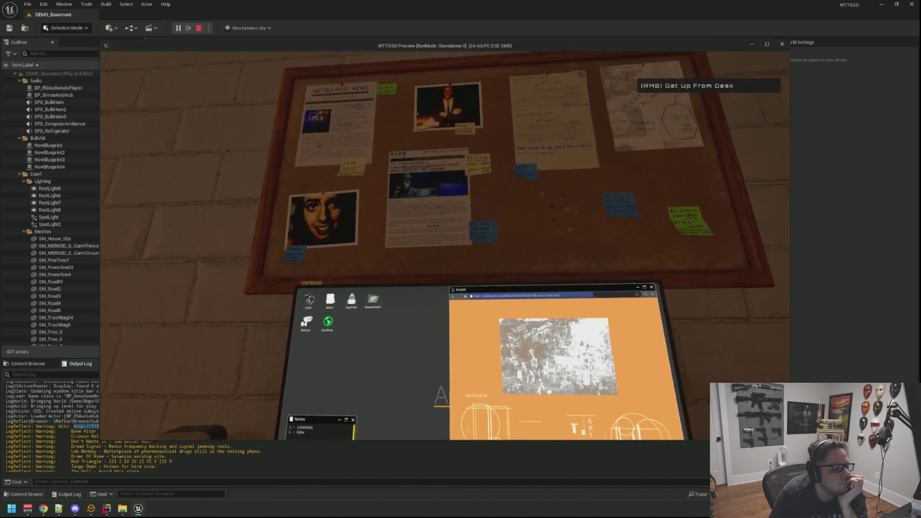
click(445, 245)
click(526, 129)
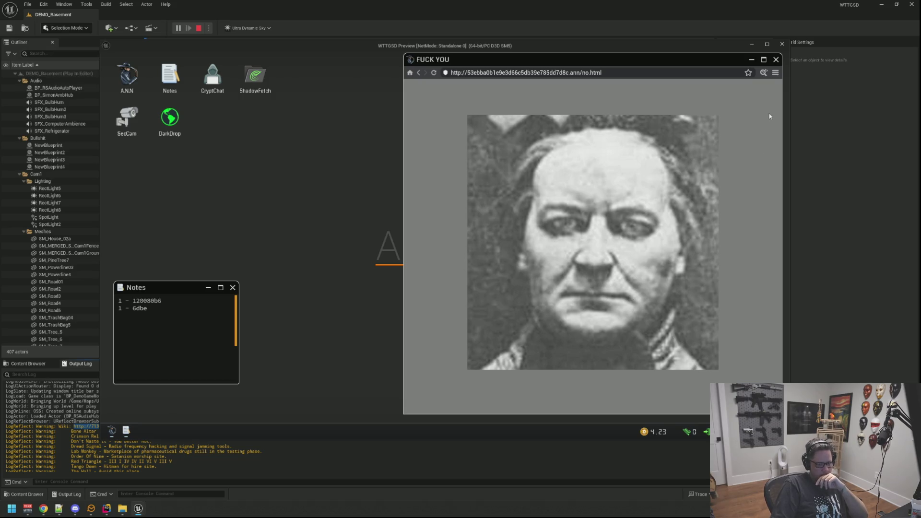
click(763, 73)
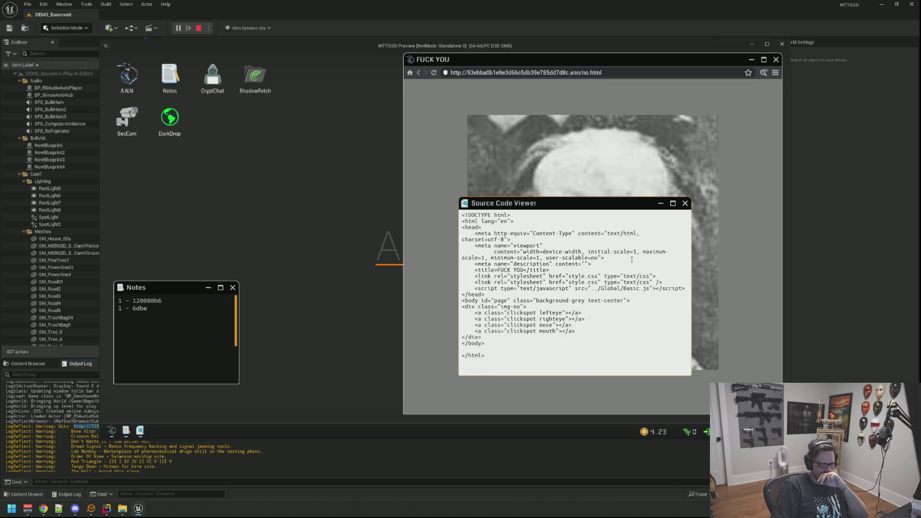
click(684, 204)
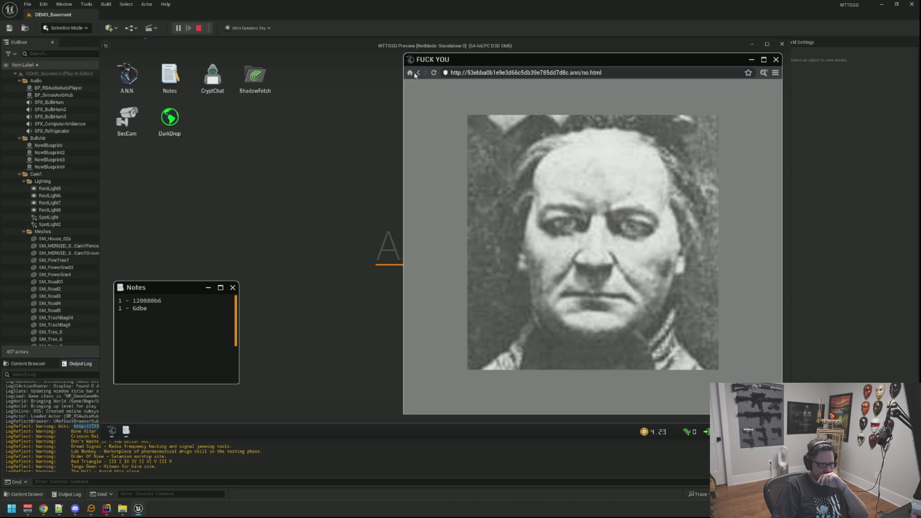
Inspect the DON'T WASTE IT page source, then load Codex of Silence from saved sites
click(417, 74)
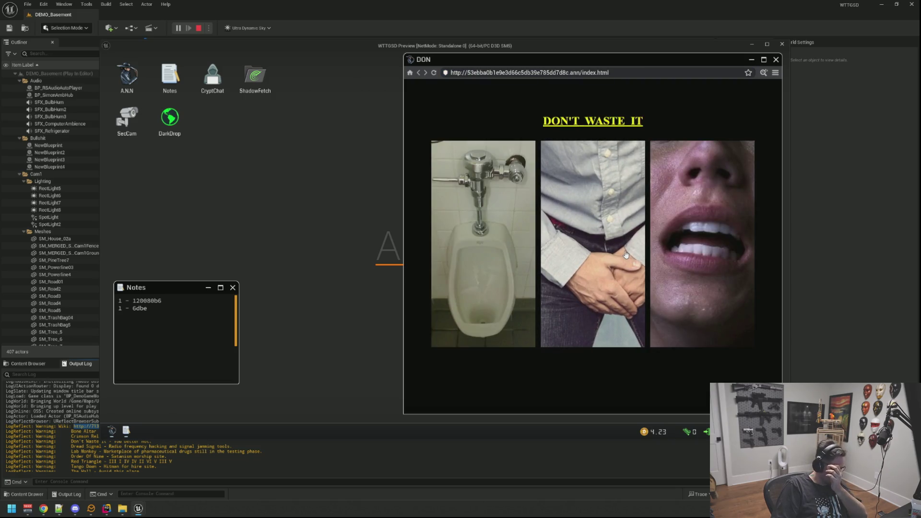
click(763, 72)
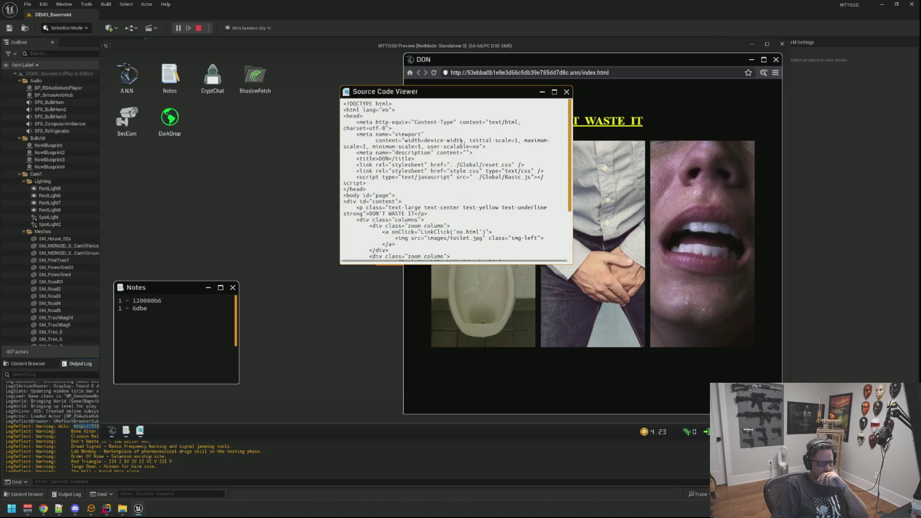
drag(431, 94, 385, 94)
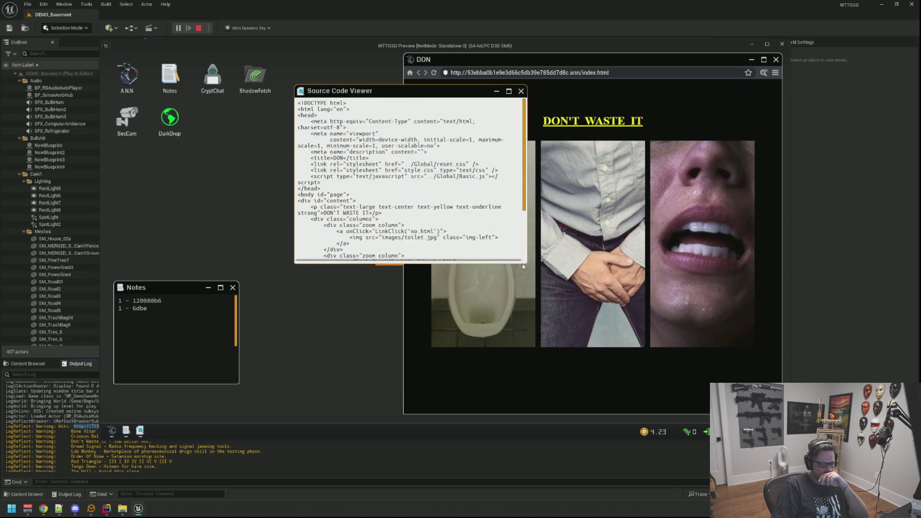
mouse_move(522, 267)
mouse_down()
mouse_move(536, 286)
mouse_move(687, 343)
mouse_move(671, 339)
mouse_up()
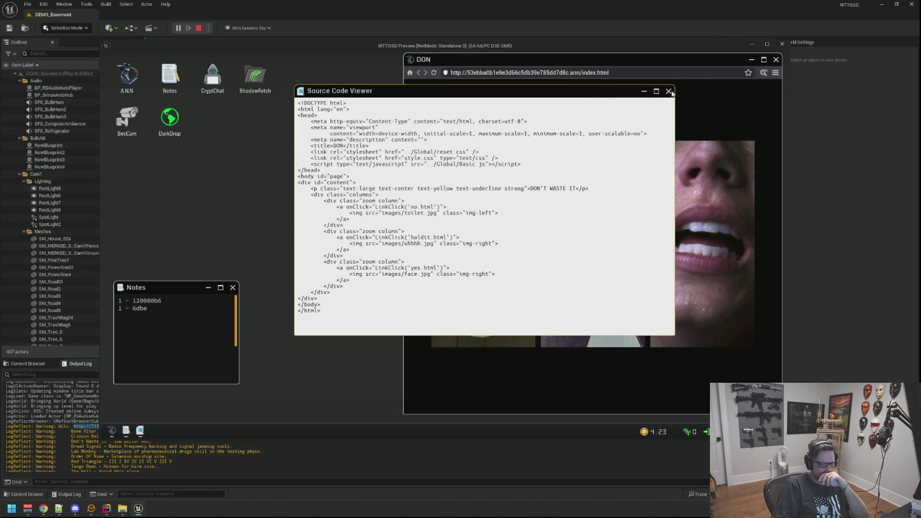
click(668, 90)
click(775, 72)
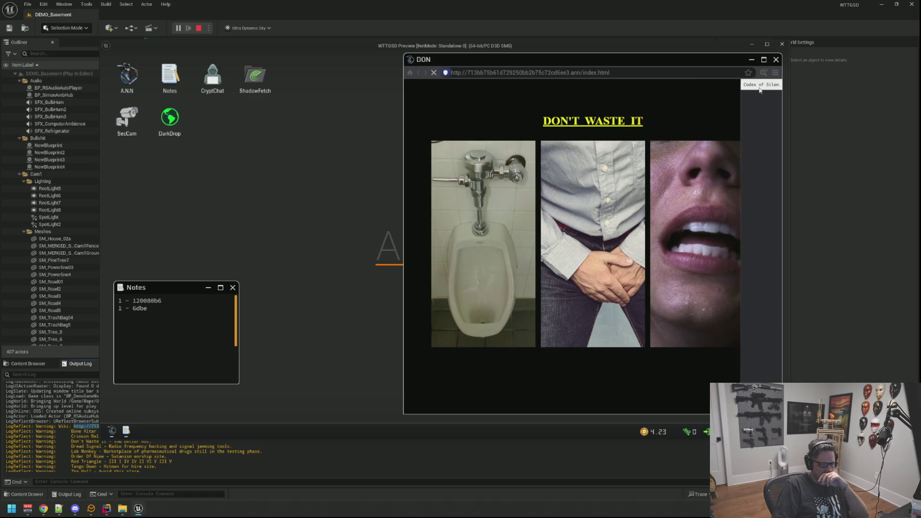
click(750, 84)
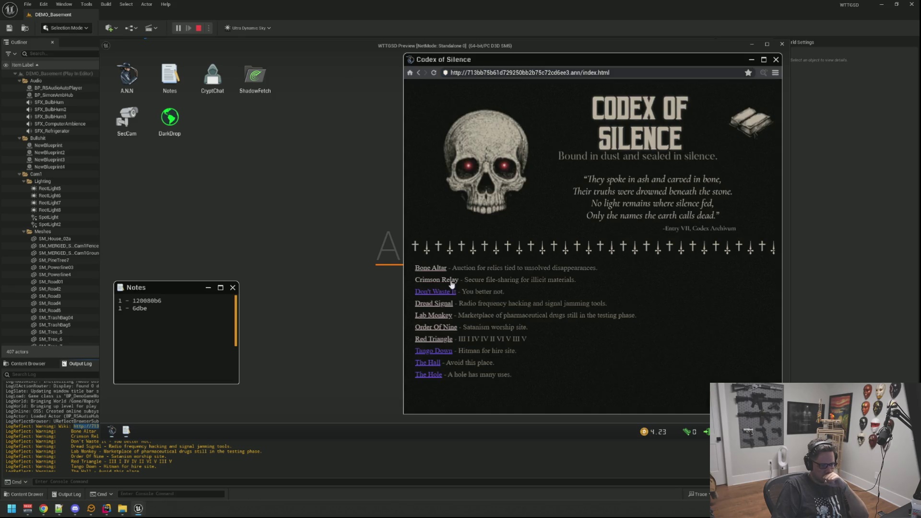
Try the Bone Altar and Dread Signal sites, retrying each unreachable page
click(433, 269)
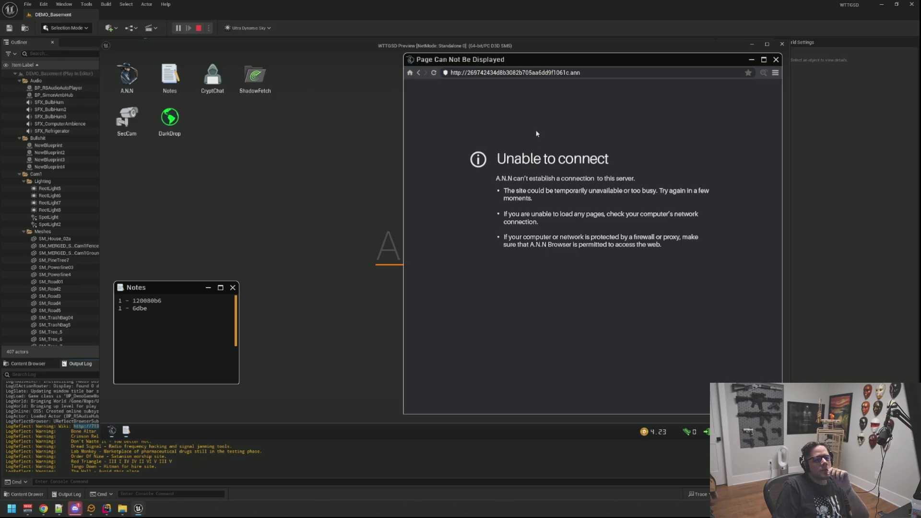
click(422, 71)
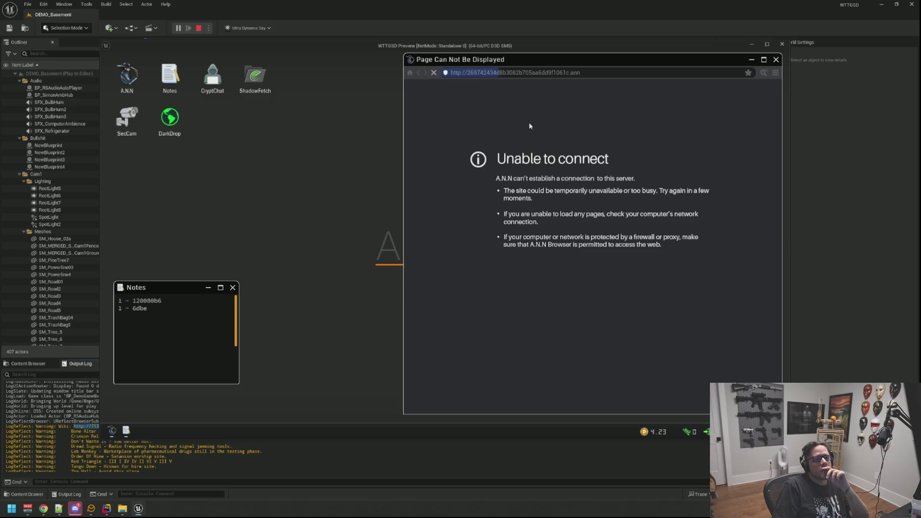
click(205, 306)
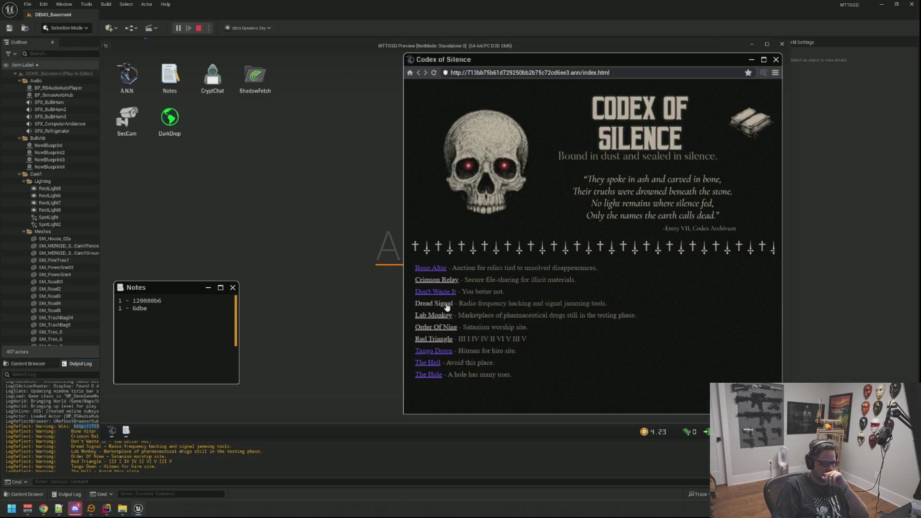
click(446, 306)
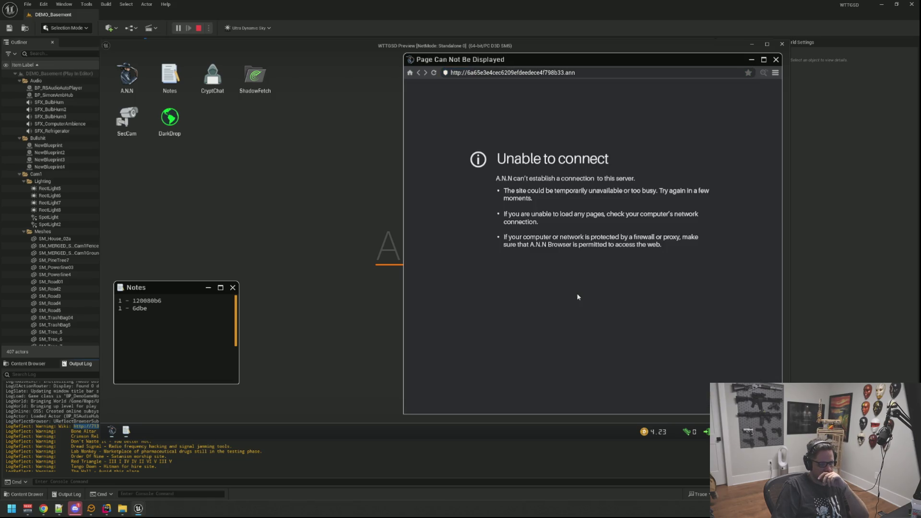
click(433, 72)
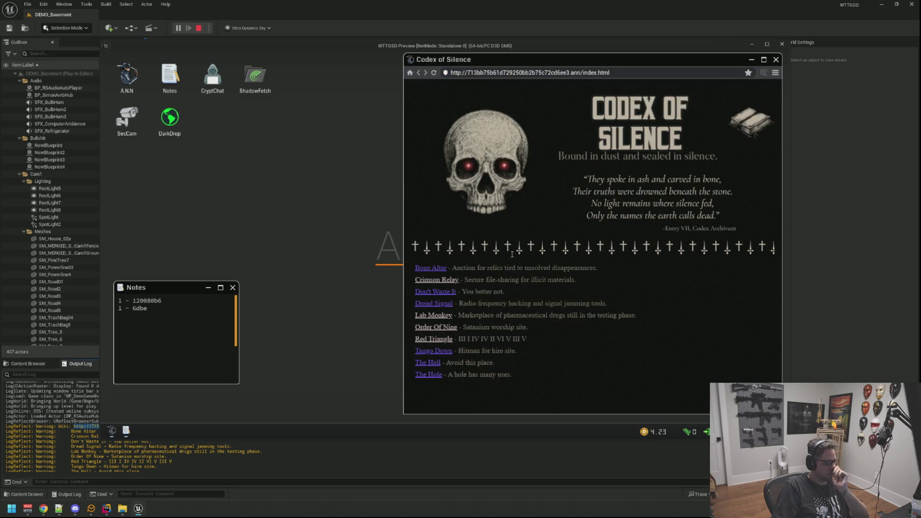
Try the Order Of Nine and Lab Monkey sites, returning to the Codex of Silence listing
click(450, 326)
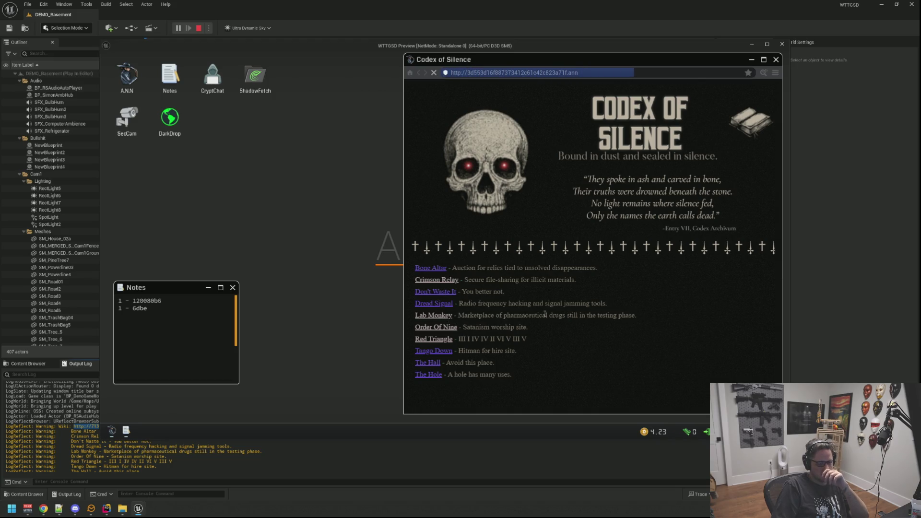
right_click(544, 314)
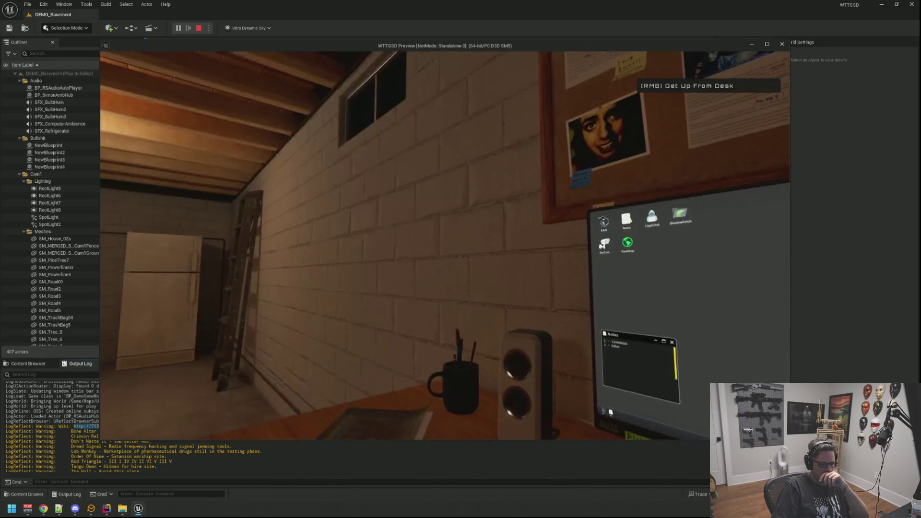
click(637, 307)
click(419, 73)
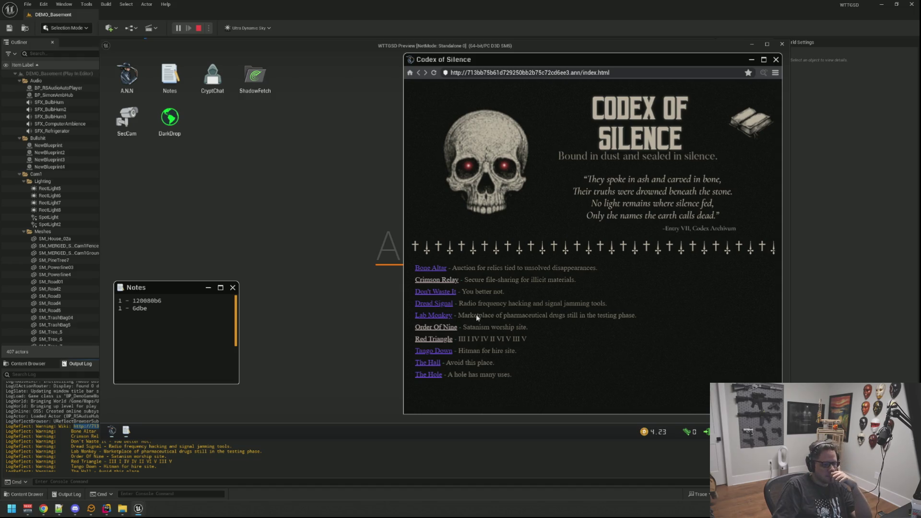
click(449, 329)
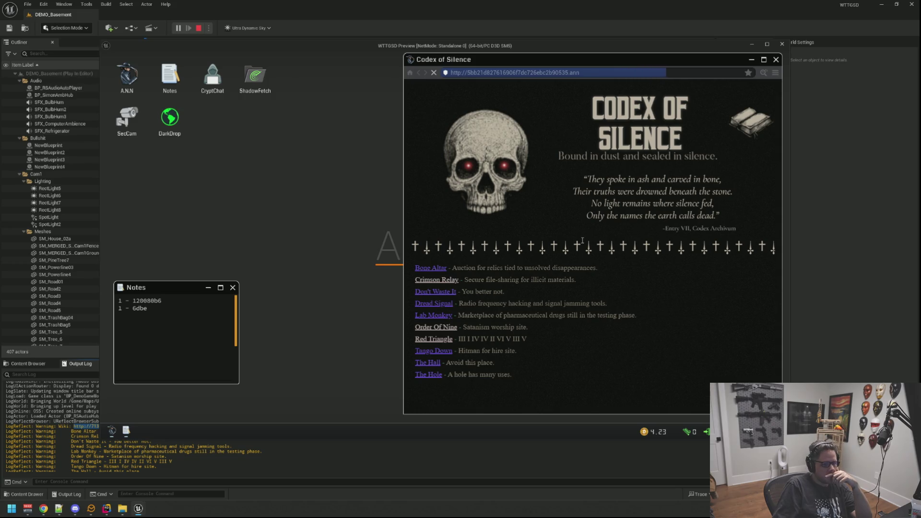
click(418, 72)
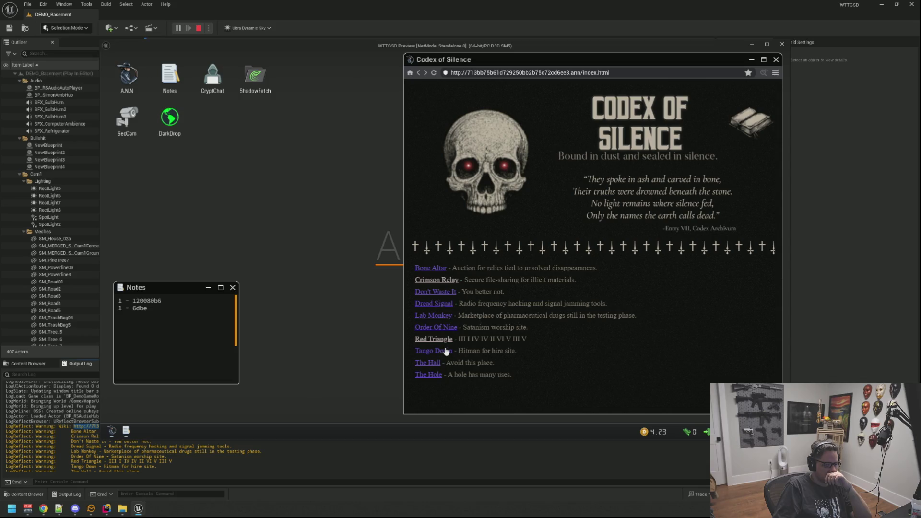
Open the Tango Down link, scroll through the RedTriangle page, and minimize it
click(446, 353)
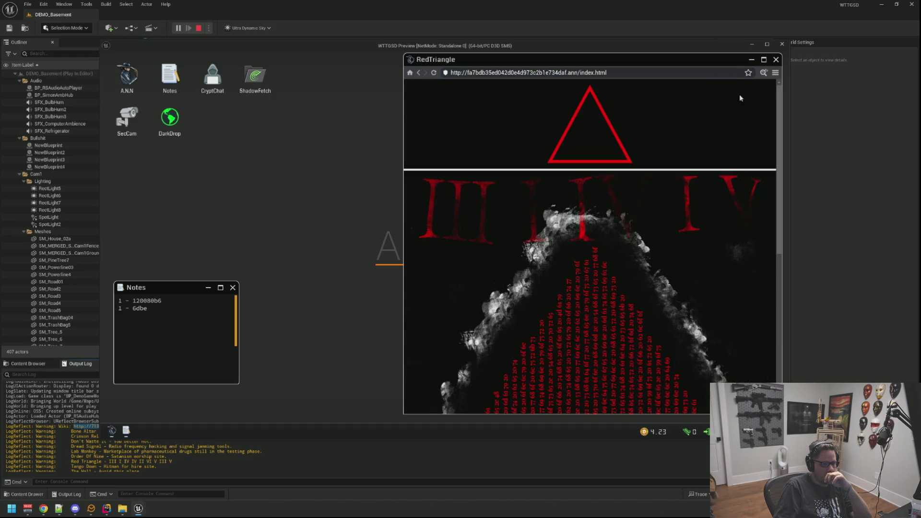
scroll(632, 233, down, 5)
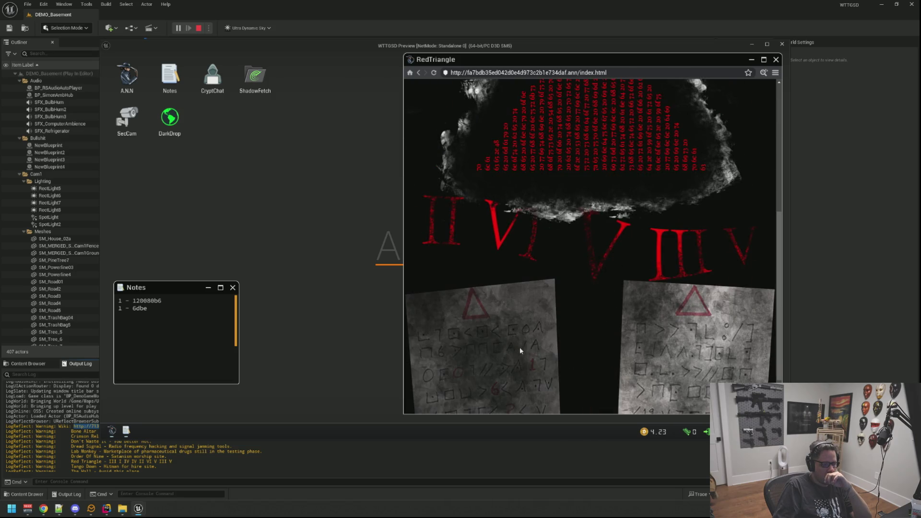
scroll(626, 328, down, 1)
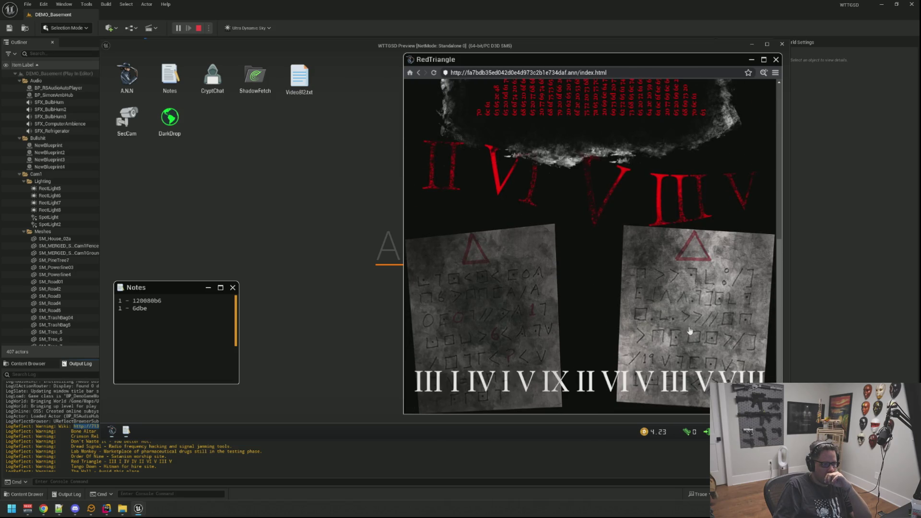
scroll(585, 299, up, 6)
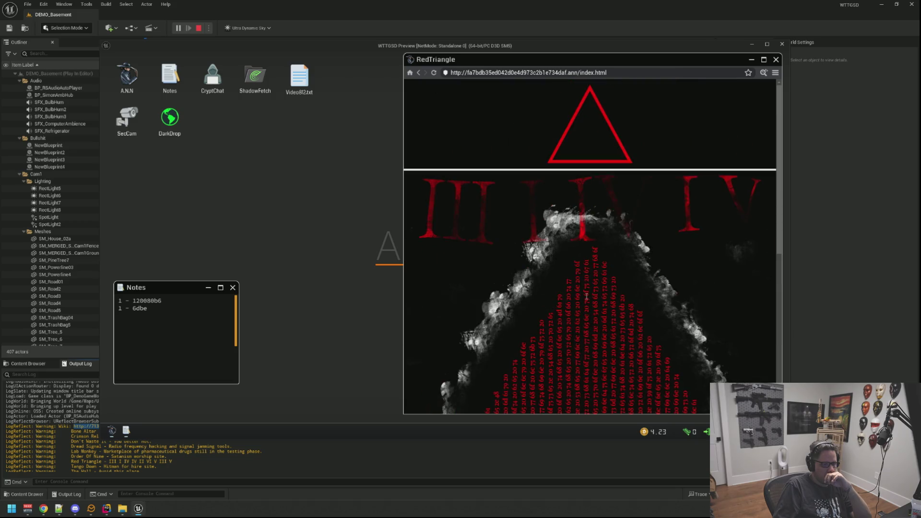
click(751, 60)
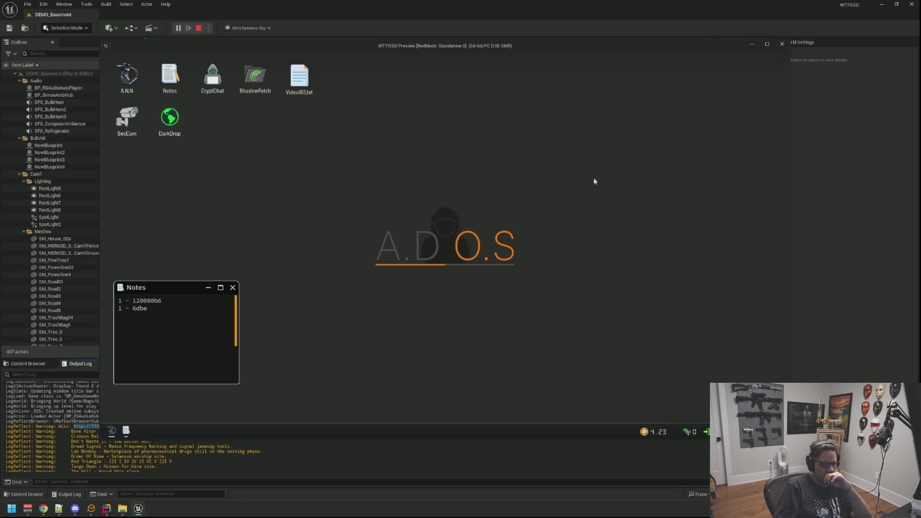
Open Video812.txt, select its file:// .fetch link, and close the file
mouse_move(194, 283)
mouse_down()
mouse_move(347, 261)
mouse_move(199, 261)
mouse_up()
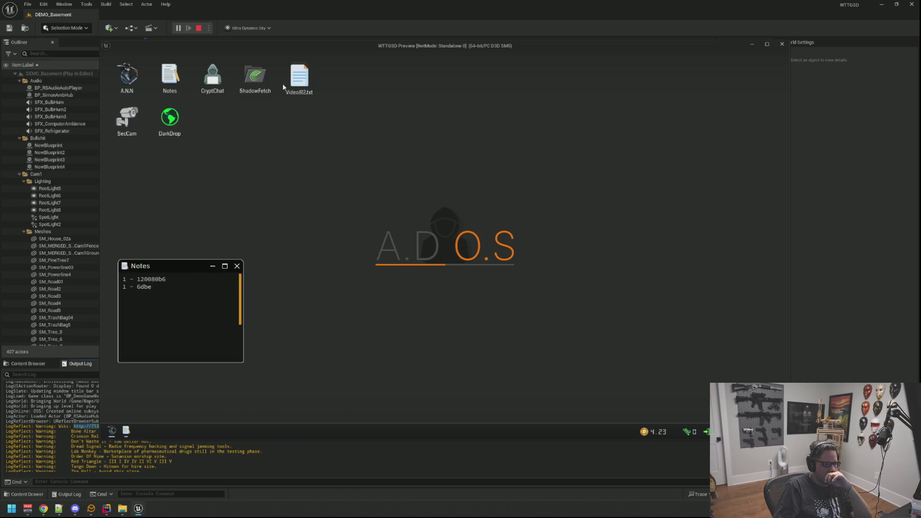
double_click(300, 77)
mouse_move(250, 72)
mouse_down()
mouse_move(388, 104)
mouse_move(418, 175)
mouse_up()
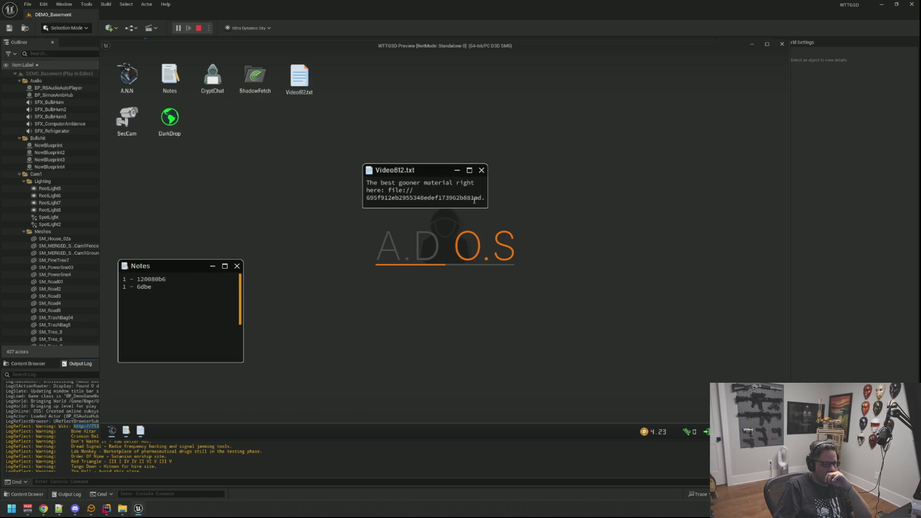
mouse_move(486, 207)
mouse_down()
mouse_move(553, 216)
mouse_move(501, 182)
mouse_up()
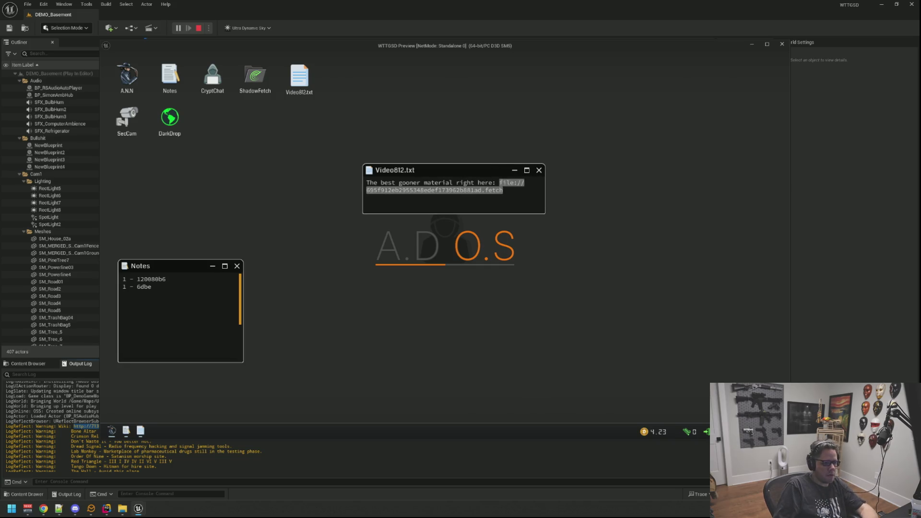
click(501, 183)
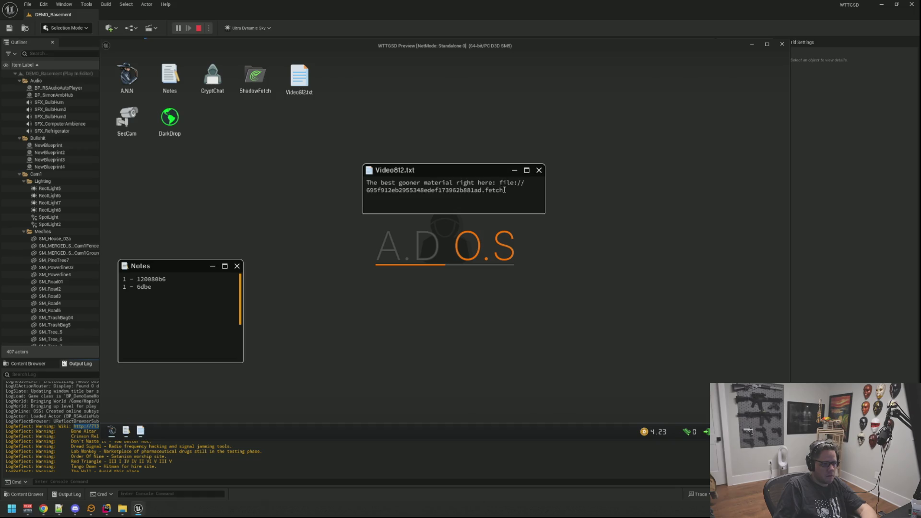
drag(504, 190, 501, 183)
key(ctrl+c)
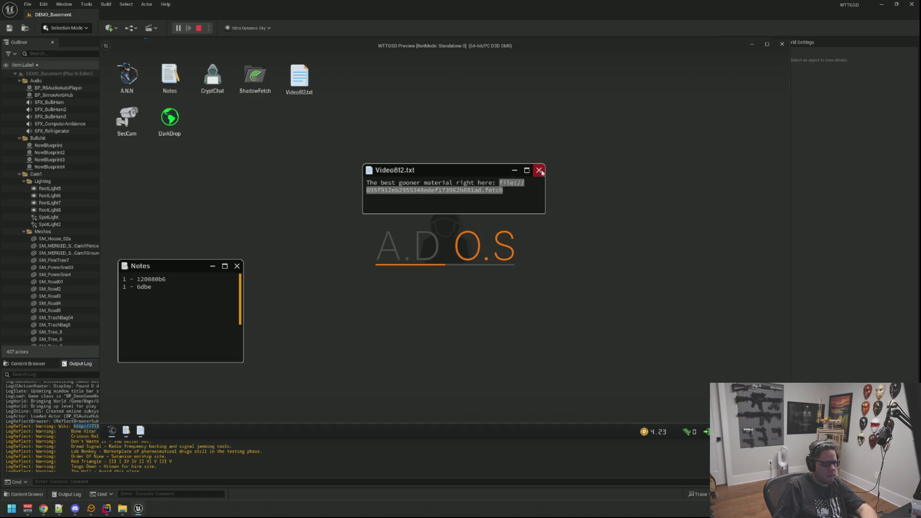
click(538, 170)
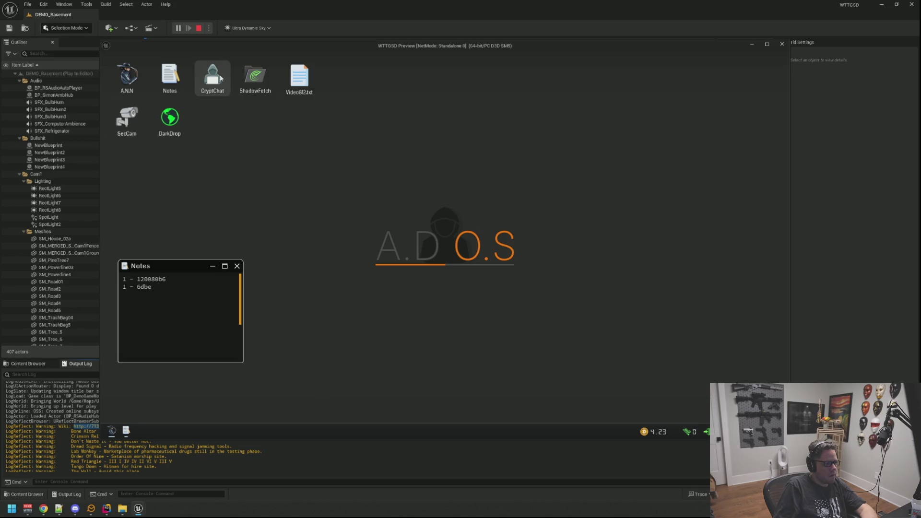
Paste the fetch link into ShadowFetch for verification and decline the download with n
double_click(256, 84)
drag(206, 154, 291, 107)
click(257, 195)
key(ctrl+v)
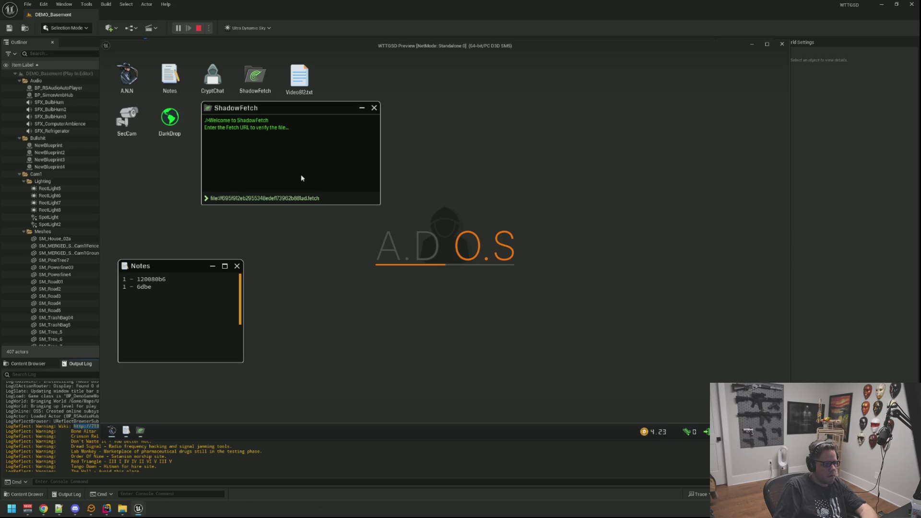
key(Return)
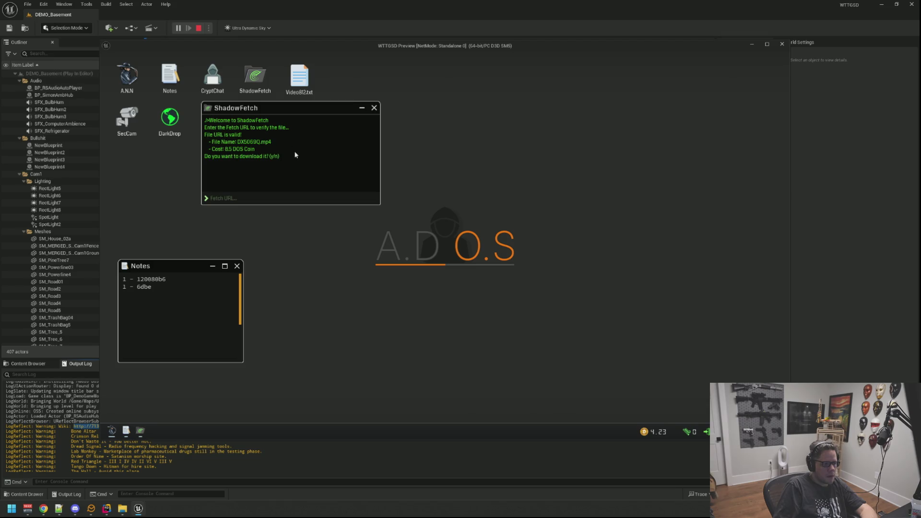
text(n)
key(Return)
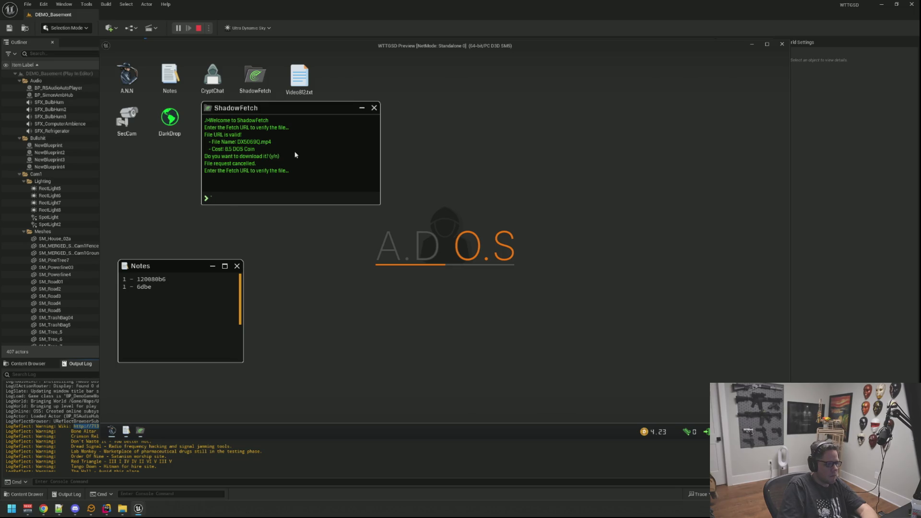
Step back from the computer and run RandomTest from the console to trigger an event
right_click(299, 154)
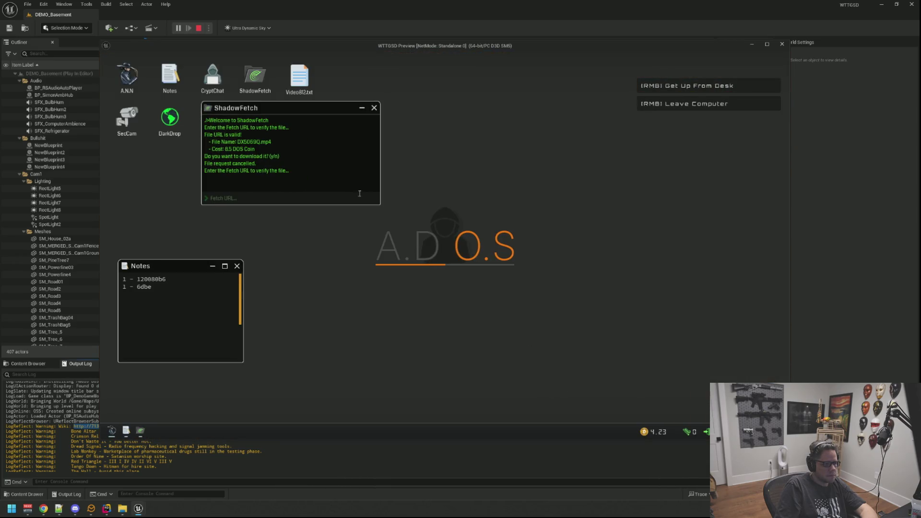
key(grave)
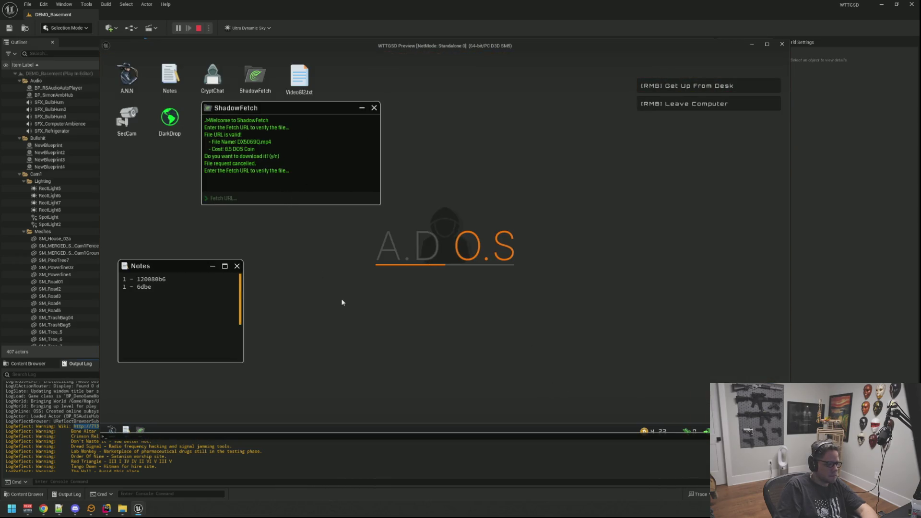
key(Return)
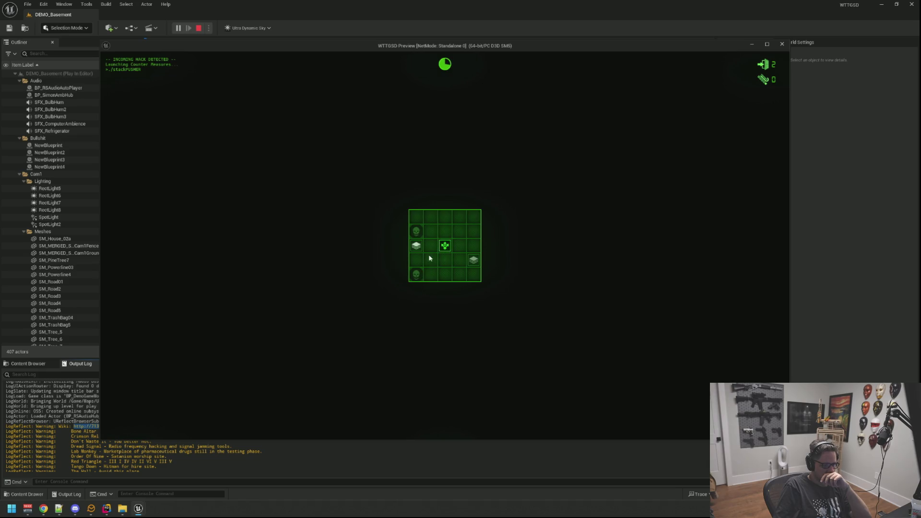
Block the hack via the correct grid cell, then paste the fetch link into ShadowFetch again
click(452, 245)
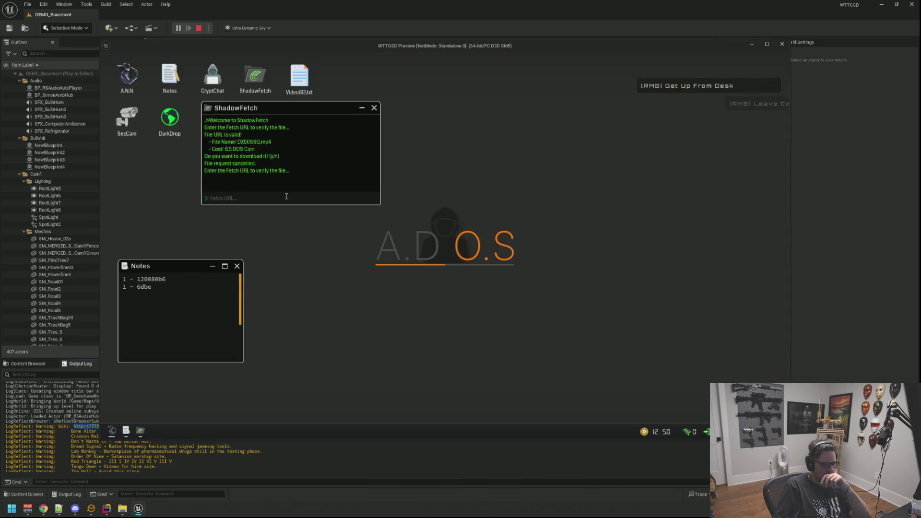
key(ctrl+v)
Verify the fetch link and answer y to download DX5069Q.mp4 for 8.5 DOS Coin
key(Return)
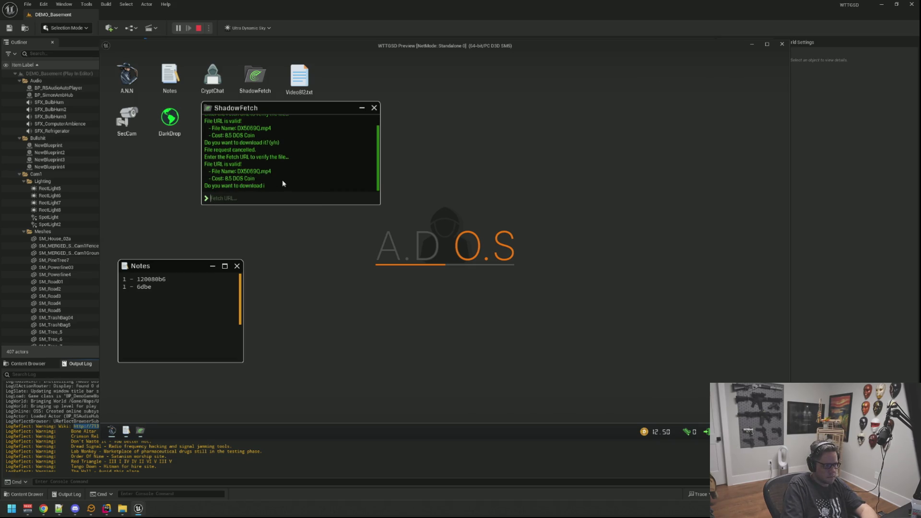
text(y)
key(Return)
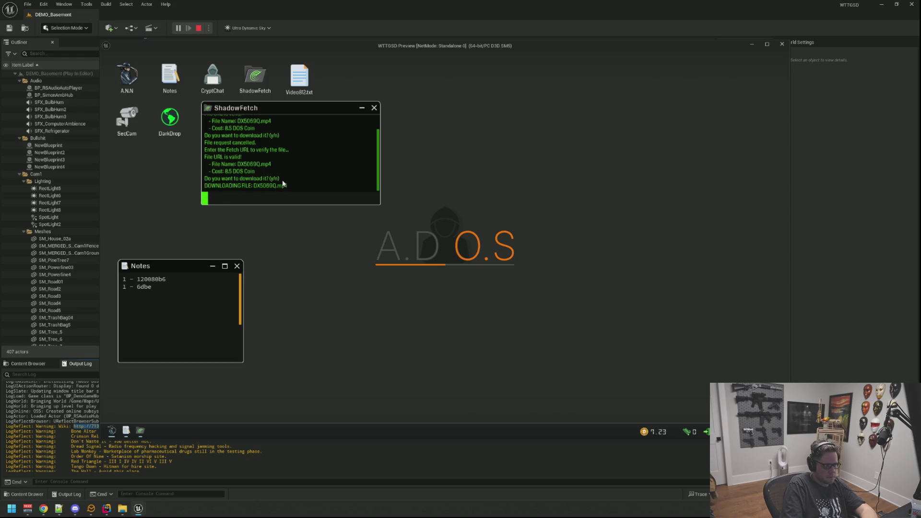
mouse_move(278, 106)
mouse_down()
mouse_move(282, 149)
mouse_move(275, 129)
mouse_up()
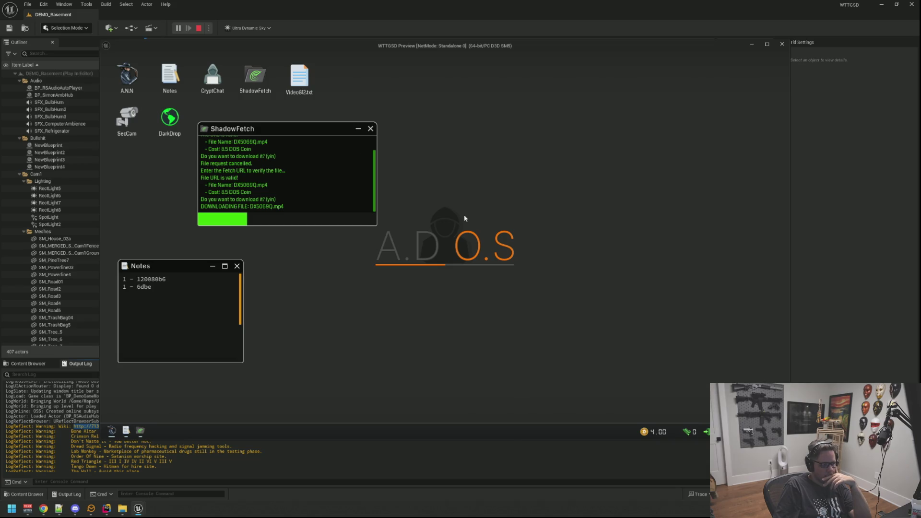
right_click(464, 218)
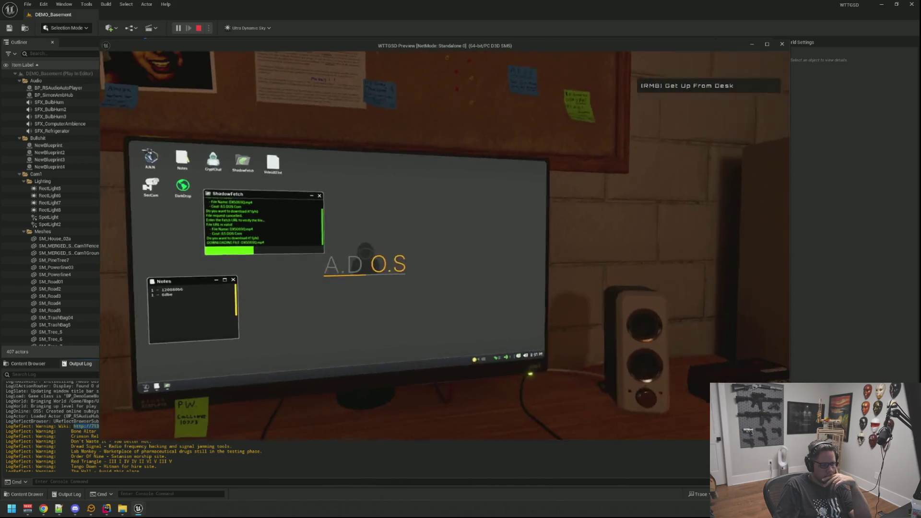
click(494, 202)
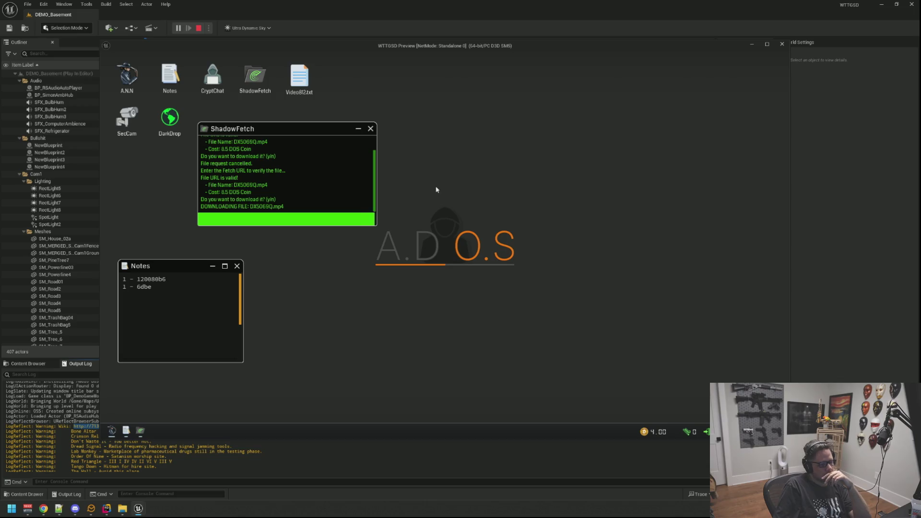
mouse_move(266, 131)
mouse_down()
mouse_move(560, 152)
mouse_move(466, 135)
mouse_up()
Play DX5069Q.mp4 in an enlarged player, watch the boating clip, then close it
drag(325, 186, 218, 128)
double_click(222, 132)
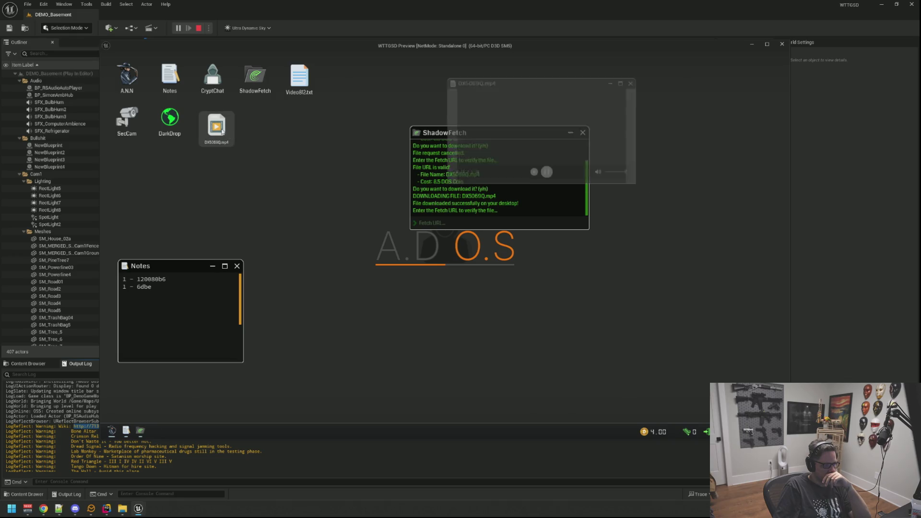
drag(504, 75, 339, 93)
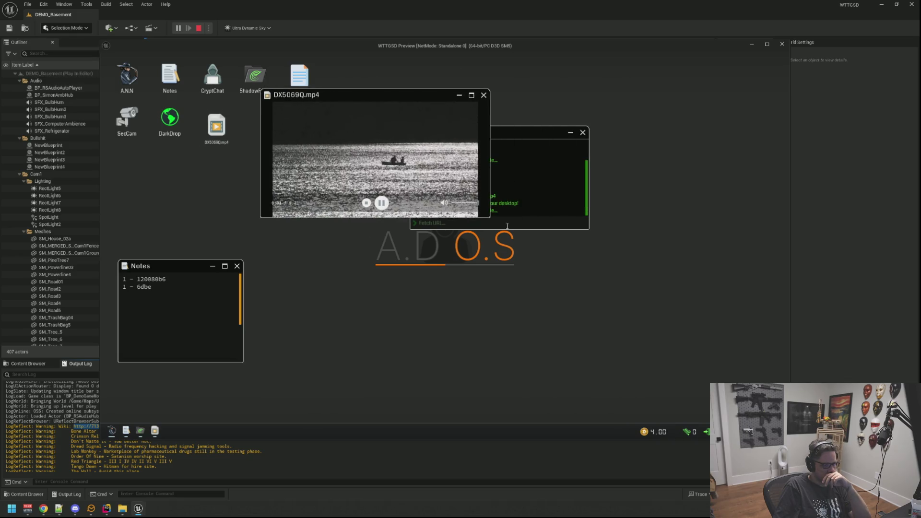
mouse_move(491, 220)
mouse_down()
mouse_move(582, 313)
mouse_move(615, 302)
mouse_up()
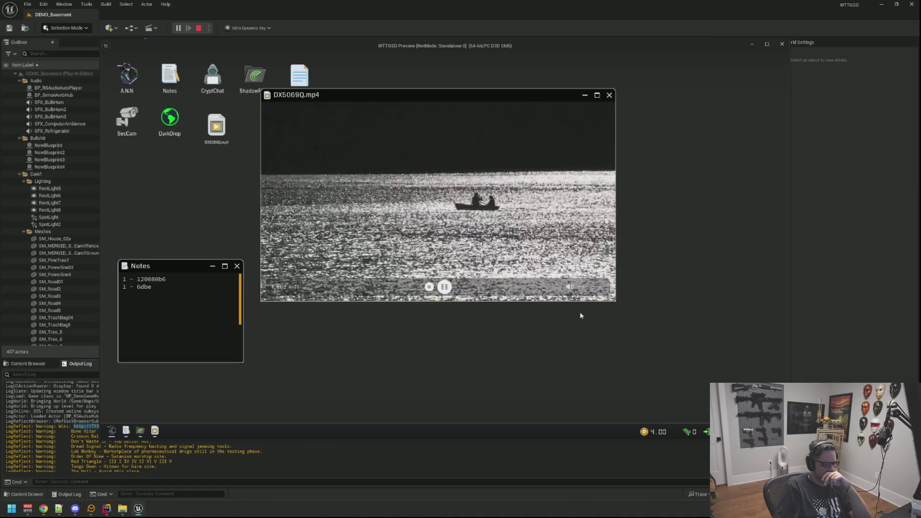
right_click(618, 301)
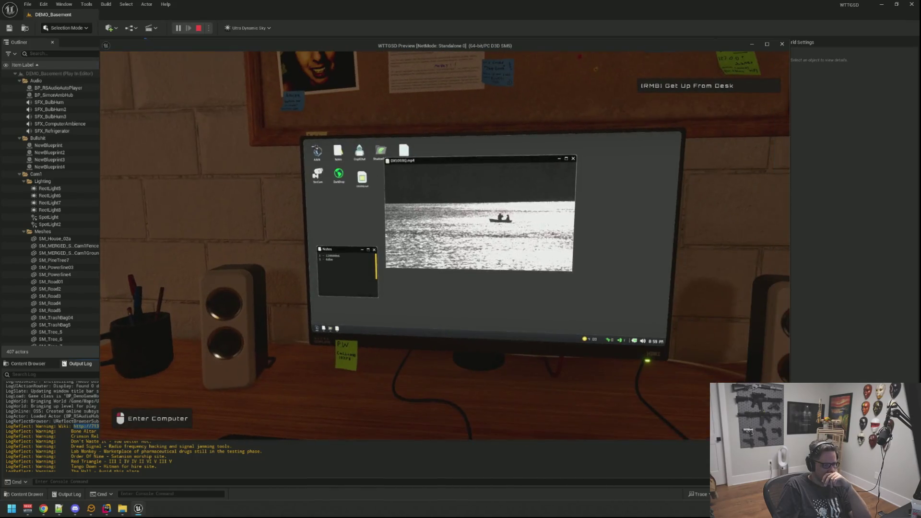
click(595, 288)
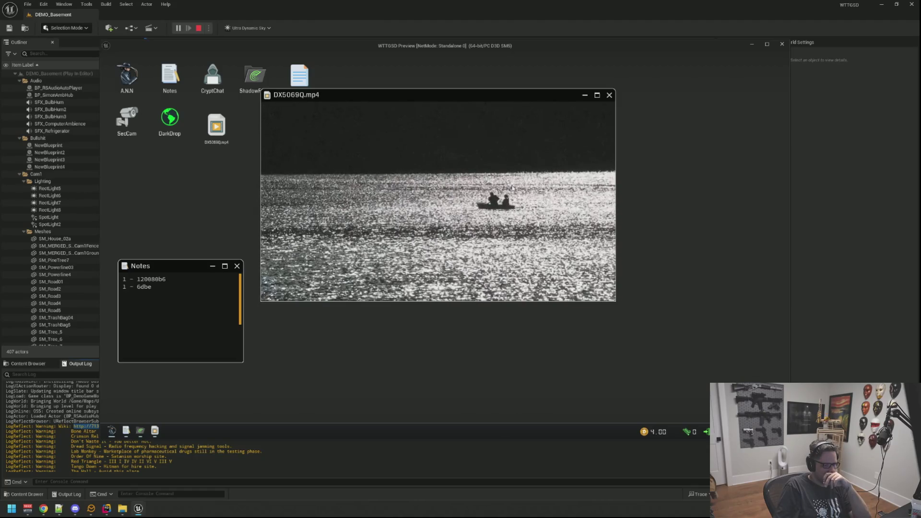
click(609, 95)
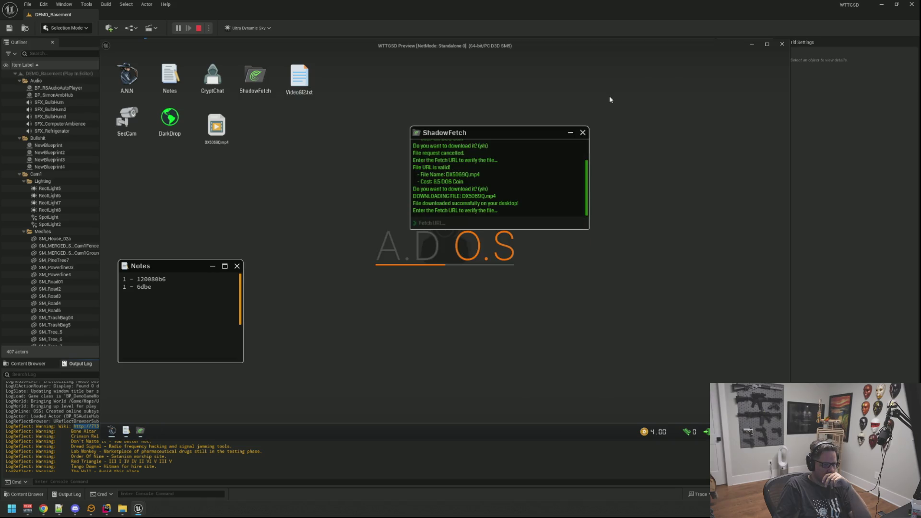
Open A.N.N, view the RedTriangle page source, close it, and load another page from the menu
drag(503, 128, 334, 137)
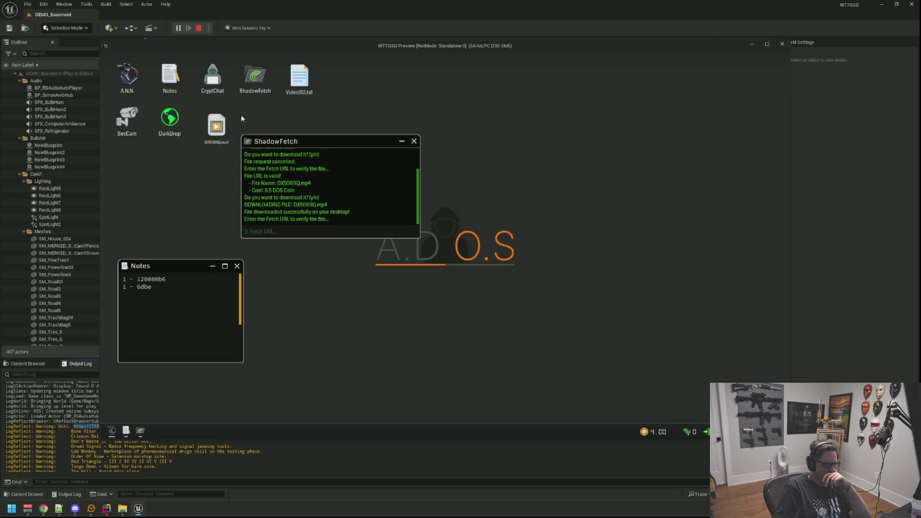
click(113, 433)
click(763, 73)
scroll(438, 161, down, 10)
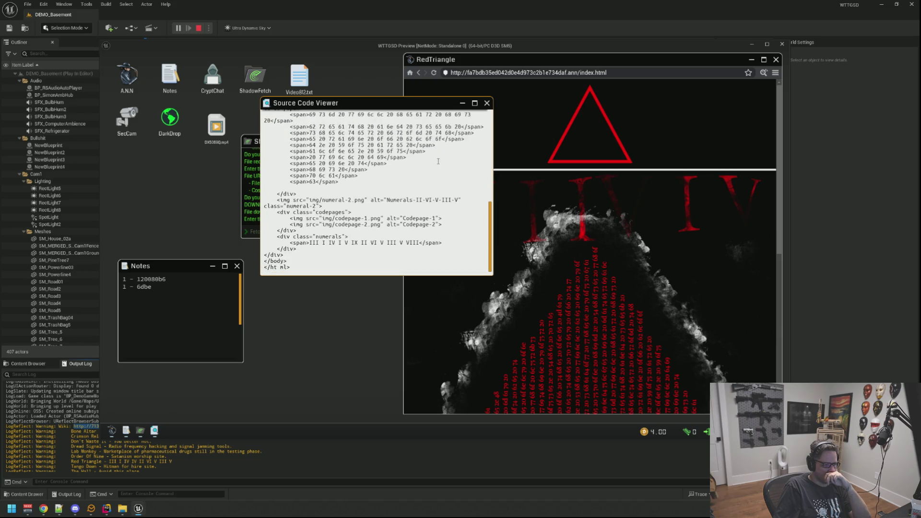
click(486, 104)
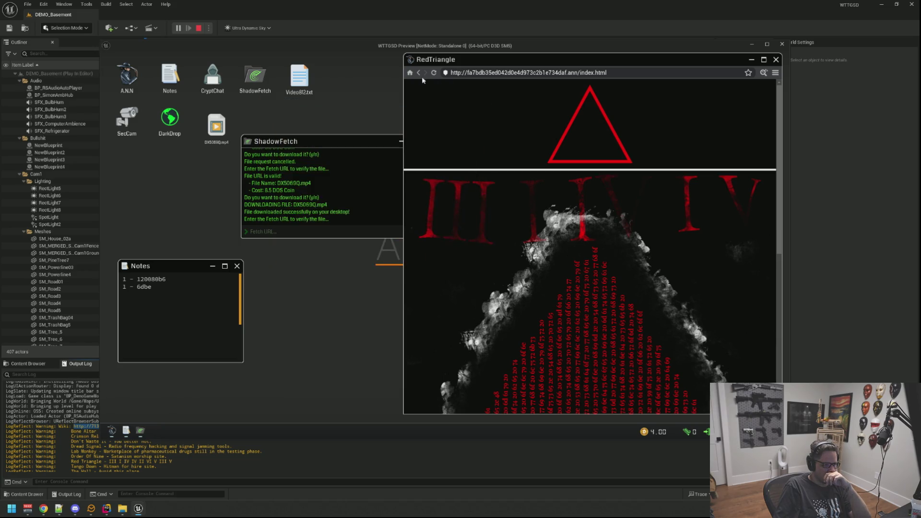
click(774, 73)
click(739, 96)
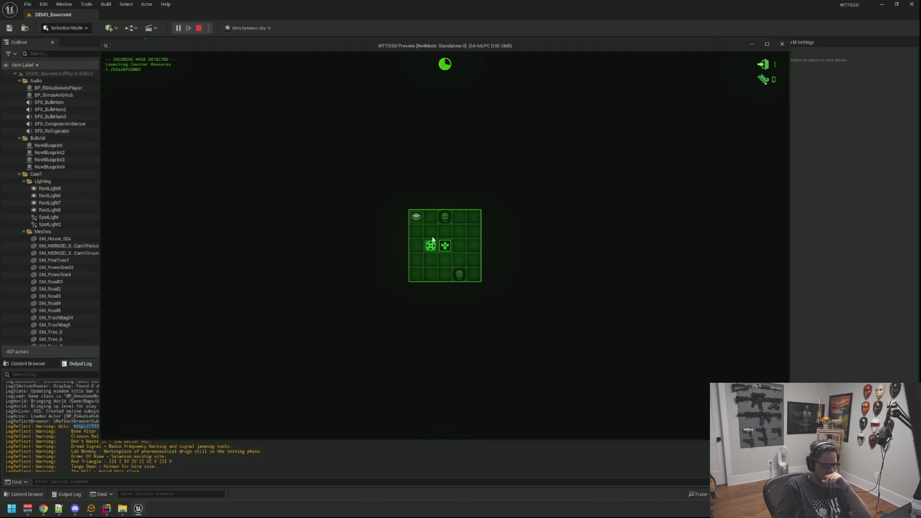
Block the incoming hack in the grid, then open the DarkDrop shop
click(446, 246)
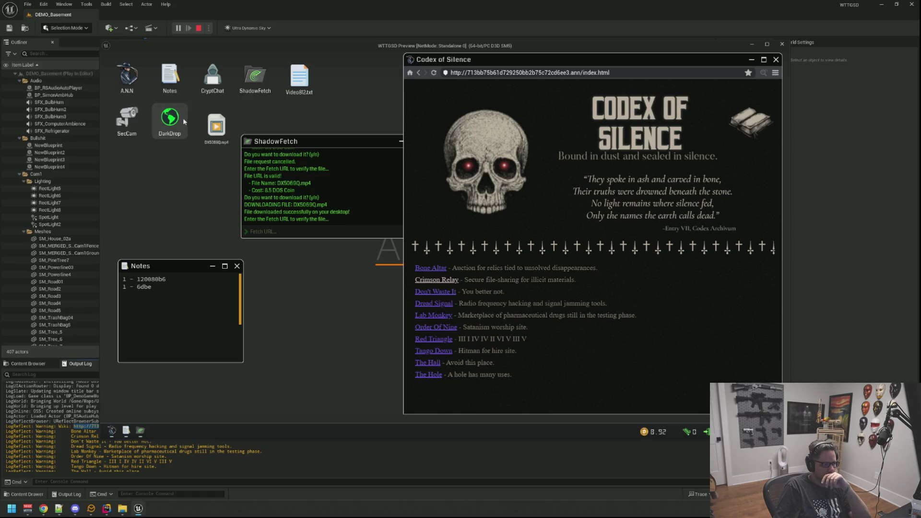
double_click(183, 117)
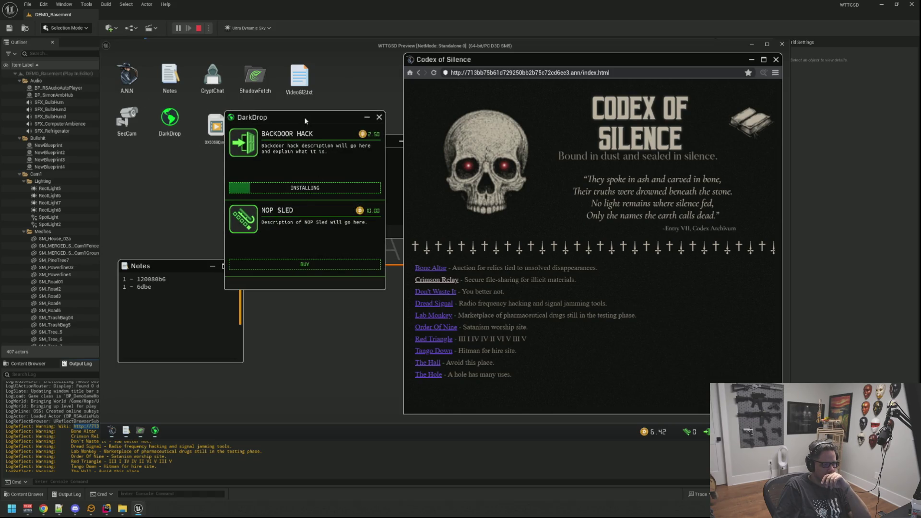
drag(306, 120, 275, 127)
Try the dead Crimson Relay and The Hall links, close DarkDrop, and step back
click(445, 280)
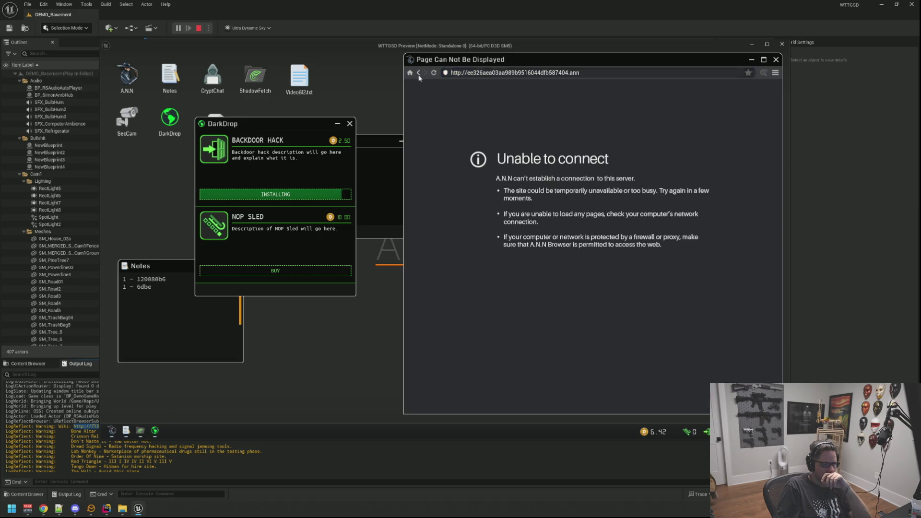
click(418, 74)
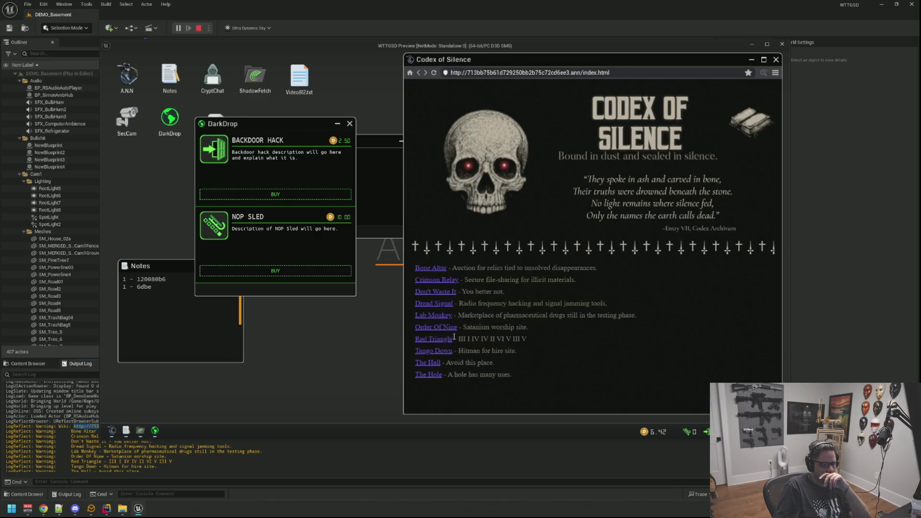
click(437, 366)
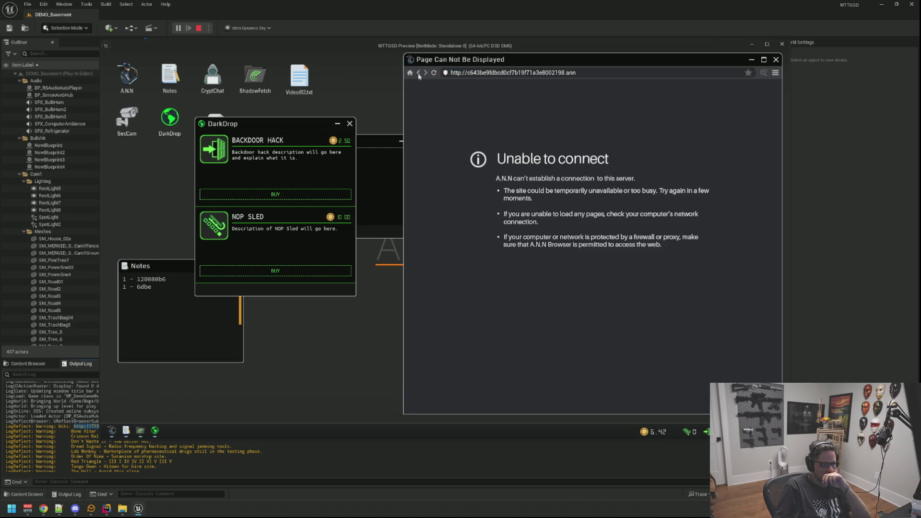
click(418, 74)
click(346, 123)
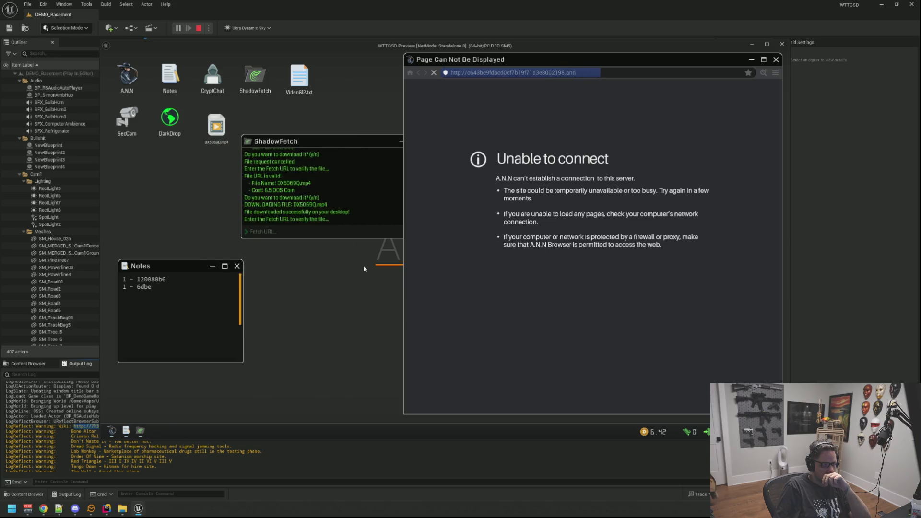
right_click(345, 124)
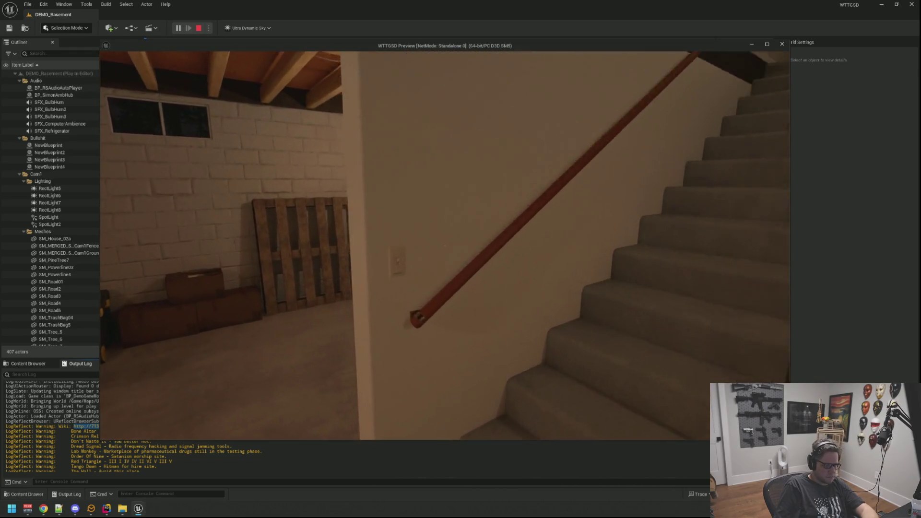
Get up, switch off the basement light, walk back, and re-enter the desk computer
right_click(444, 245)
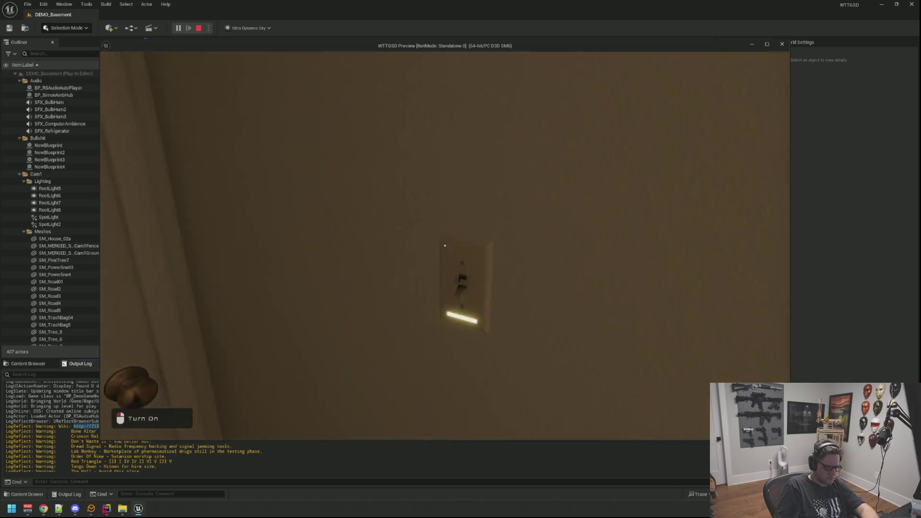
click(445, 245)
key(w)
mouse_move(444, 245)
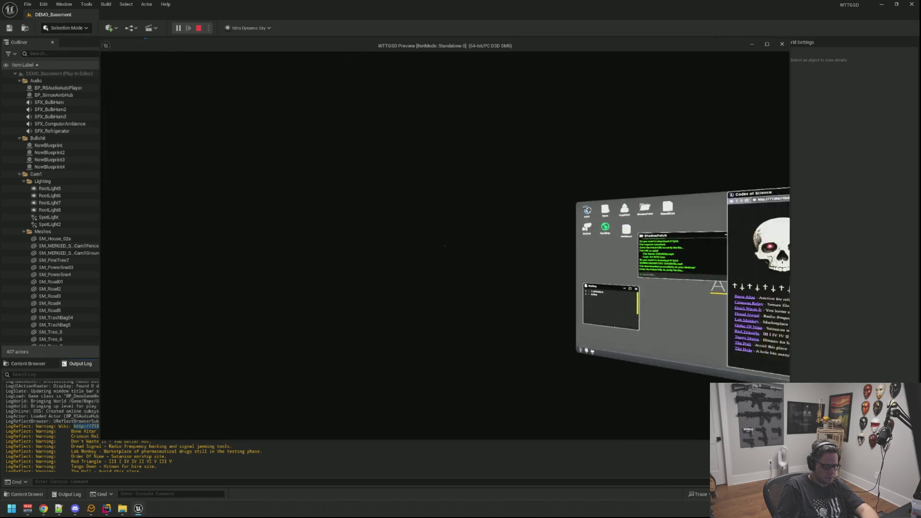
click(445, 245)
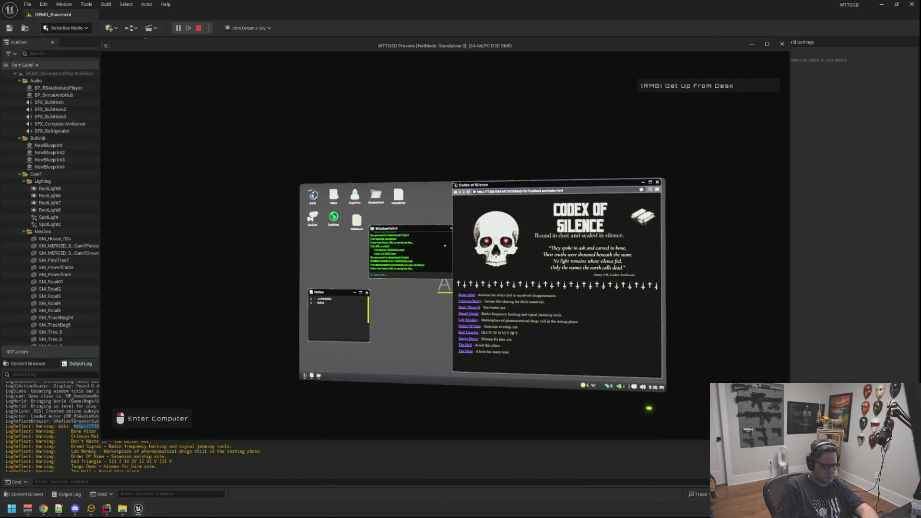
click(445, 245)
Shift ShadowFetch left and Notes slightly down-right, then open the Order Of Nine site
drag(310, 143, 235, 160)
drag(178, 265, 195, 278)
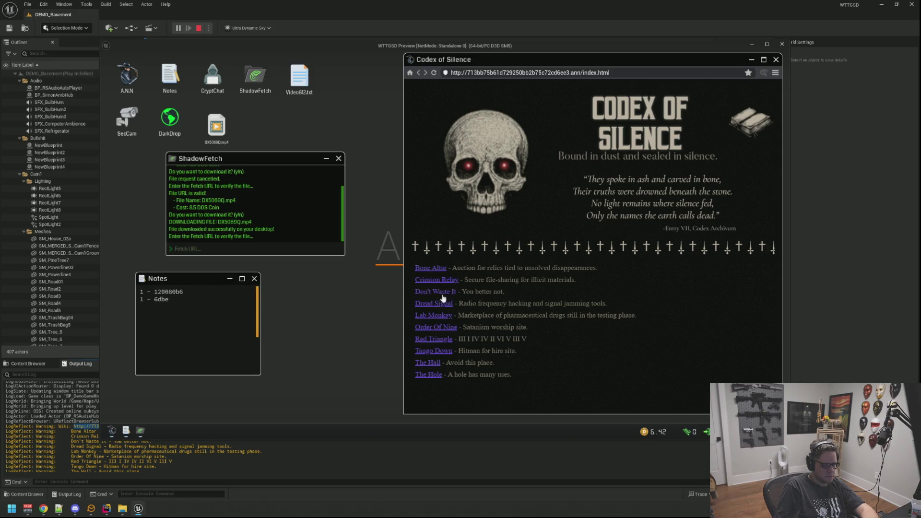
click(445, 328)
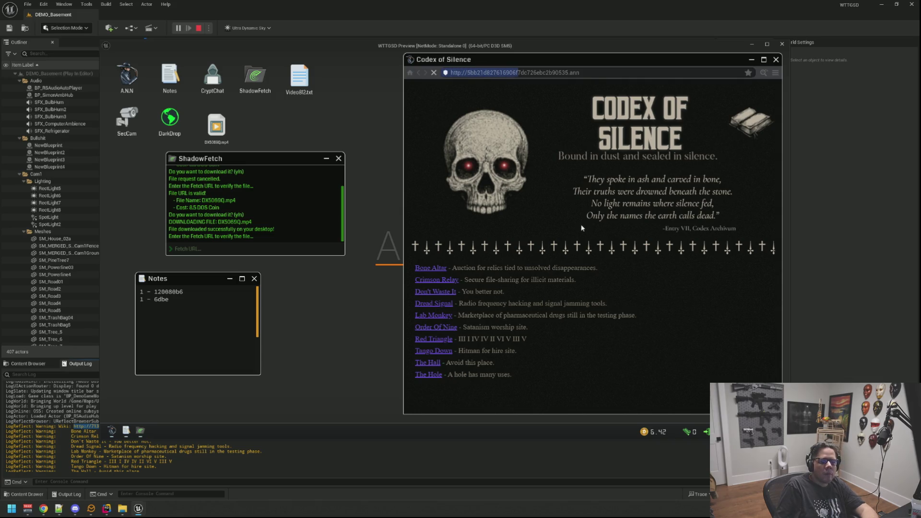
Open SecCam, close the feed, then reopen it to view the night yard fence and road
drag(273, 159, 243, 170)
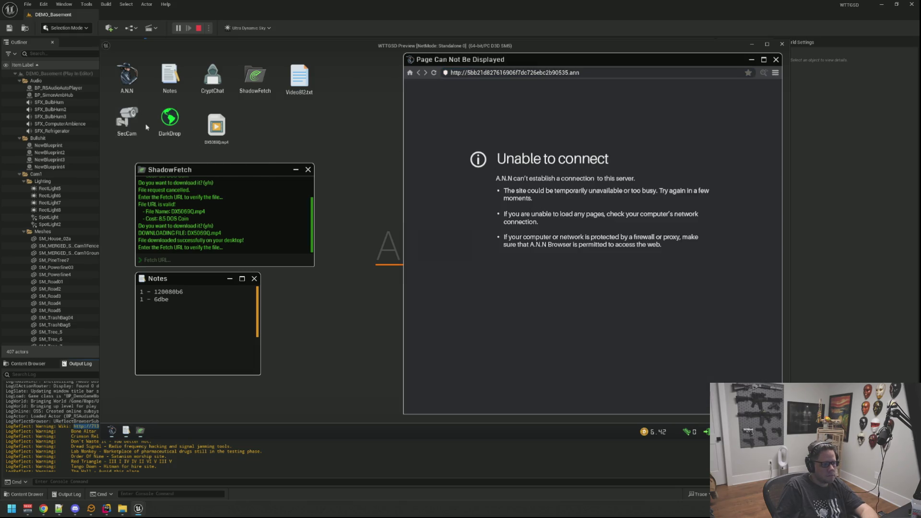
double_click(127, 118)
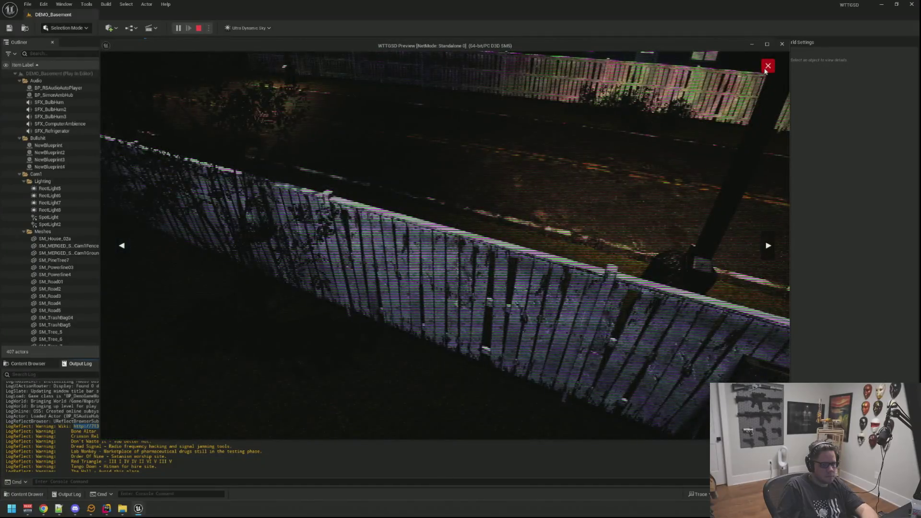
click(767, 67)
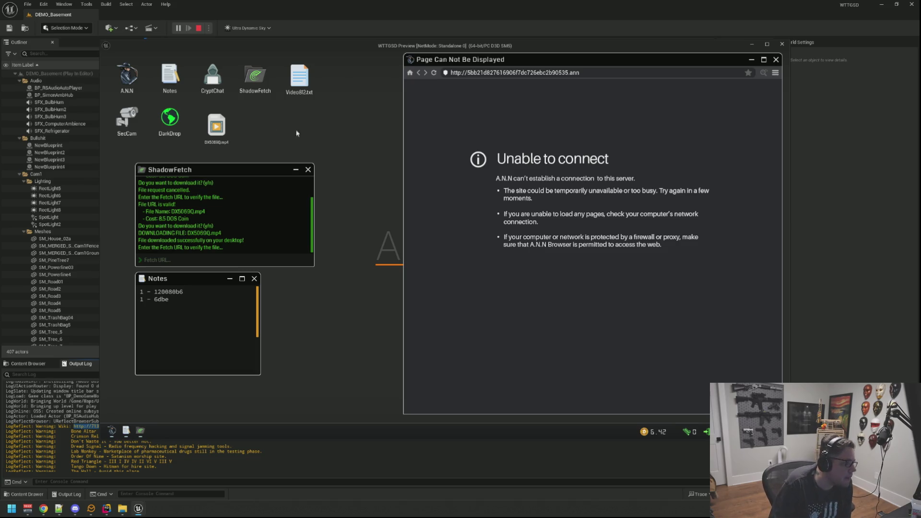
double_click(136, 125)
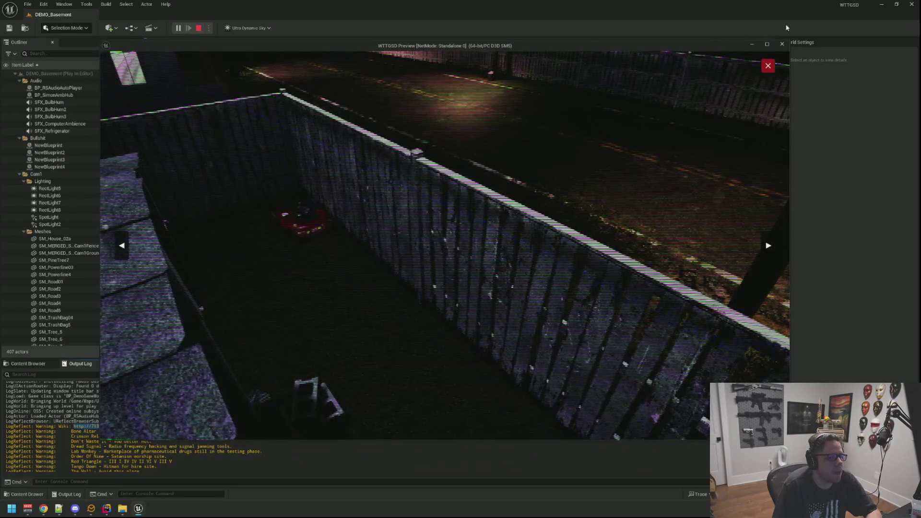
Close the camera feed and the A.N.N browser, then get up from the basement desk
click(768, 65)
click(769, 58)
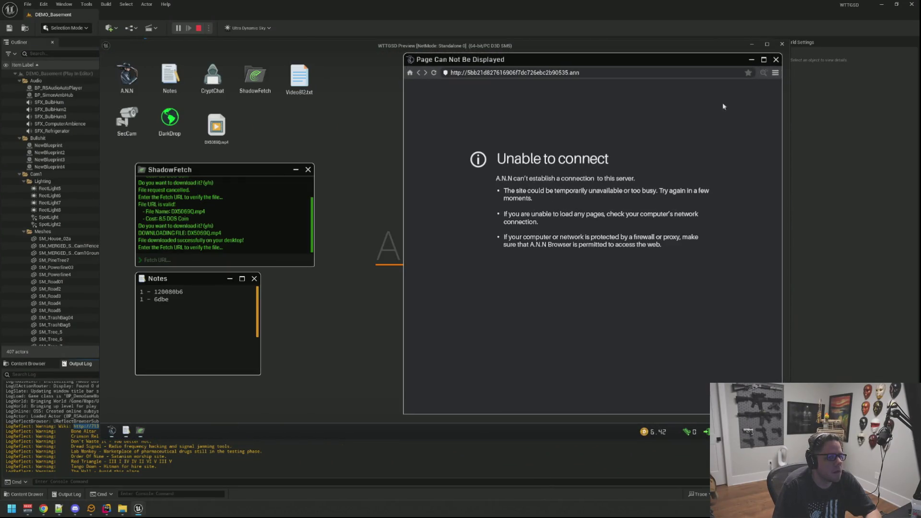
click(776, 60)
right_click(775, 63)
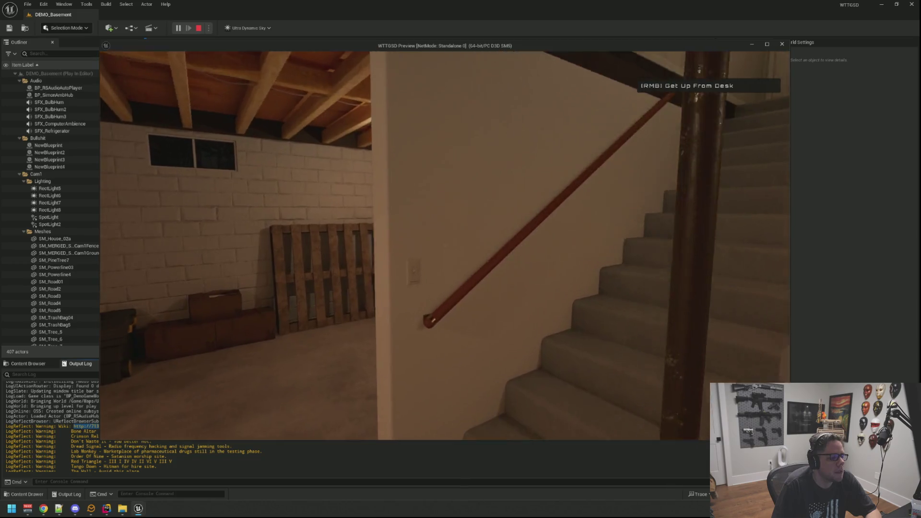
right_click(445, 245)
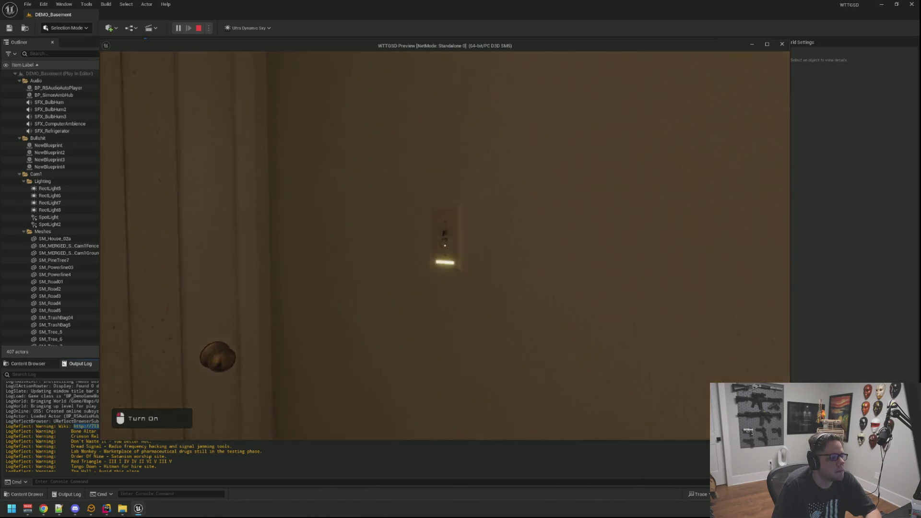
Flip the door light switch, sit back at the A.D.O.S laptop and close the SecCam feed
click(445, 245)
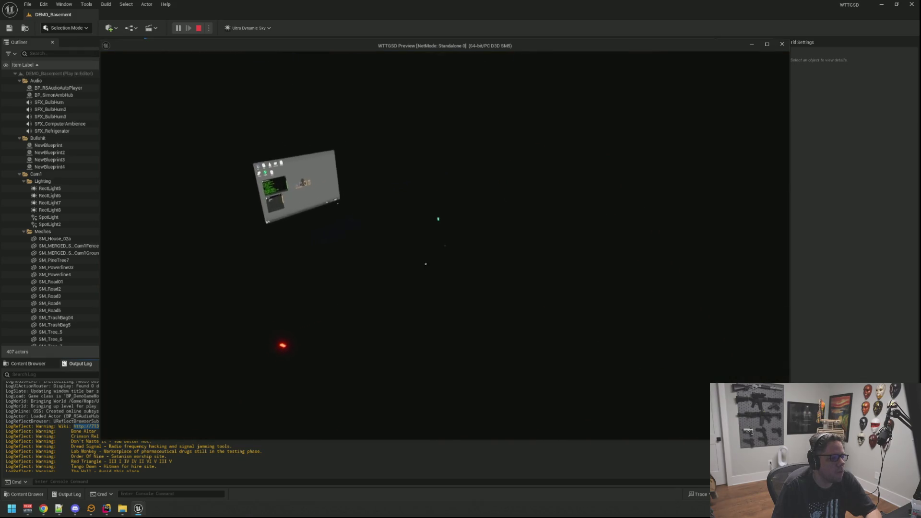
click(445, 246)
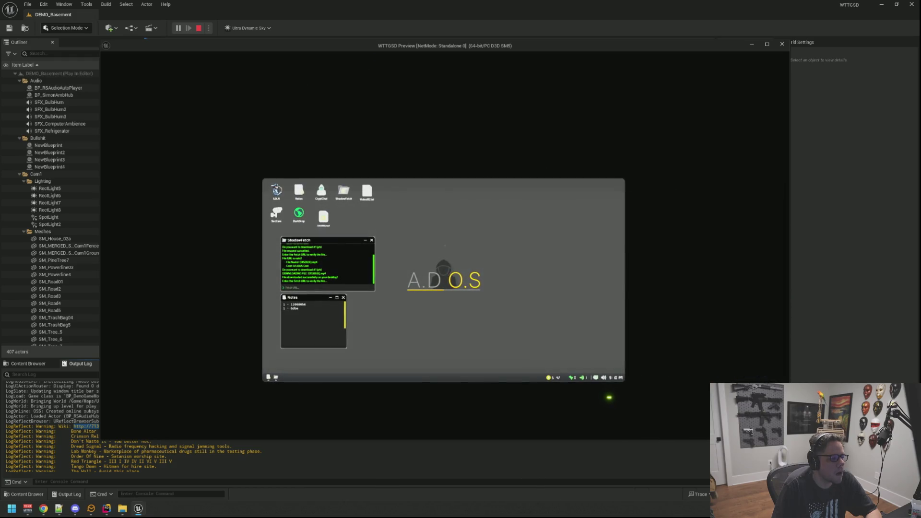
click(445, 246)
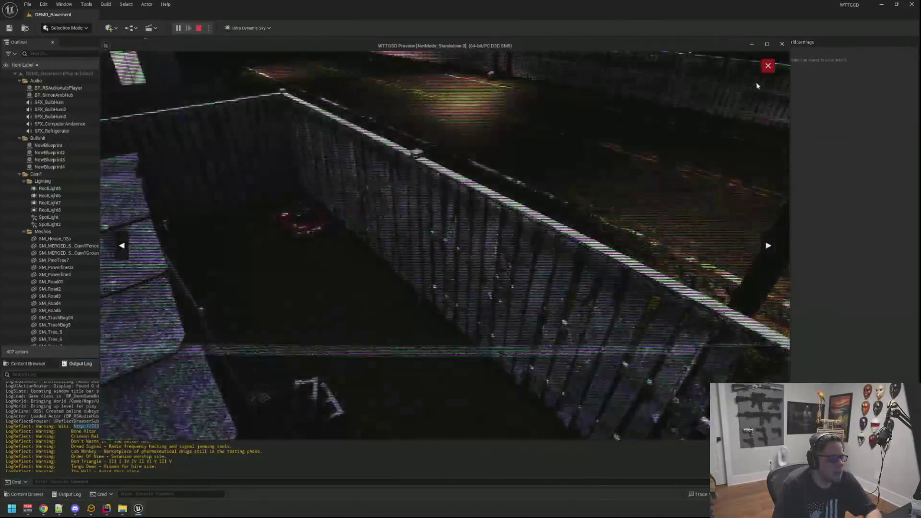
click(767, 68)
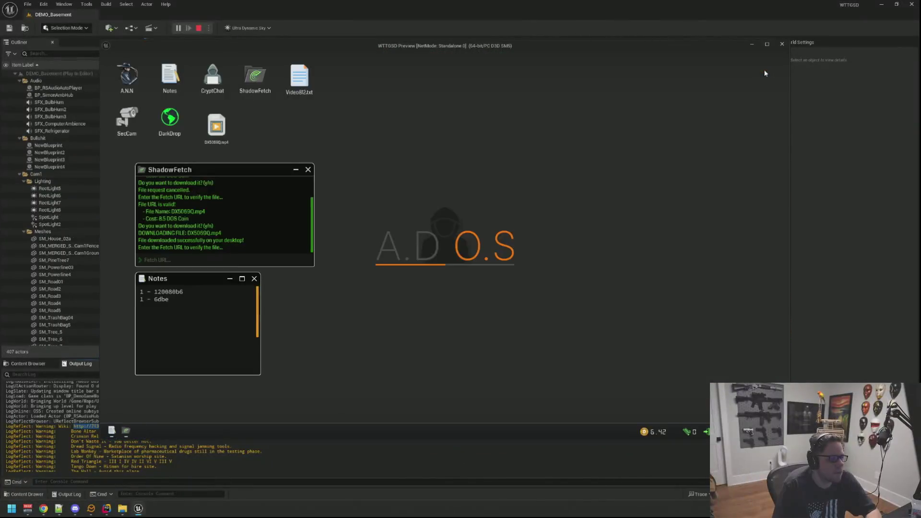
Load Codex of Silence in A.N.N and close the Notes and ShadowFetch windows
double_click(112, 77)
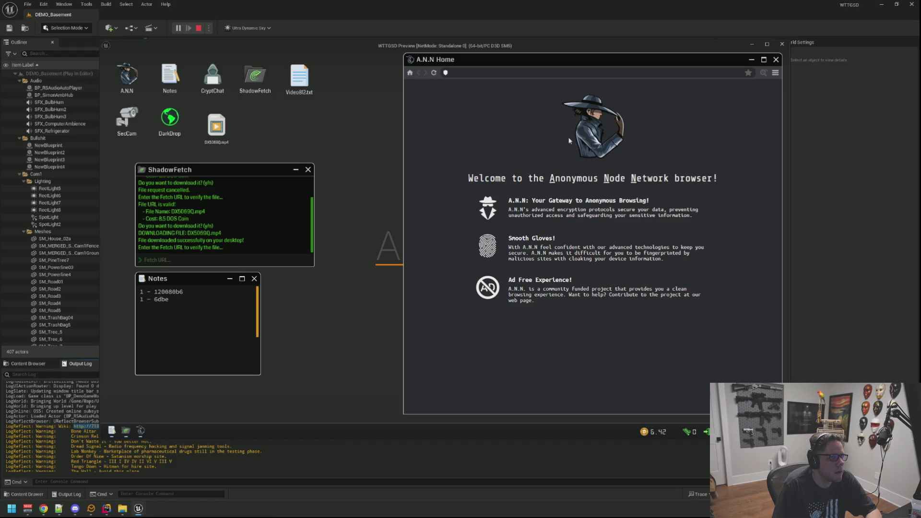
click(748, 84)
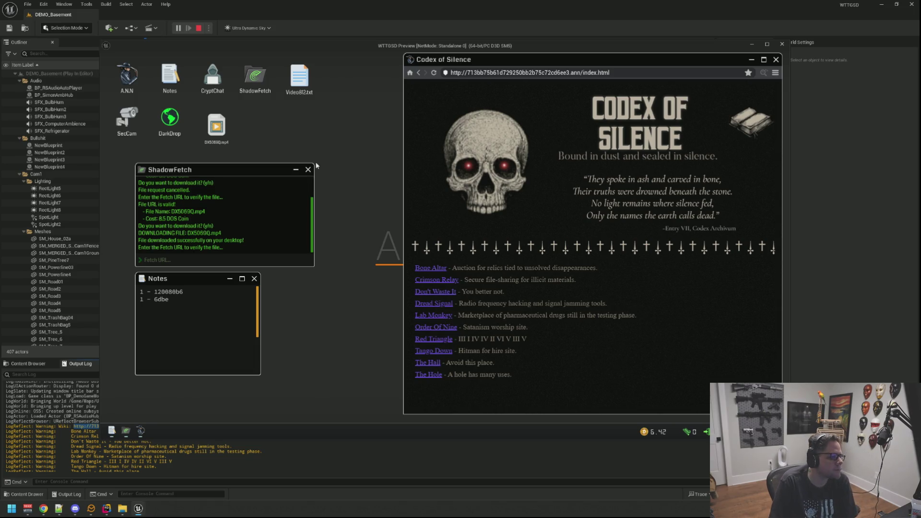
drag(256, 173, 272, 167)
click(254, 279)
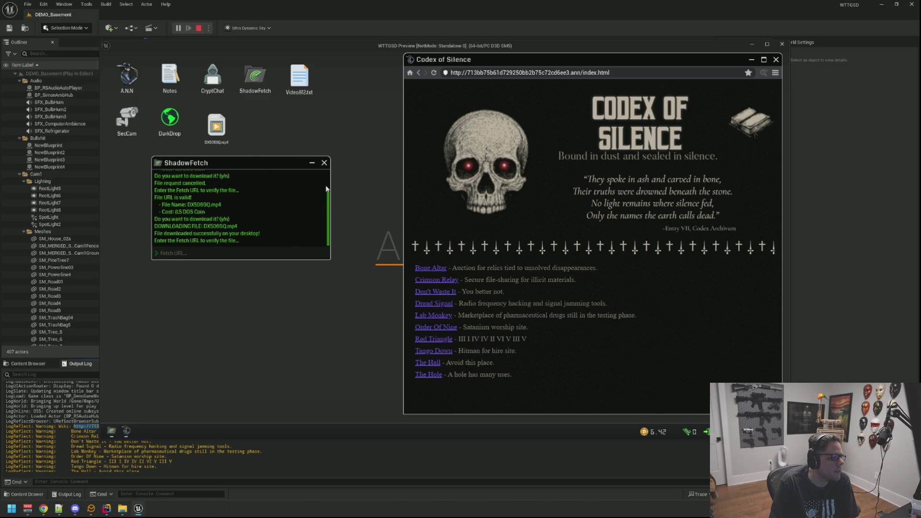
click(324, 162)
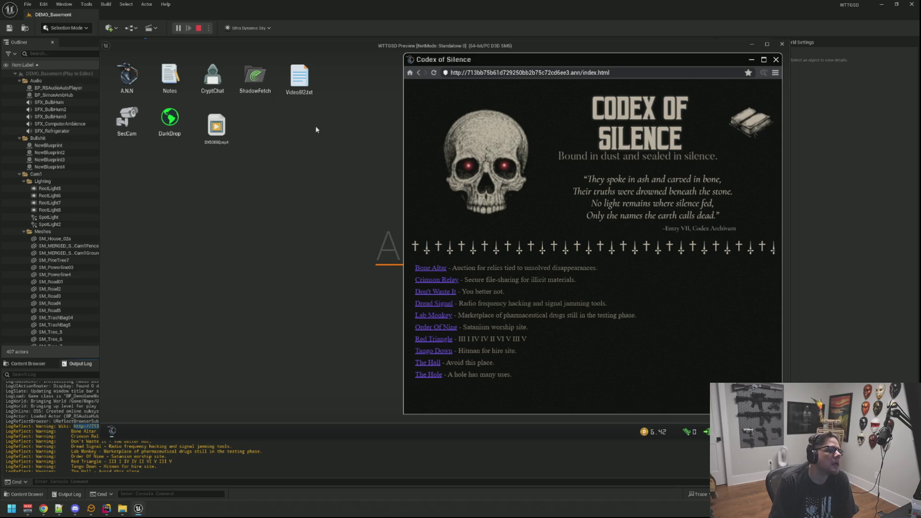
Leave the computer and desk and walk over to the basement stairs
right_click(252, 153)
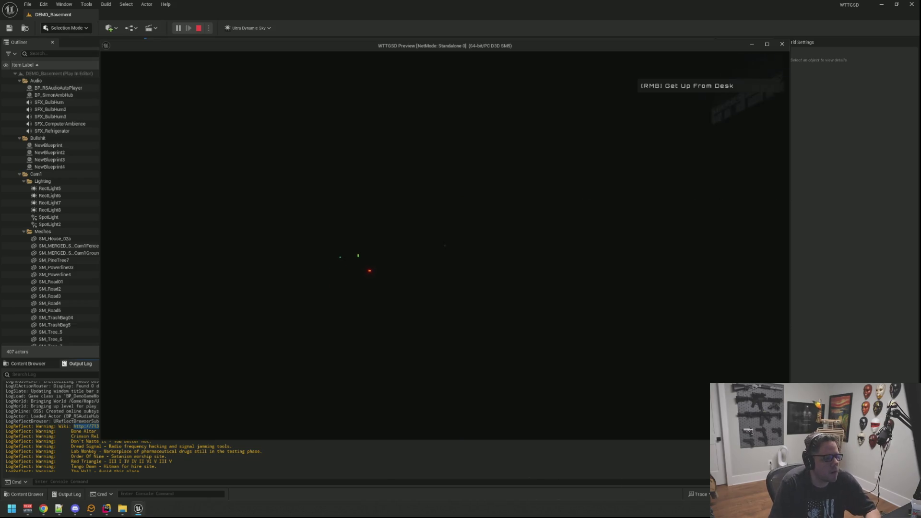
right_click(445, 245)
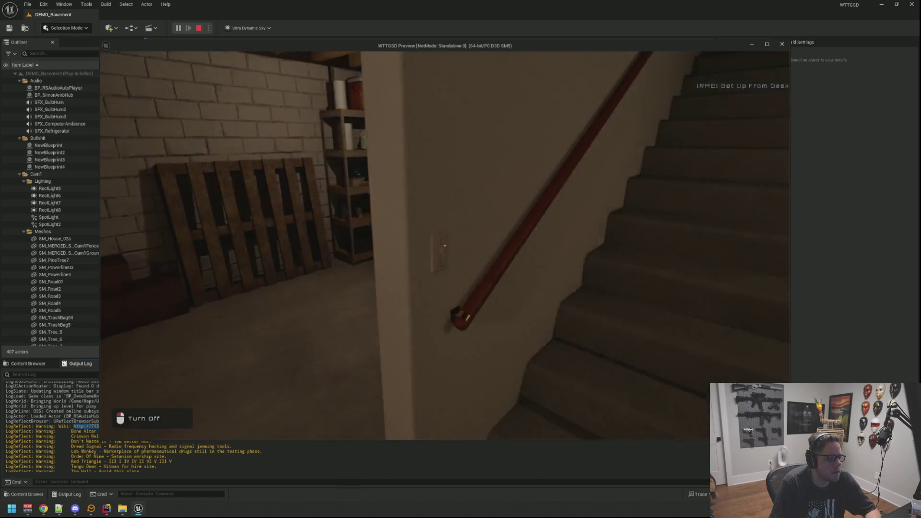
key(w)
key(w)
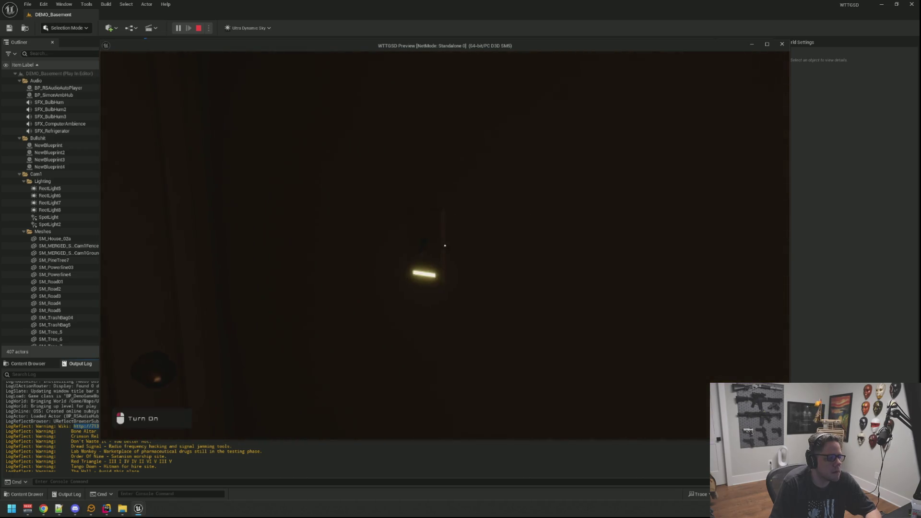
Switch the stairwell light off and back on, then return to the desk computer
click(444, 245)
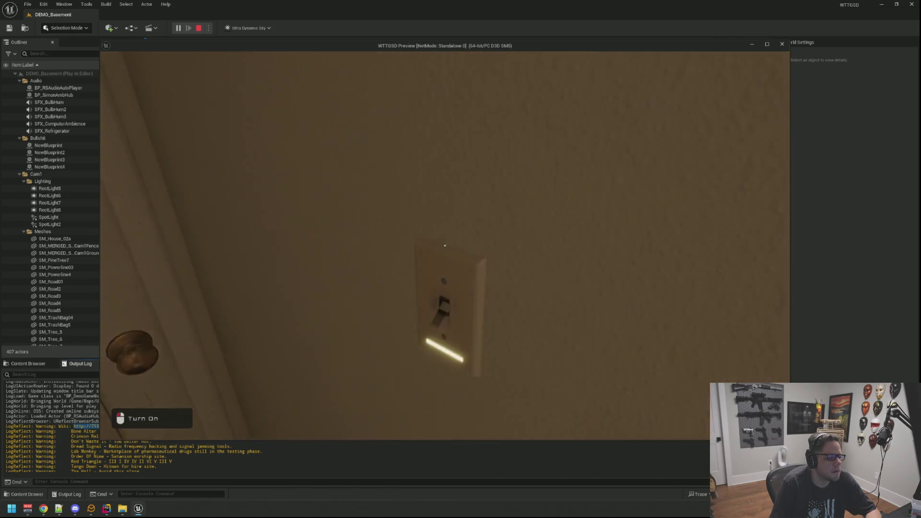
click(444, 245)
click(445, 245)
key(w)
key(w)
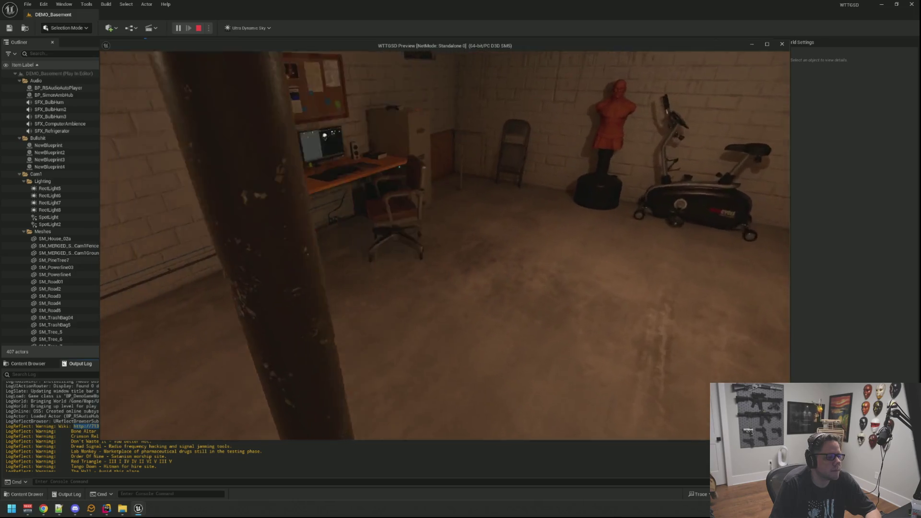
click(445, 245)
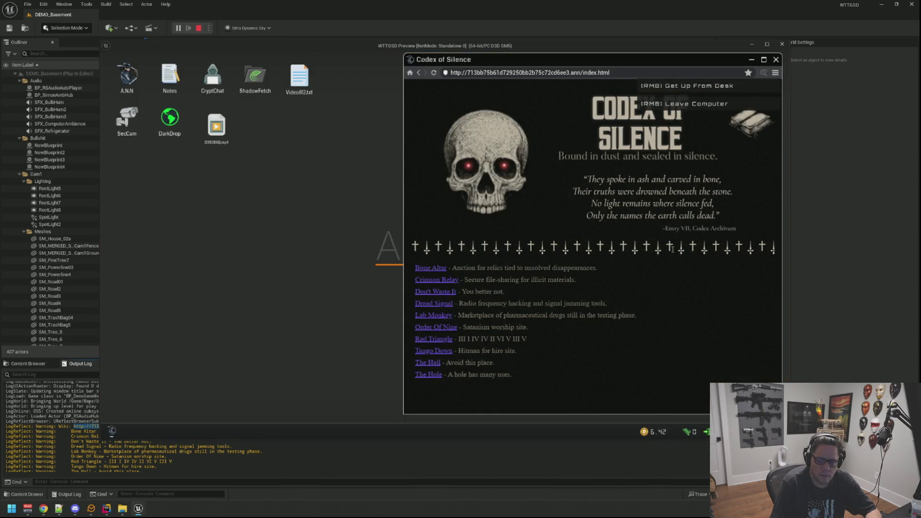
Play DX5069Q.mp4, then open and close CryptChat and the SecCam feed
double_click(228, 127)
drag(479, 121, 290, 146)
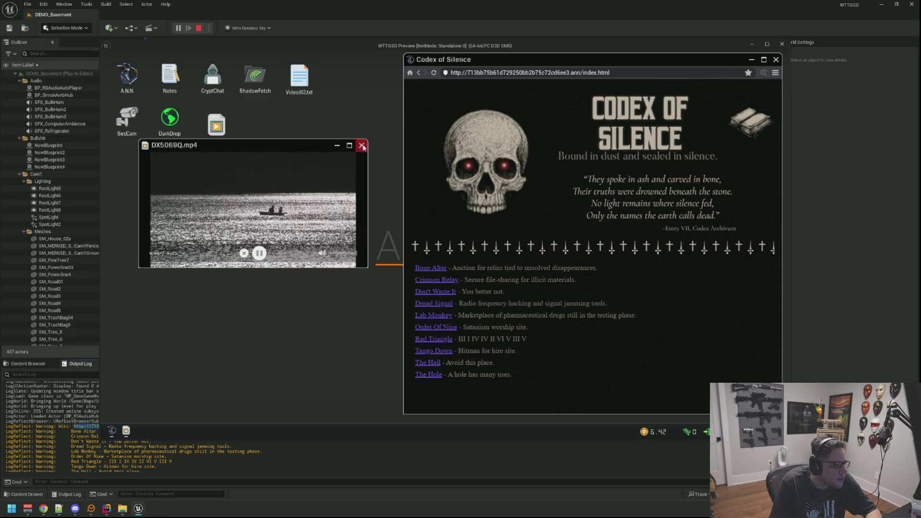
click(361, 146)
double_click(212, 77)
drag(263, 94, 243, 205)
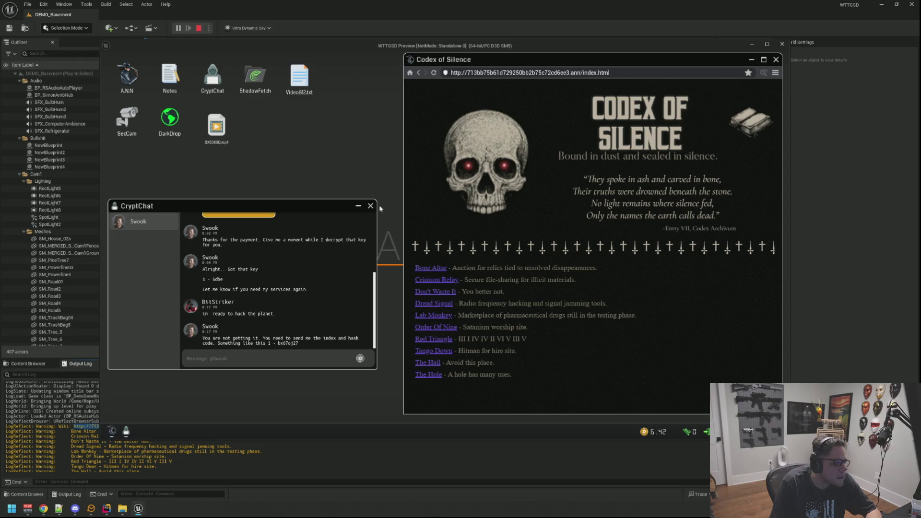
click(370, 206)
double_click(127, 121)
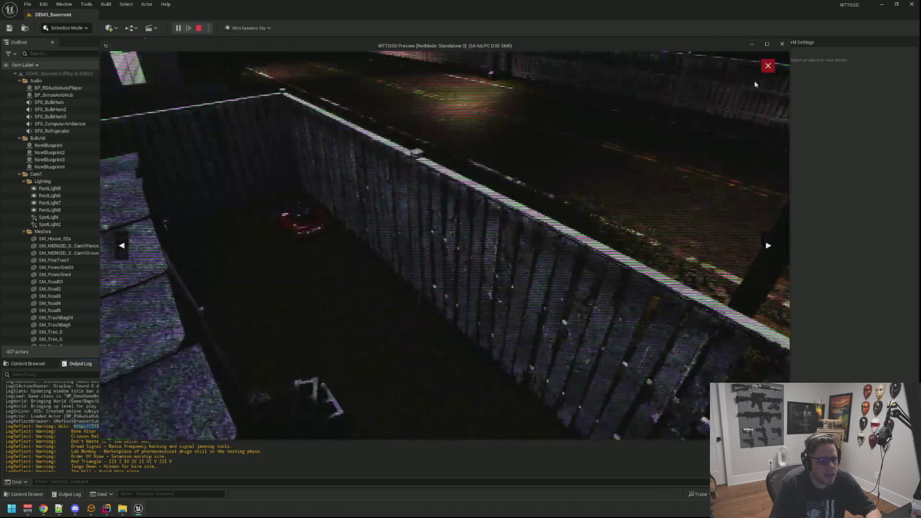
click(767, 67)
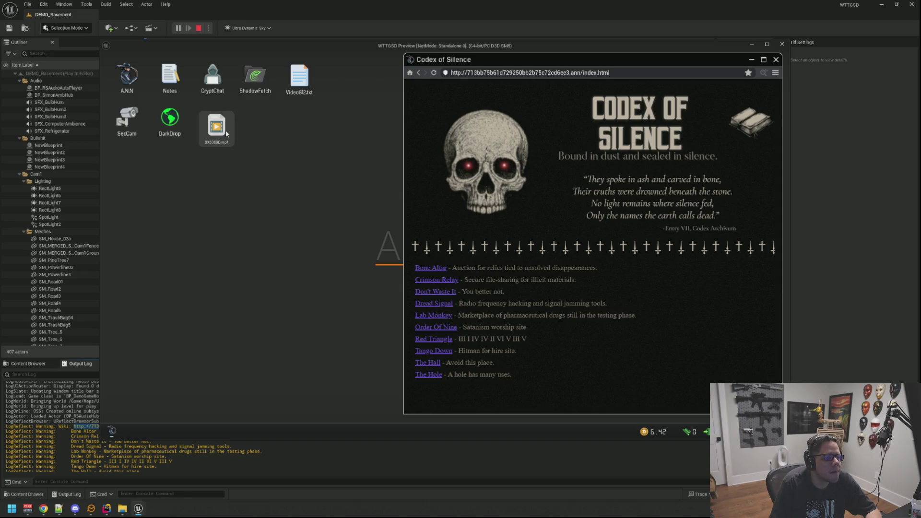
Get up from the computer and turn off the stairwell light
right_click(320, 147)
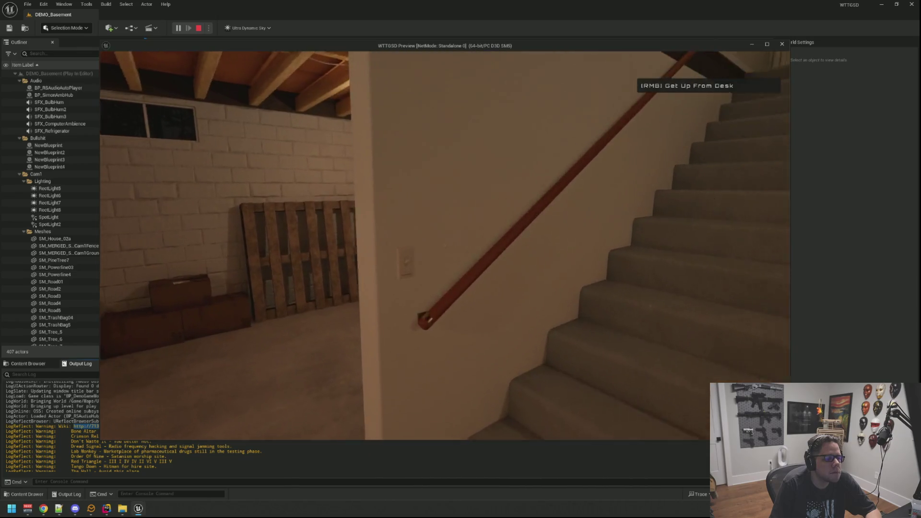
right_click(445, 245)
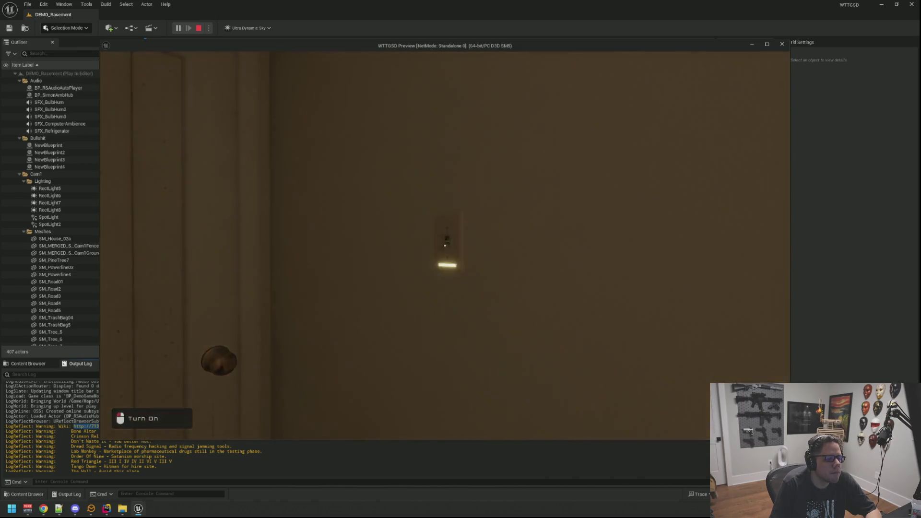
click(445, 246)
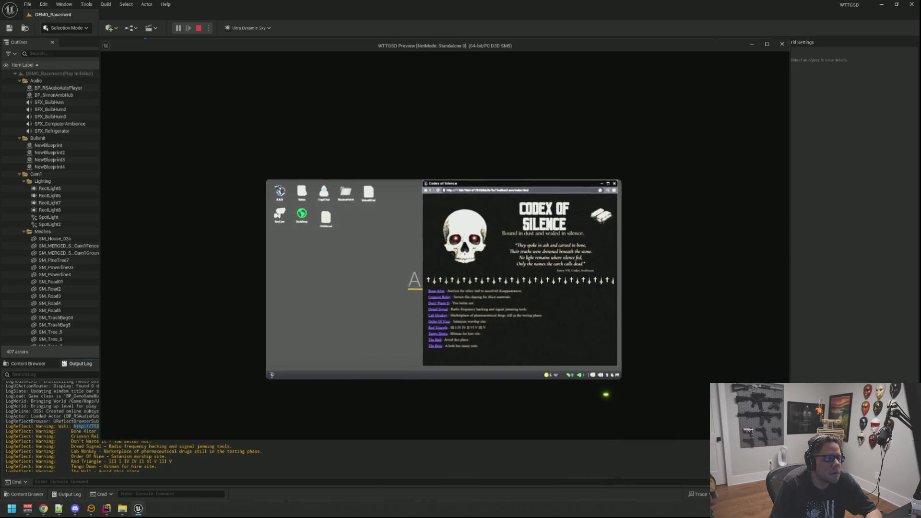
Back at the computer, open the Tango Down site and check the security cameras
click(574, 363)
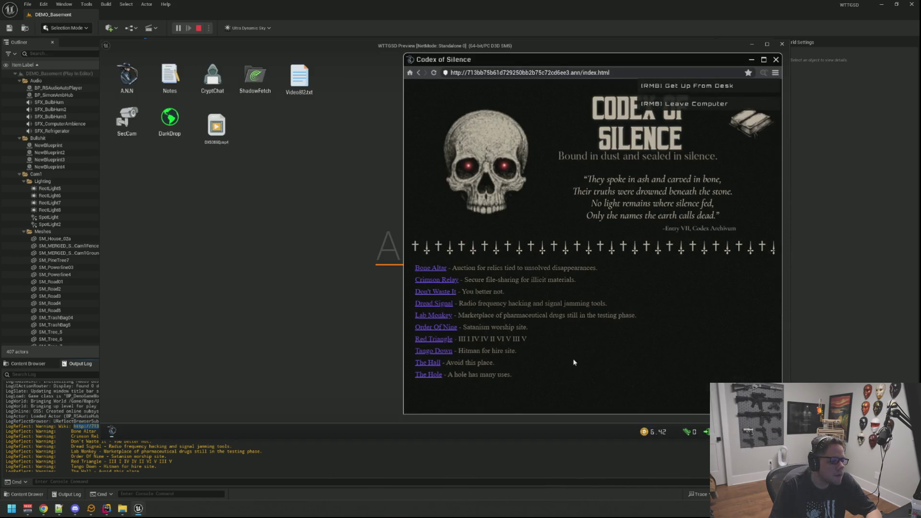
click(432, 352)
click(126, 120)
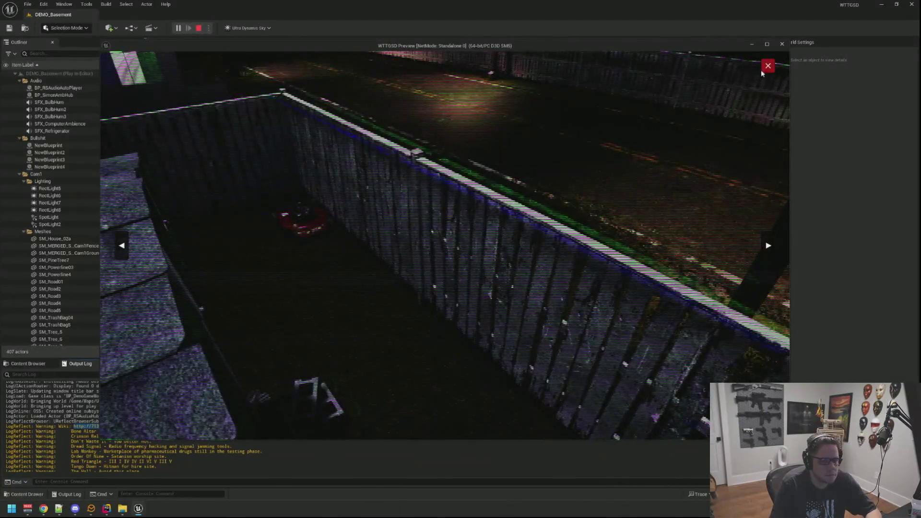
click(767, 67)
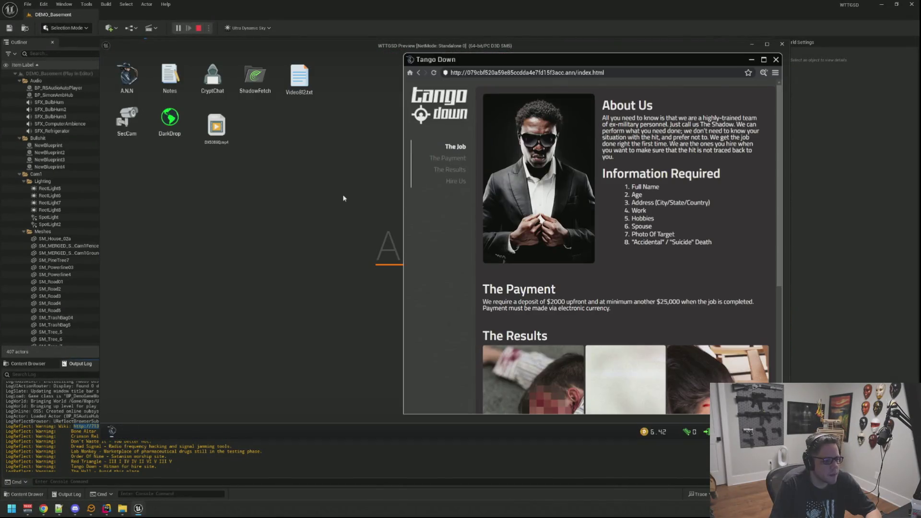
Get up, walk the stairs and back to the desk, then close the Tango Down browser window
right_click(348, 197)
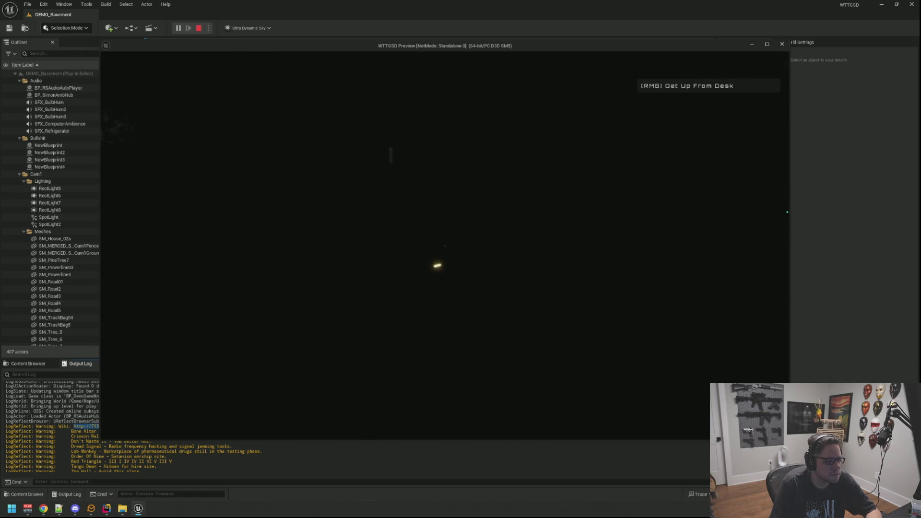
right_click(445, 245)
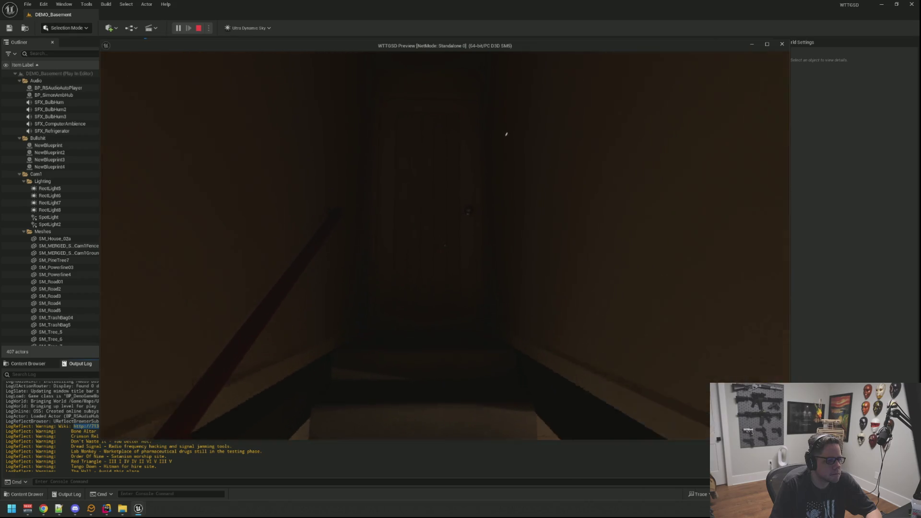
key(w)
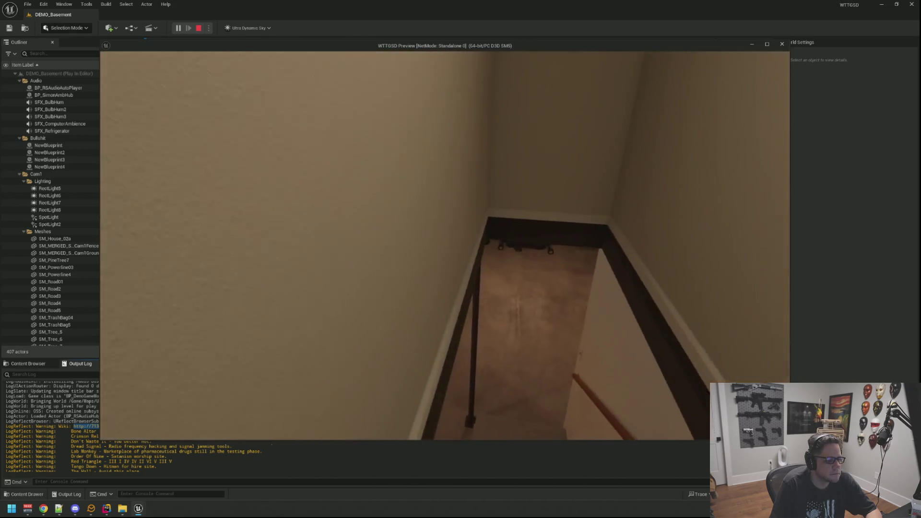
key(w)
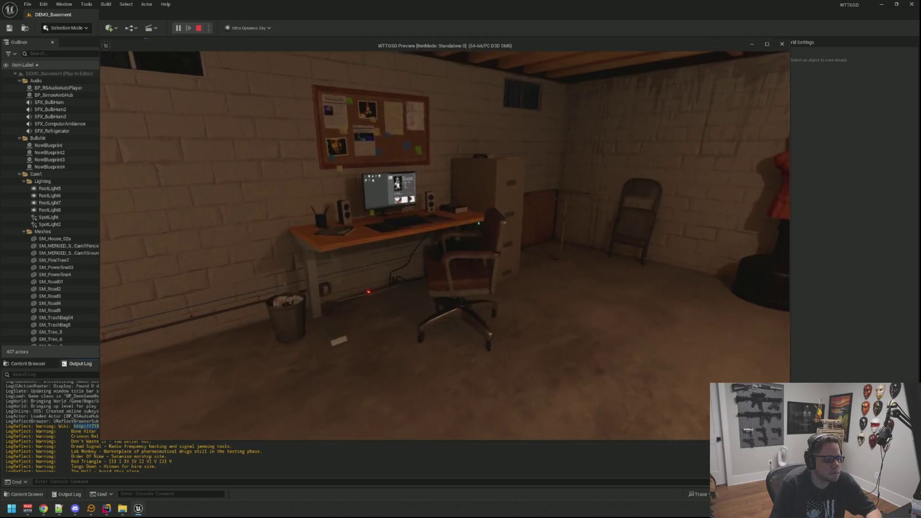
key(w)
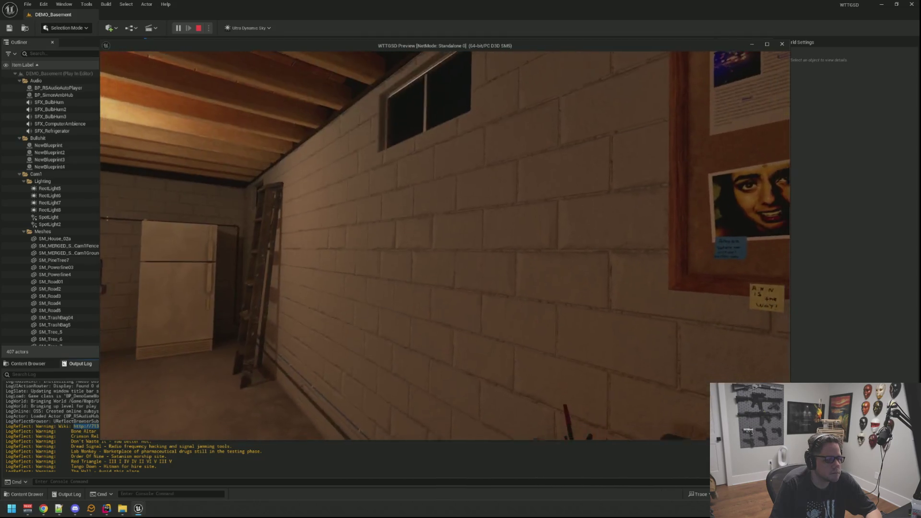
click(445, 245)
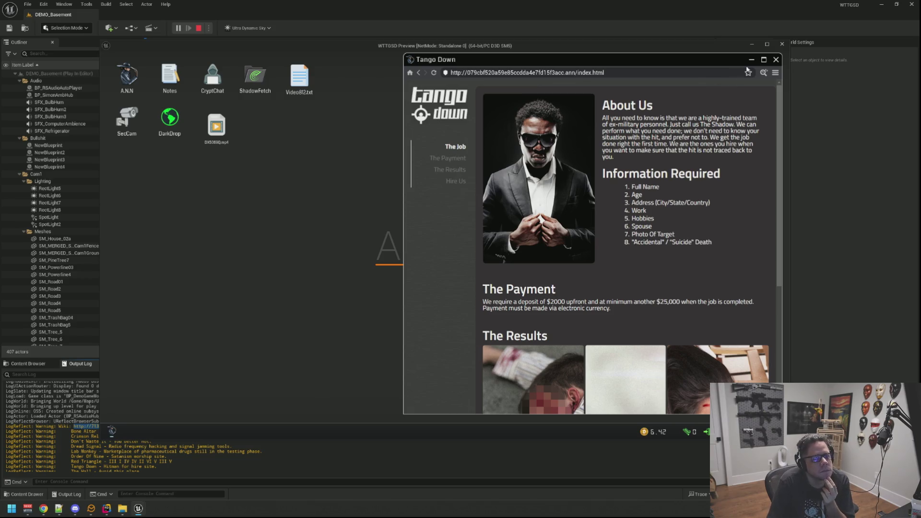
click(775, 61)
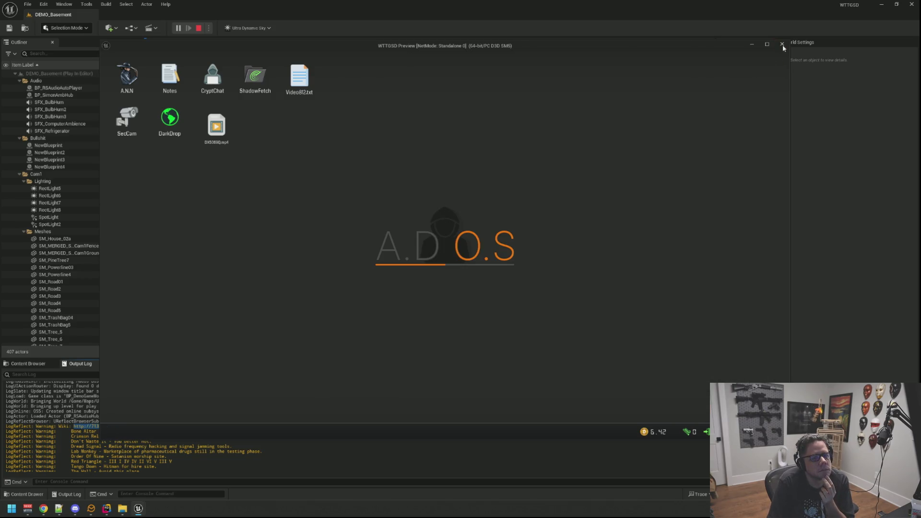
End the basement play session and inspect the logged site address in the Output Log
click(782, 43)
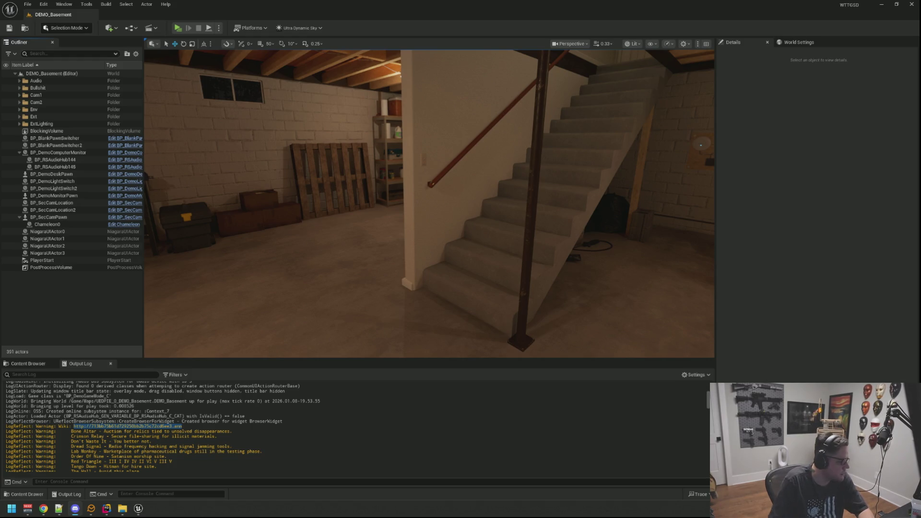
right_click(215, 433)
click(217, 363)
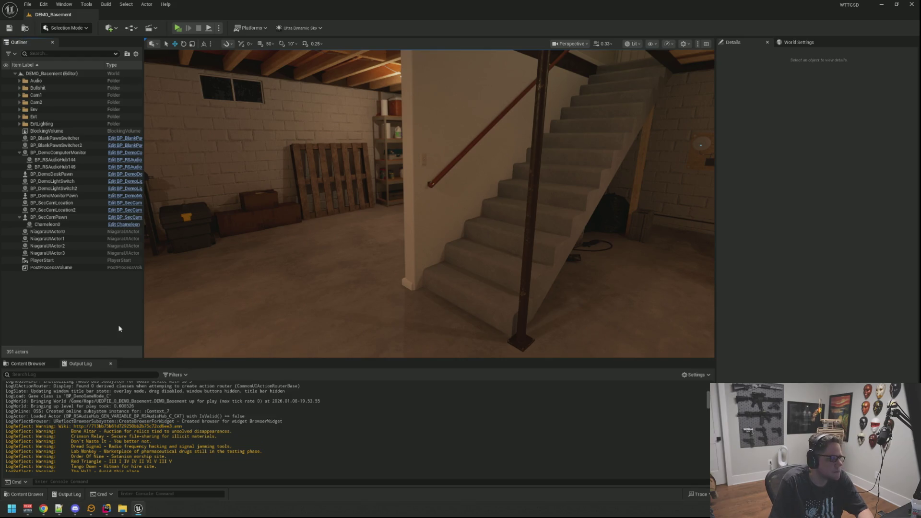
key(ctrl+p)
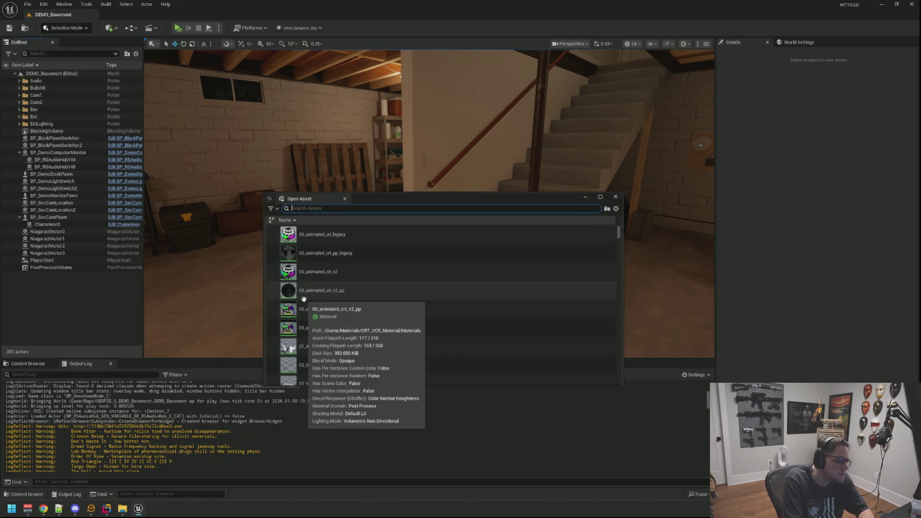
key(Escape)
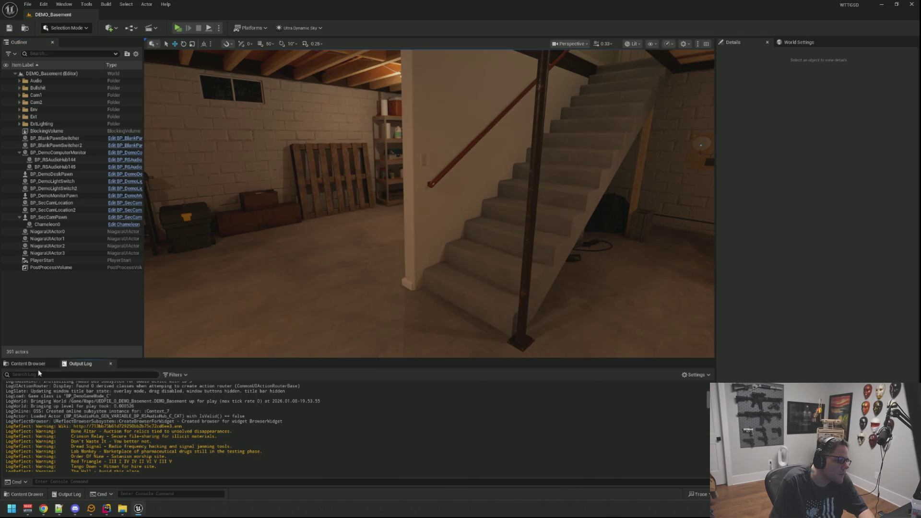
Open the Motel level from the Content Maps folder
click(28, 364)
click(36, 433)
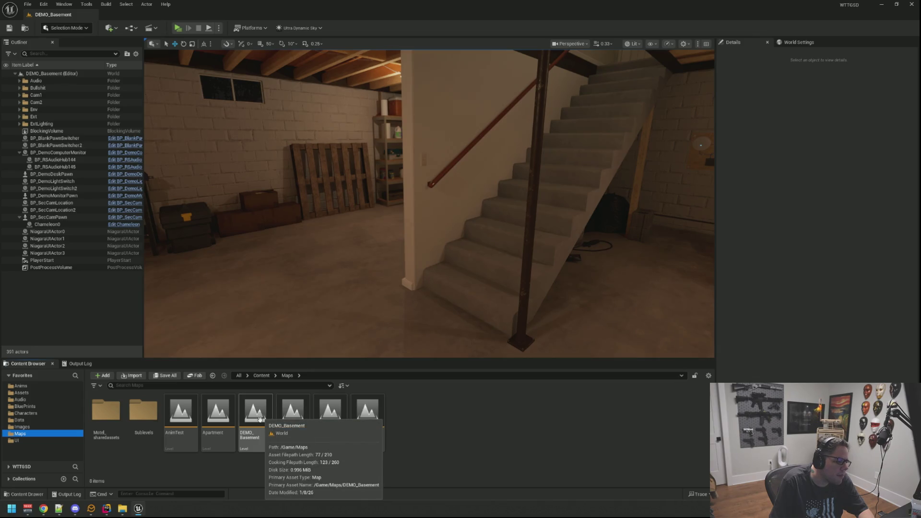
click(323, 415)
double_click(322, 415)
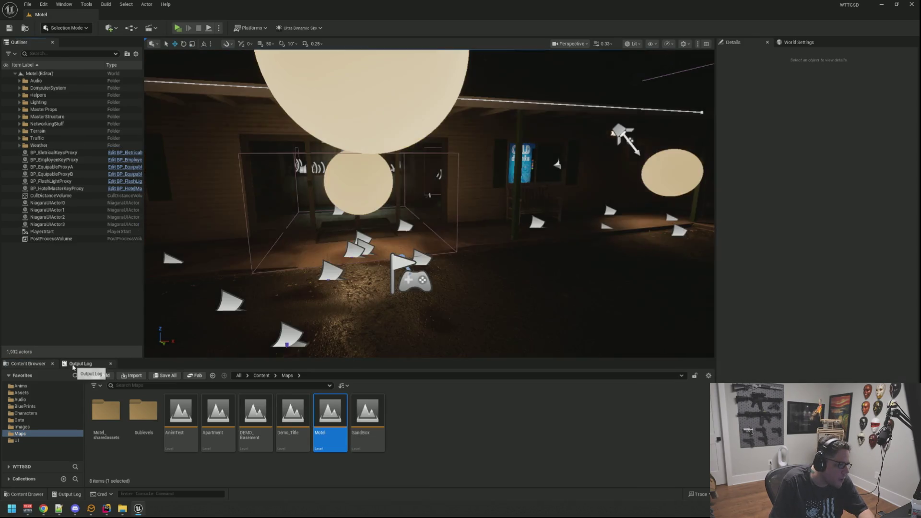
click(71, 363)
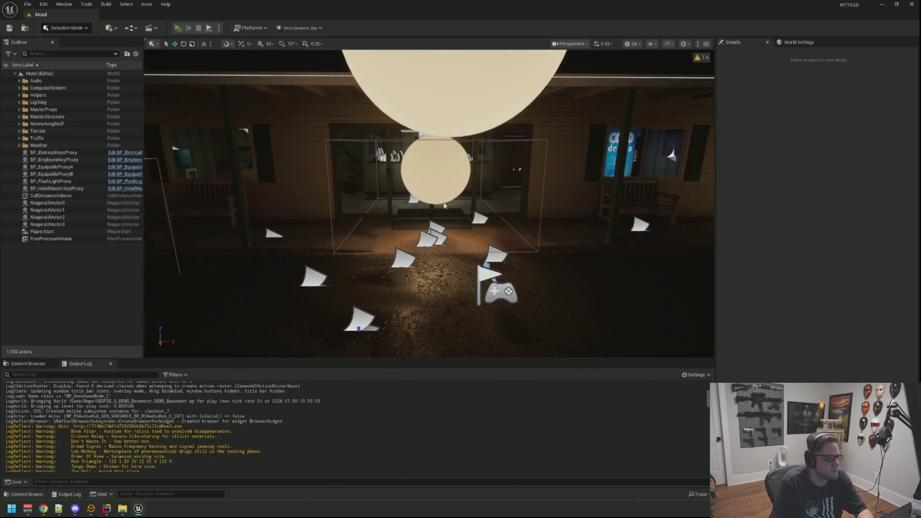
Start the Motel playtest and open and close ShadowFetch and the BitHit exchange
key(alt+p)
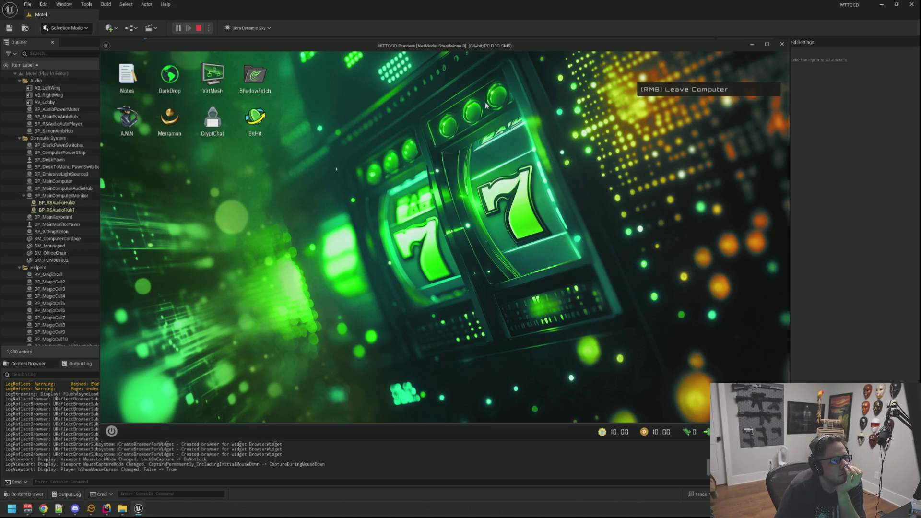
double_click(257, 82)
mouse_move(340, 140)
mouse_down()
mouse_move(236, 159)
mouse_move(205, 148)
mouse_up()
click(361, 157)
double_click(255, 117)
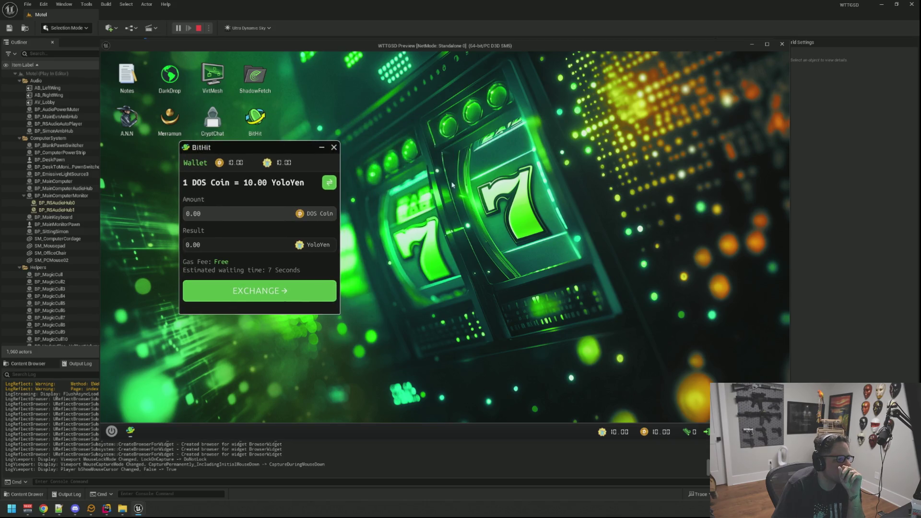
click(335, 147)
Launch and exit the VirtMesh network map, then leave the computer and stop the session
right_click(335, 148)
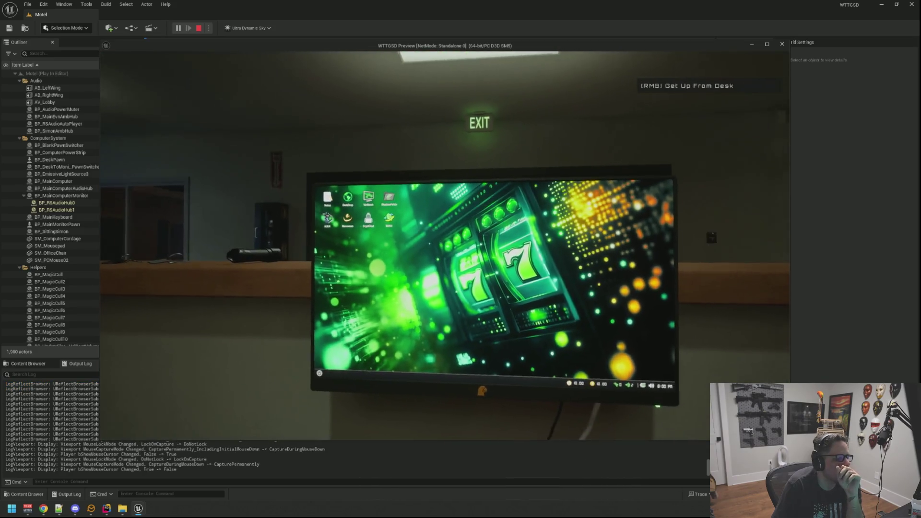
click(450, 185)
double_click(213, 76)
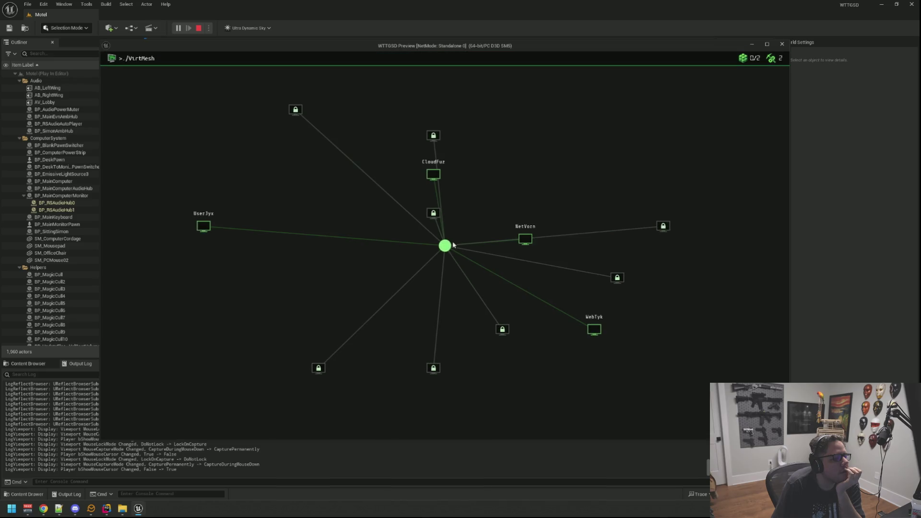
click(450, 245)
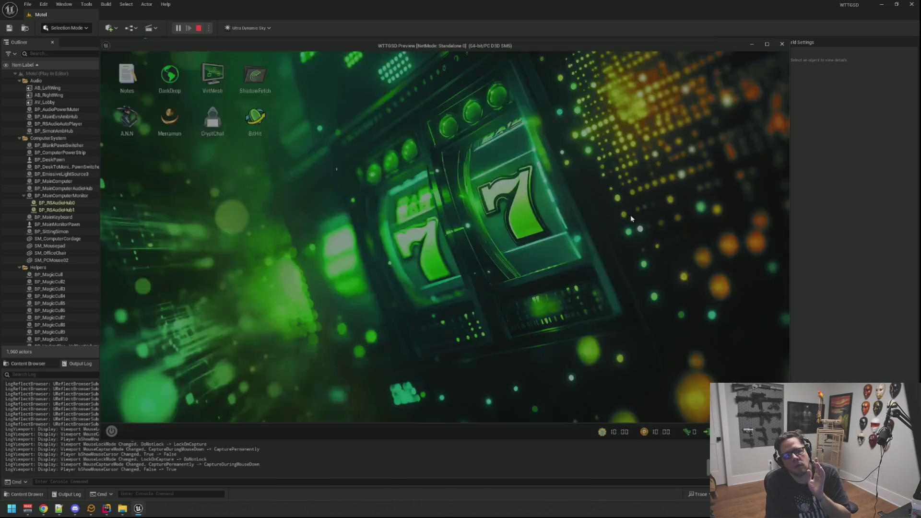
right_click(632, 218)
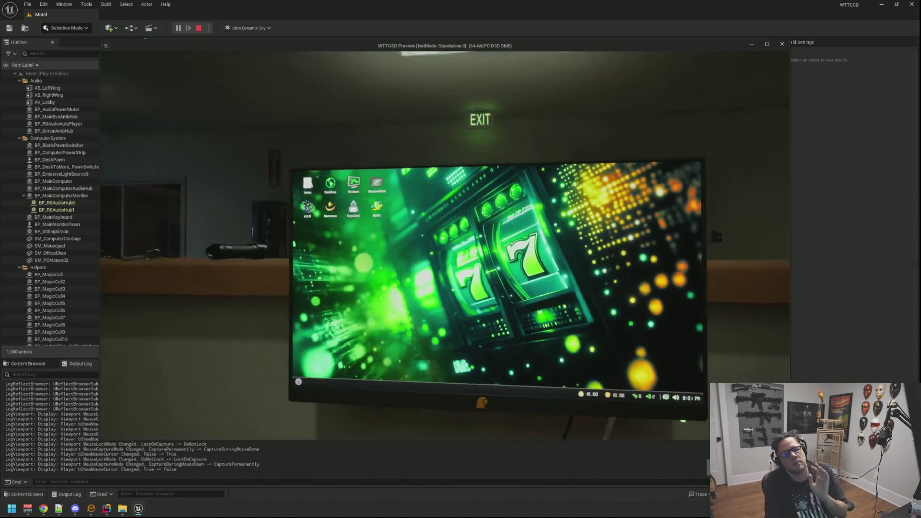
key(Escape)
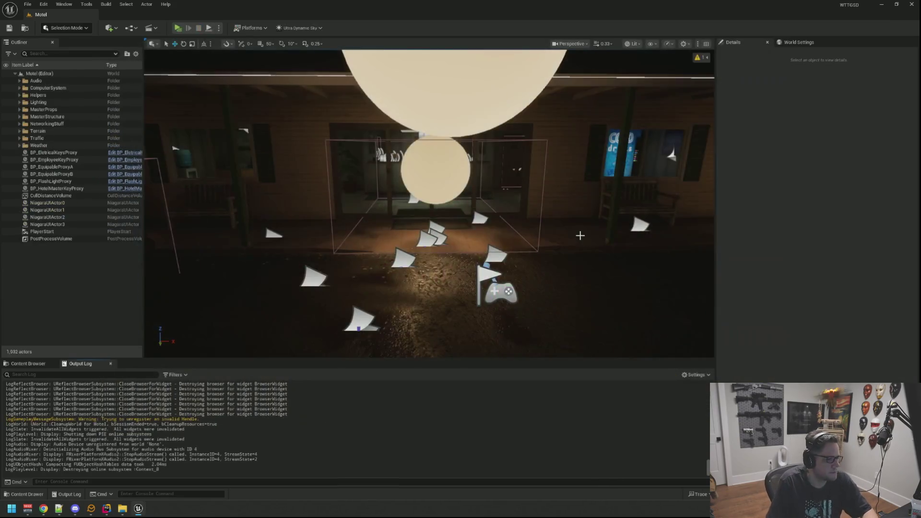
Find and open DEMO_Basement with a 'DeMO' asset search, then launch a standalone preview
key(ctrl+p)
text(DeMO)
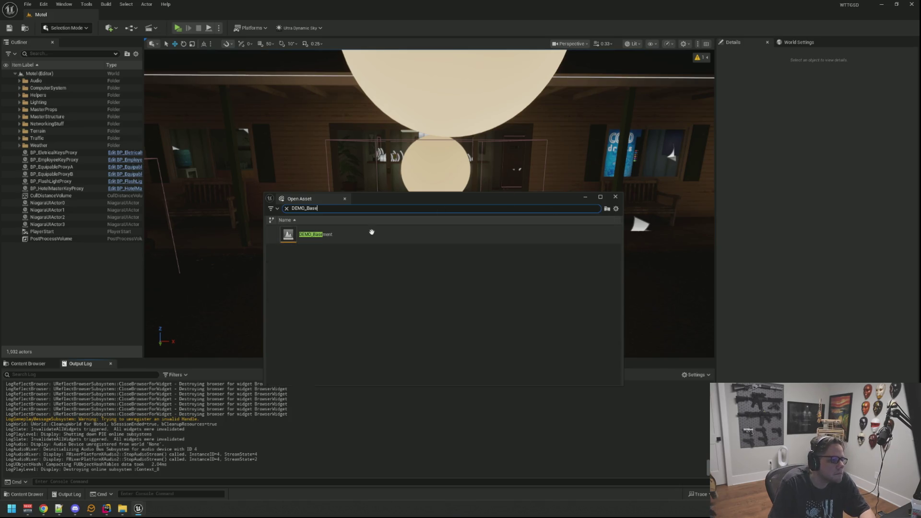
double_click(369, 234)
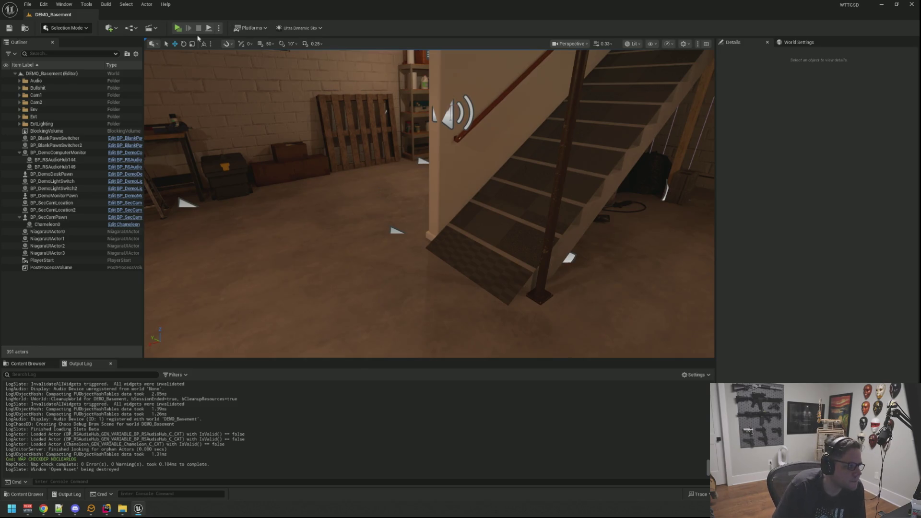
click(180, 29)
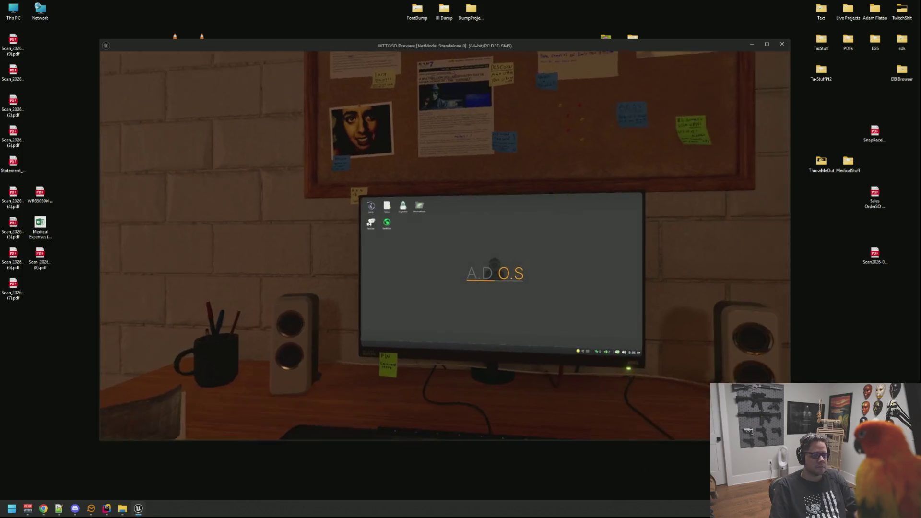
Close the SecCam viewer at the basement computer, then climb to the door and walk back down
click(445, 240)
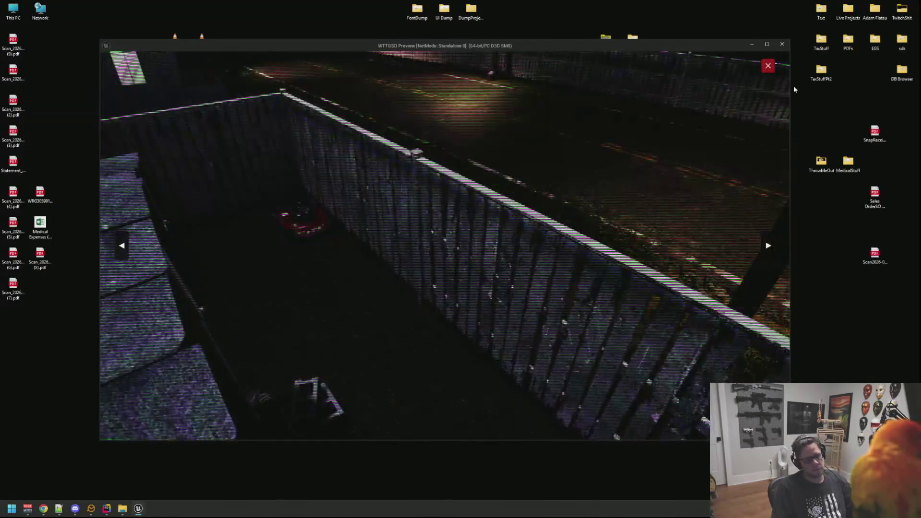
click(768, 66)
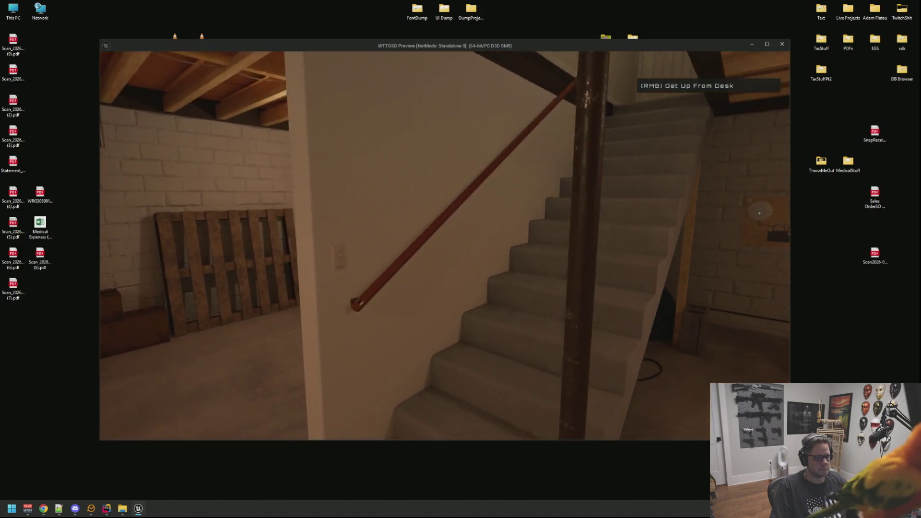
right_click(445, 245)
key(w)
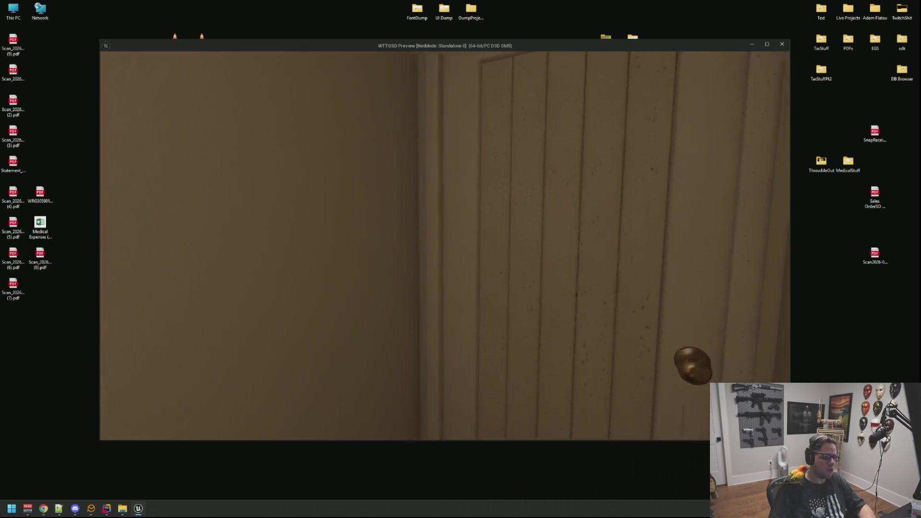
click(444, 245)
key(w)
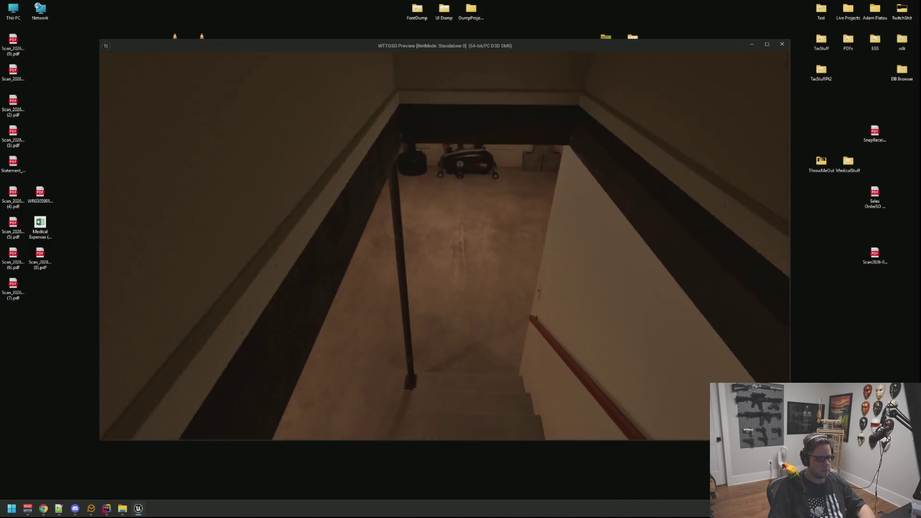